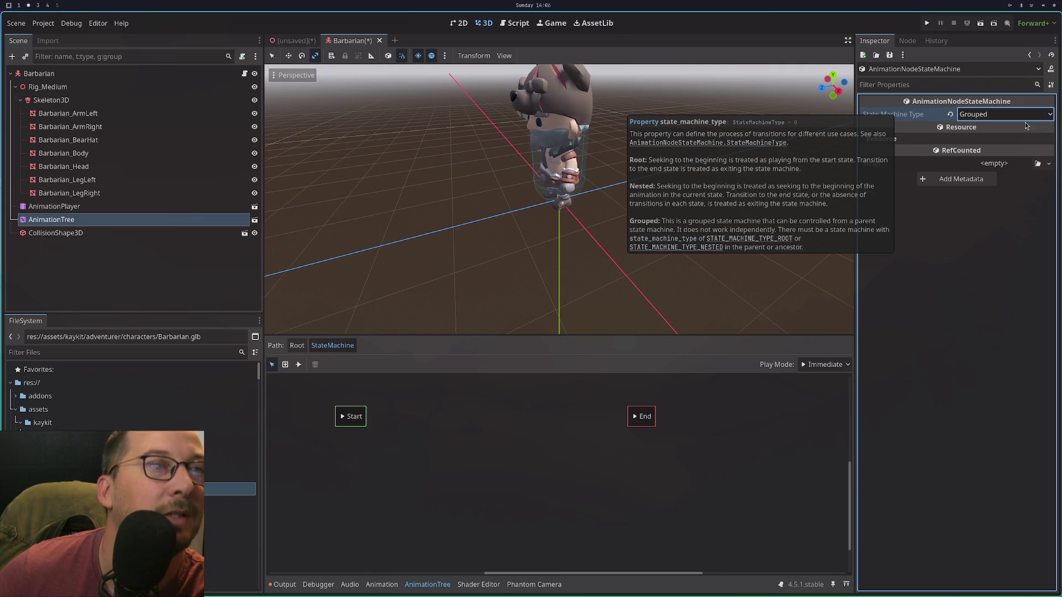
# Switch the StateMachine type from Grouped to Nested, then to Root, and reselect the AnimationTree node.
pyautogui.click(1007, 118)
pyautogui.click(1000, 149)
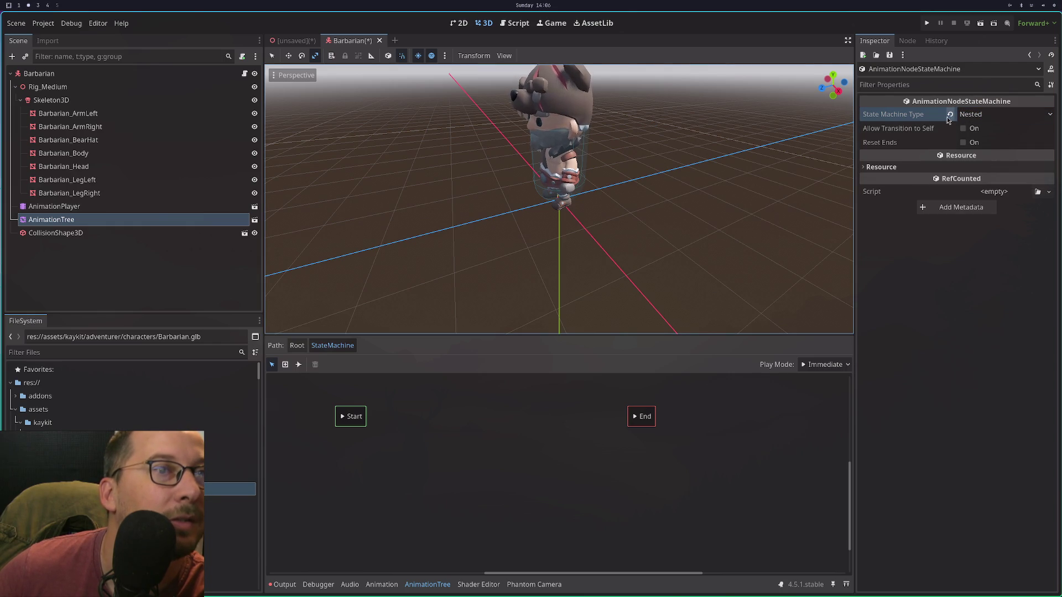
pyautogui.moveTo(933, 131)
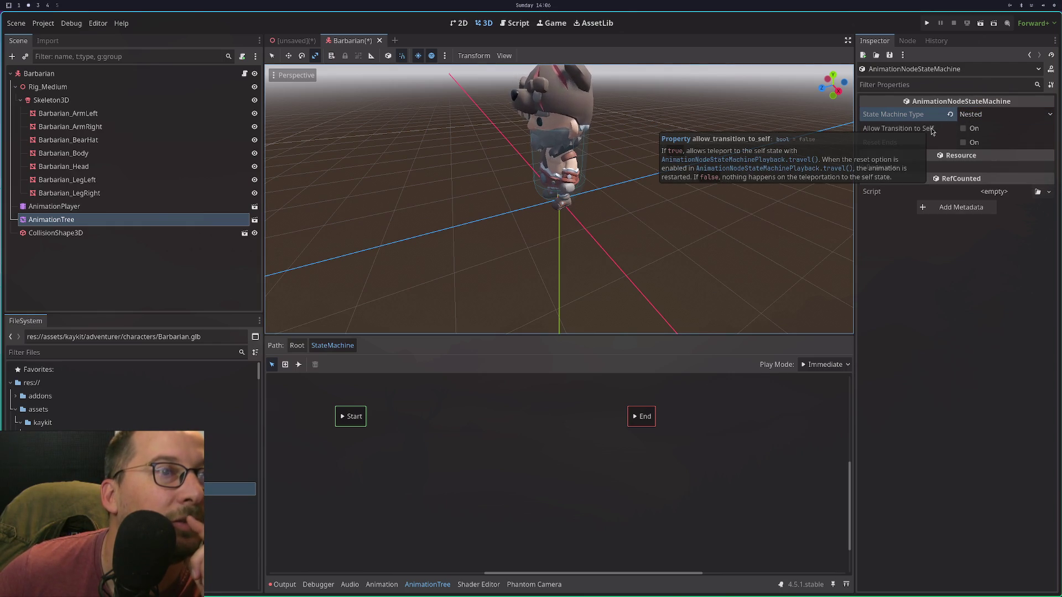
pyautogui.click(975, 114)
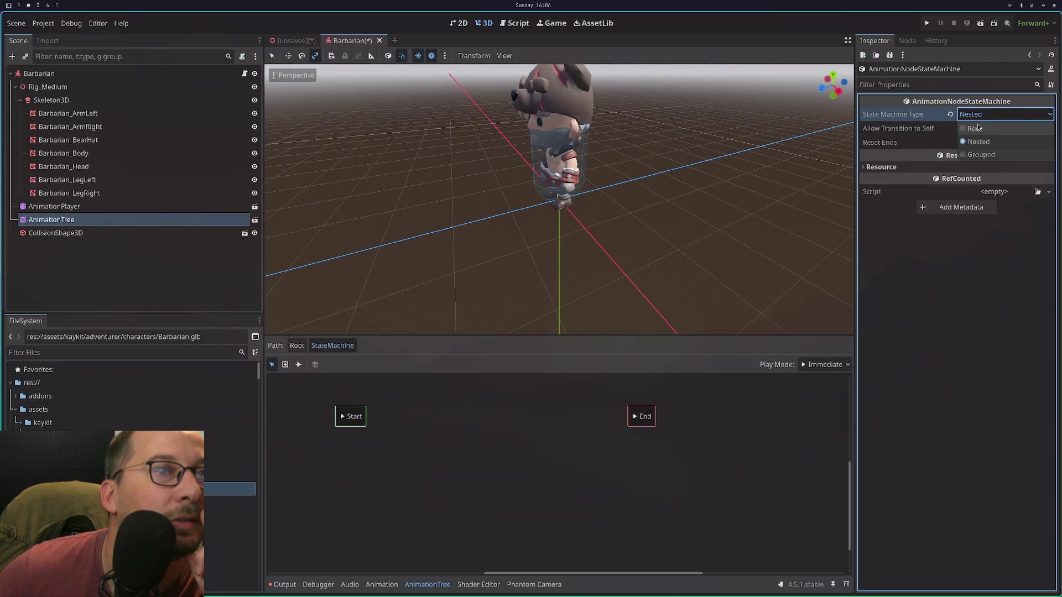
pyautogui.click(976, 128)
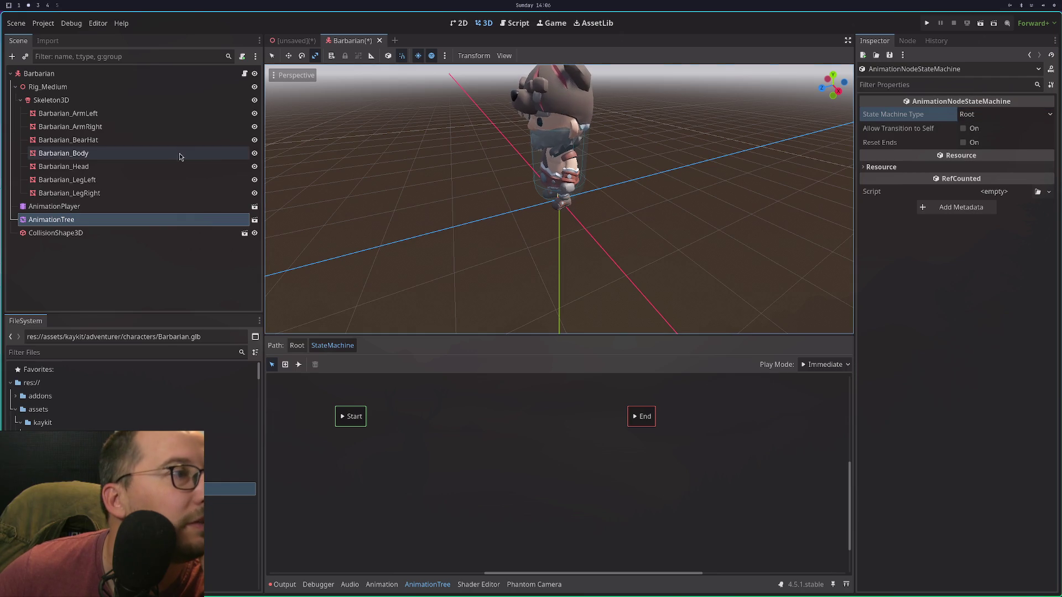
pyautogui.click(188, 207)
pyautogui.click(189, 221)
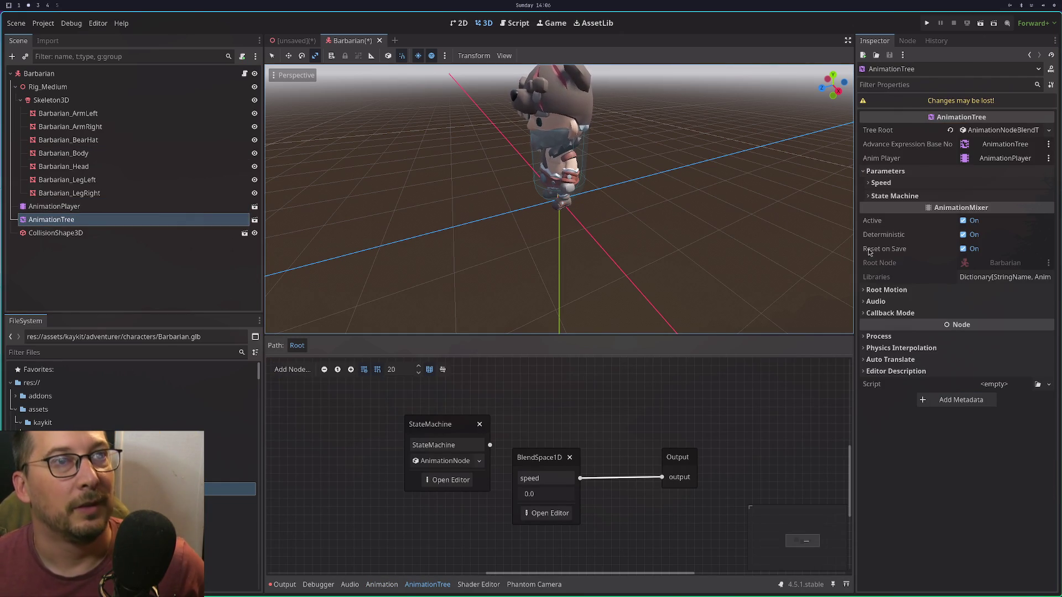
# Delete the BlendSpace1D node and wire the StateMachine directly into Output, moving it closer.
pyautogui.click(1049, 131)
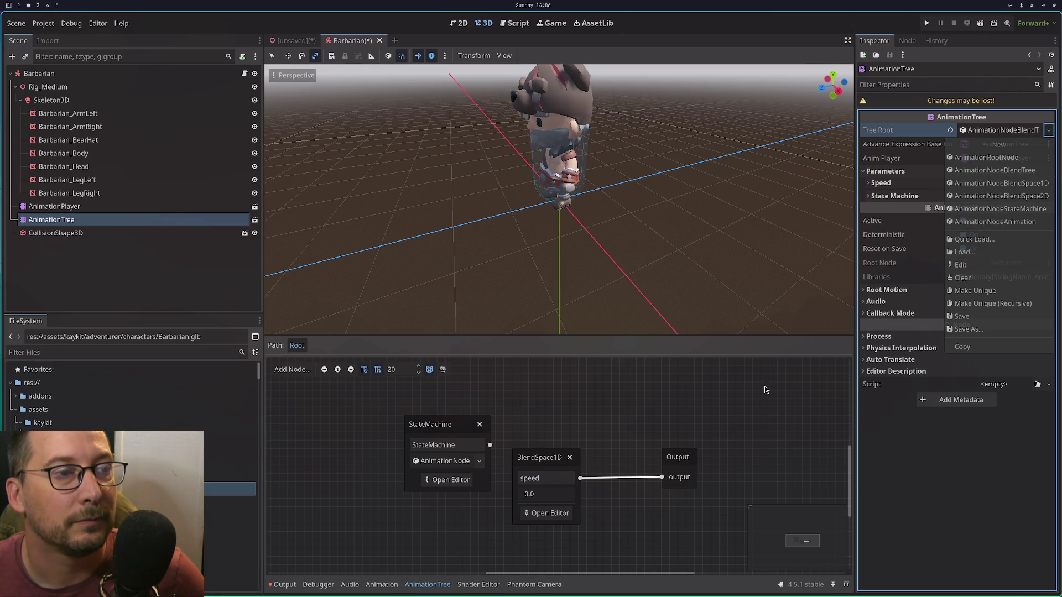
pyautogui.click(571, 458)
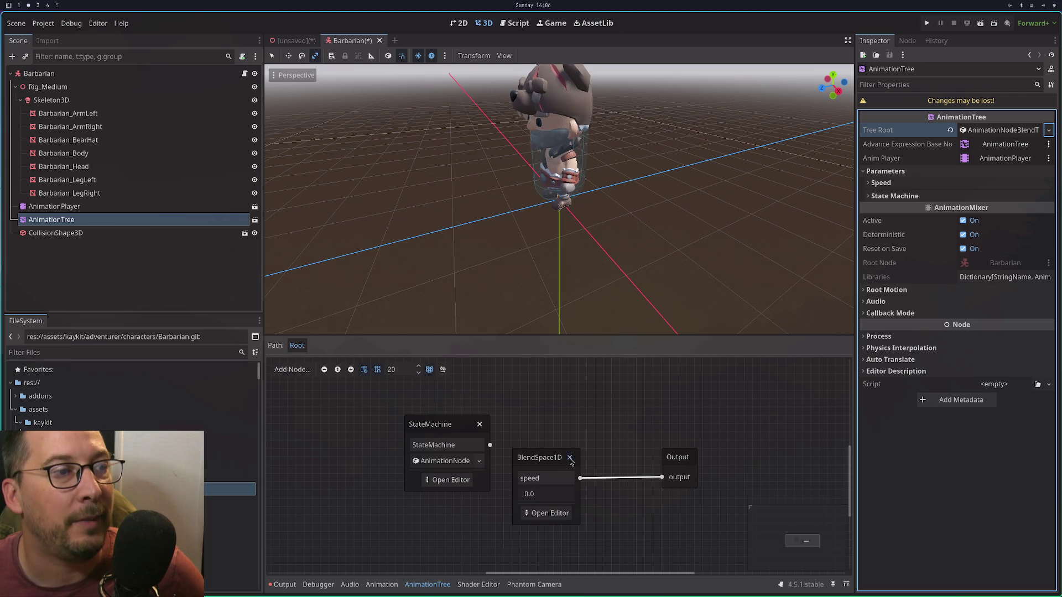
pyautogui.click(570, 458)
pyautogui.moveTo(491, 445)
pyautogui.mouseDown()
pyautogui.moveTo(565, 474)
pyautogui.moveTo(659, 485)
pyautogui.mouseUp()
pyautogui.moveTo(430, 419); pyautogui.dragTo(518, 449)
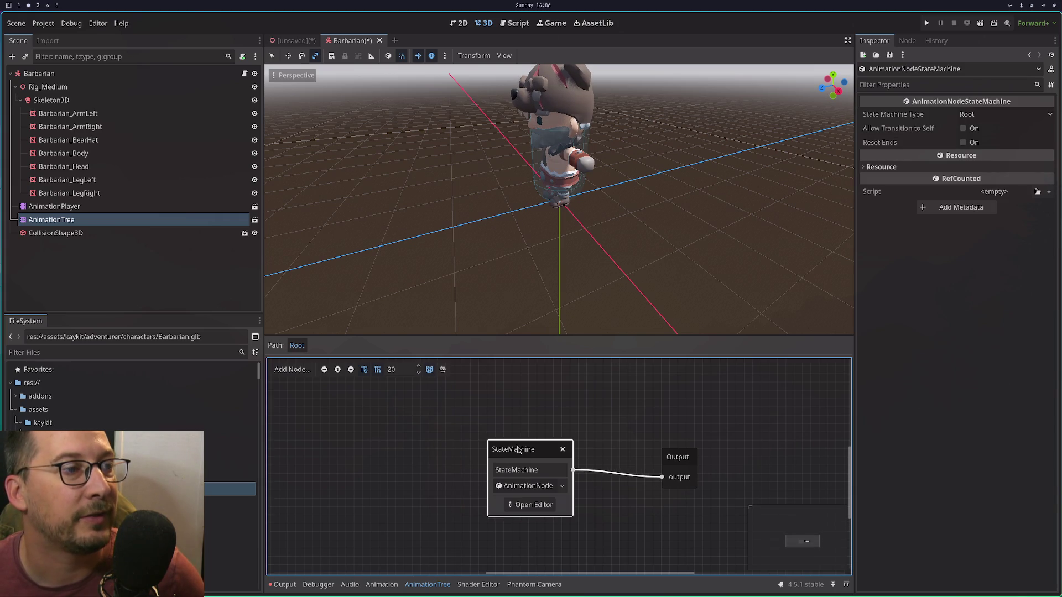
# Open the StateMachine's editor, return to the root graph, and bring up its resource options.
pyautogui.click(542, 508)
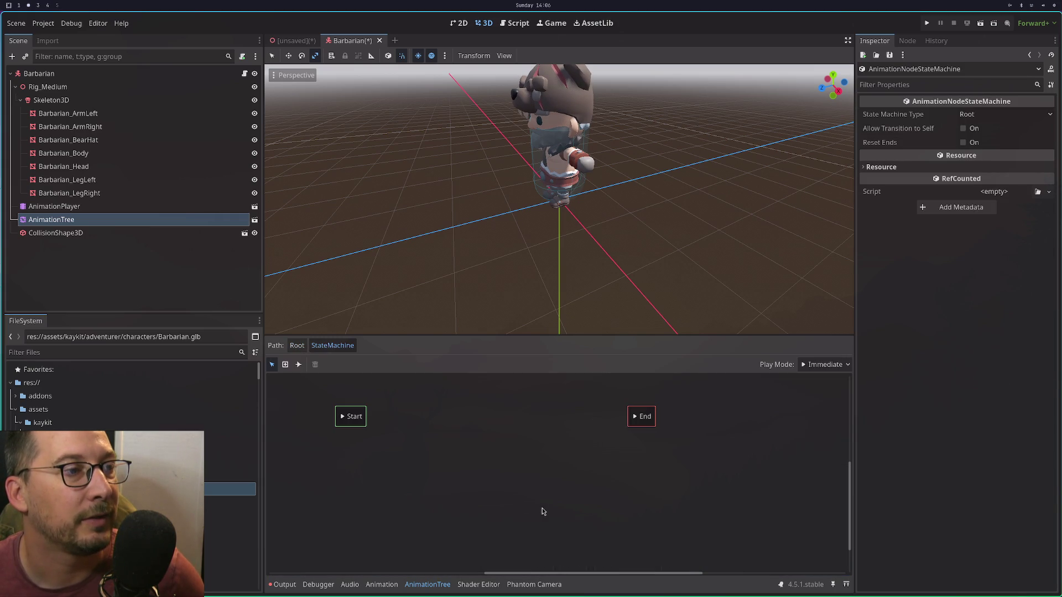
pyautogui.click(297, 347)
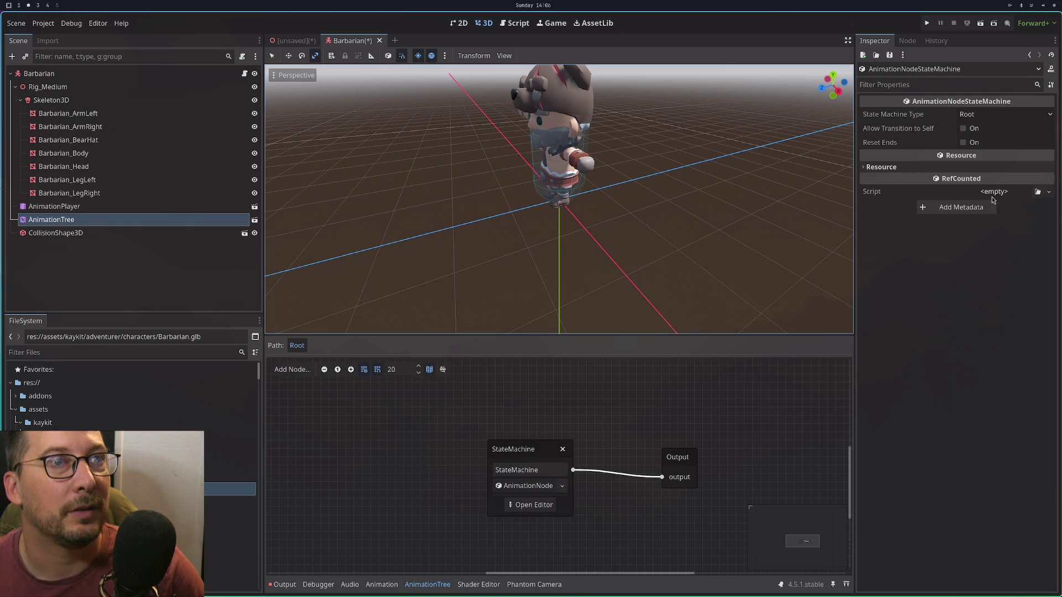
pyautogui.click(562, 487)
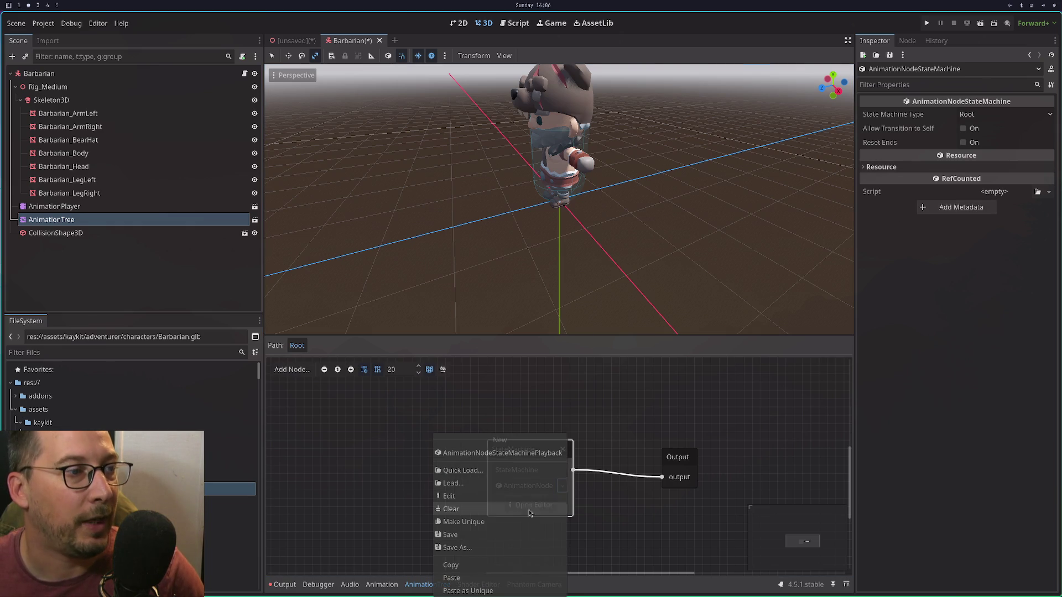
# Browse the StateMachine node's resource options and Quick Load, then cancel without loading anything.
pyautogui.click(482, 583)
pyautogui.click(550, 489)
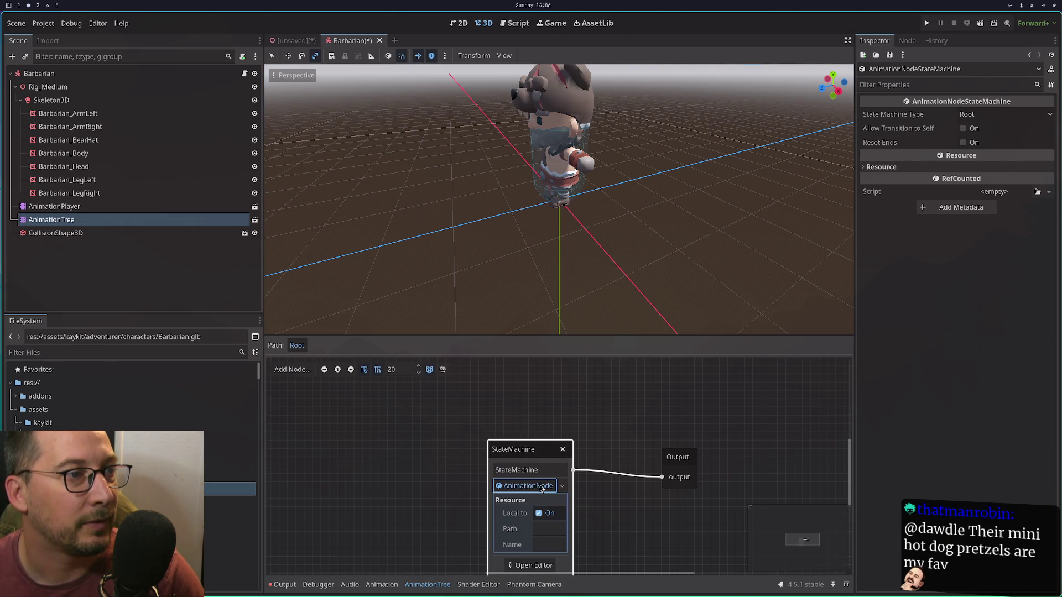
pyautogui.click(553, 491)
pyautogui.click(553, 491)
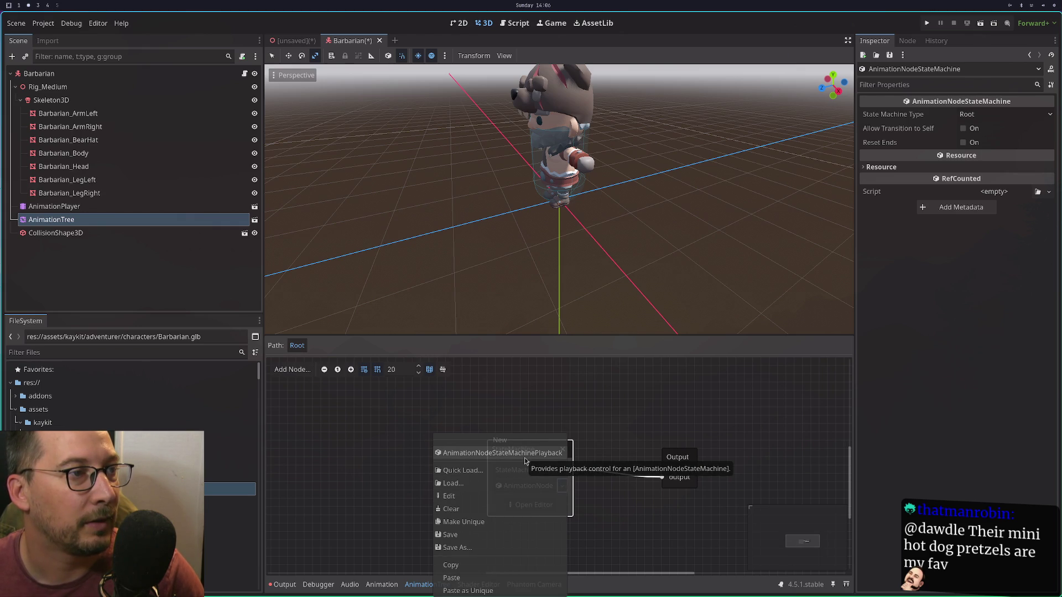
pyautogui.click(525, 461)
pyautogui.click(560, 487)
pyautogui.click(503, 469)
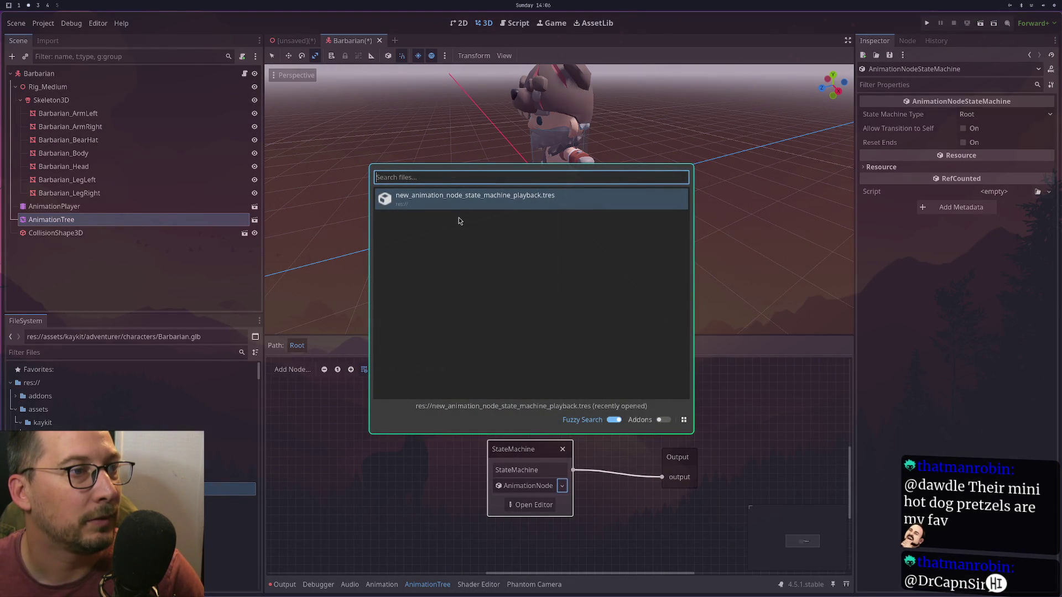
pyautogui.click(426, 208)
pyautogui.click(425, 205)
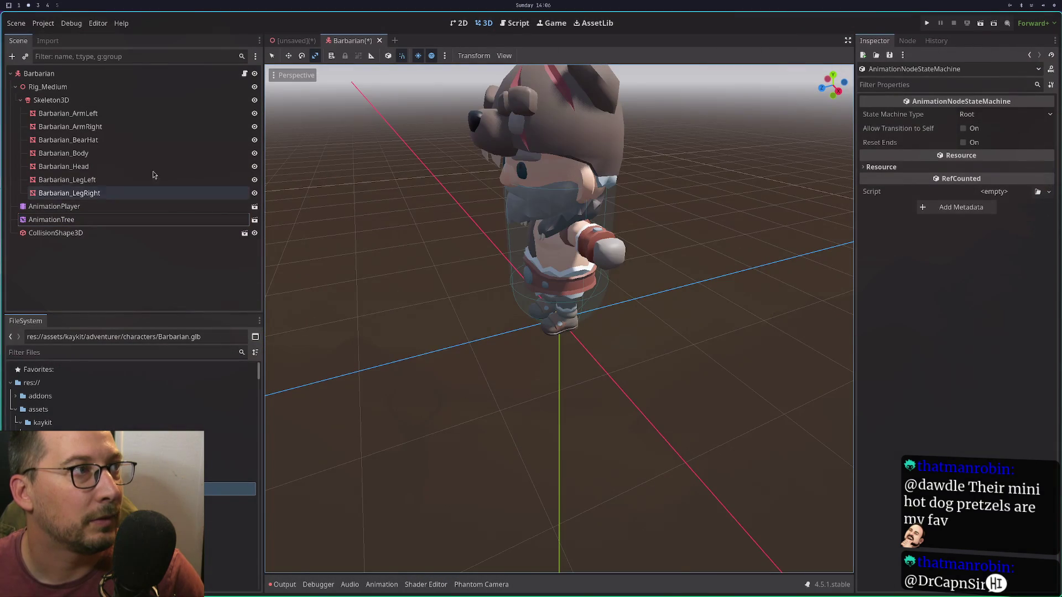
# Reselect the AnimationTree node and open the StateMachine's graph for editing.
pyautogui.click(155, 233)
pyautogui.click(155, 219)
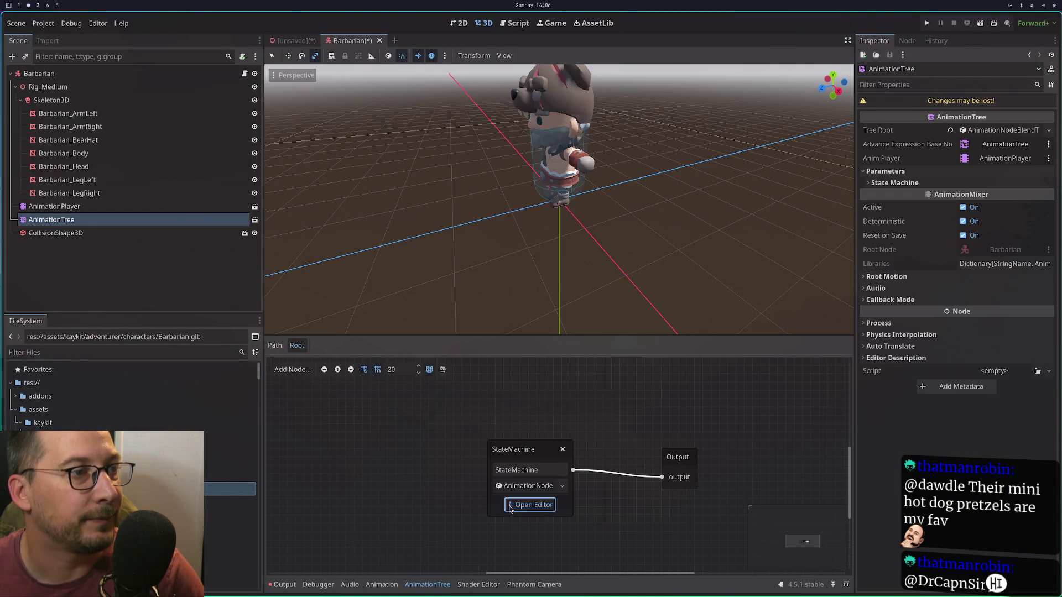
pyautogui.click(520, 505)
# Add a BlendSpace1D state to the state machine and rename it 'movement'.
pyautogui.rightClick(418, 425)
pyautogui.moveTo(448, 431)
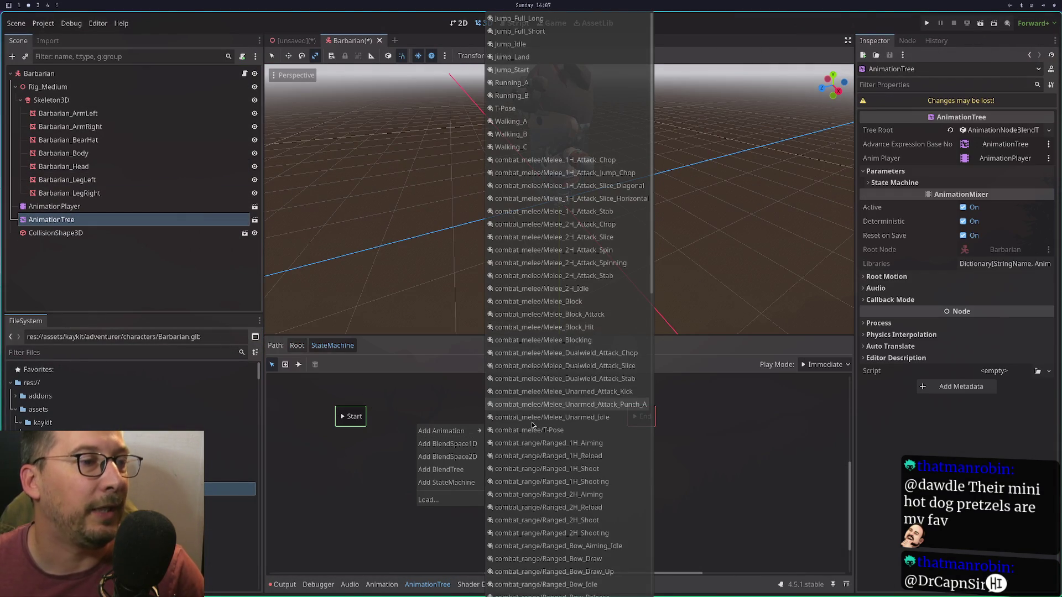
pyautogui.click(464, 448)
pyautogui.click(417, 426)
pyautogui.doubleClick(423, 426)
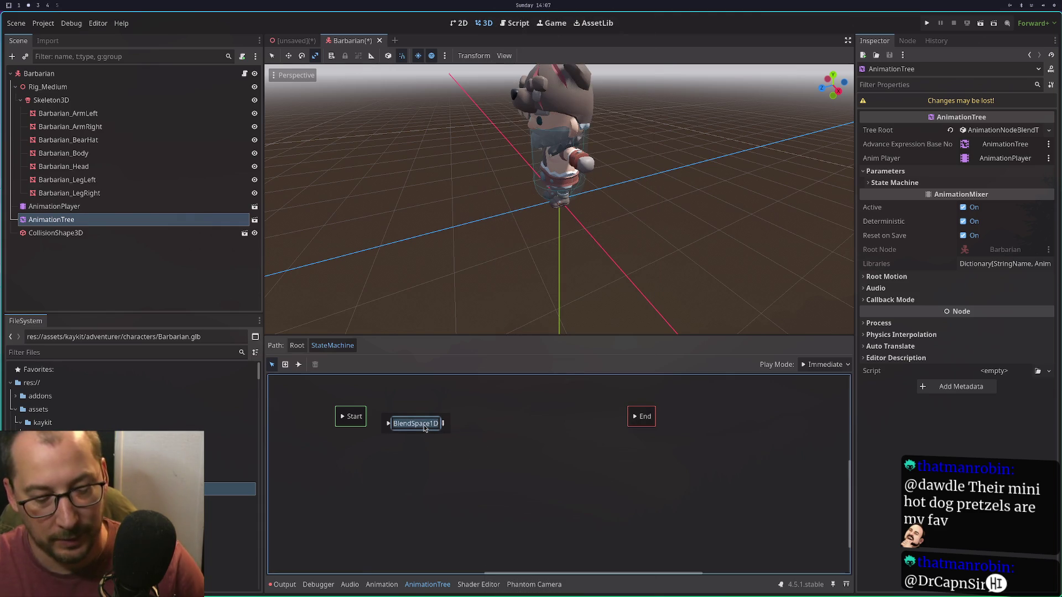
pyautogui.click(426, 423)
pyautogui.doubleClick(427, 425)
pyautogui.write('m')
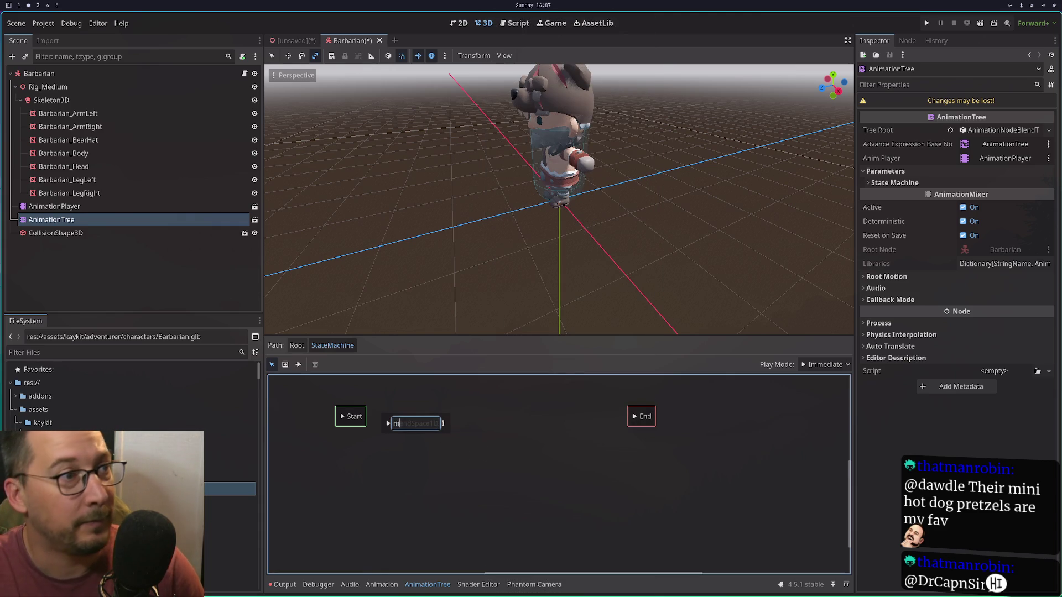
pyautogui.write('ovement')
pyautogui.press('Return')
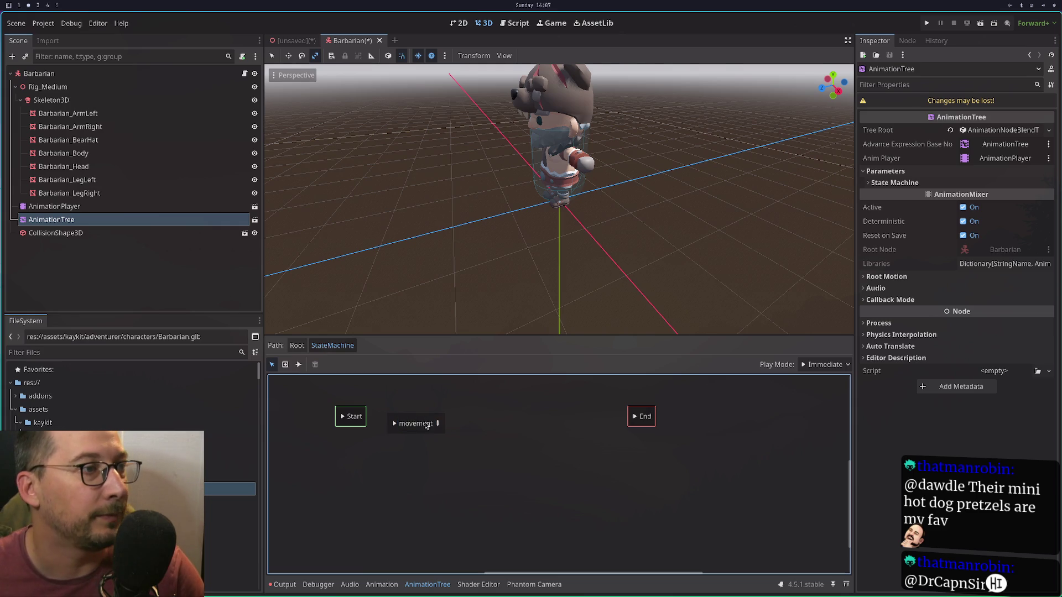
# Reposition the states and link Start to movement with an Immediate transition.
pyautogui.moveTo(420, 435)
pyautogui.mouseDown()
pyautogui.moveTo(544, 443)
pyautogui.moveTo(507, 436)
pyautogui.mouseUp()
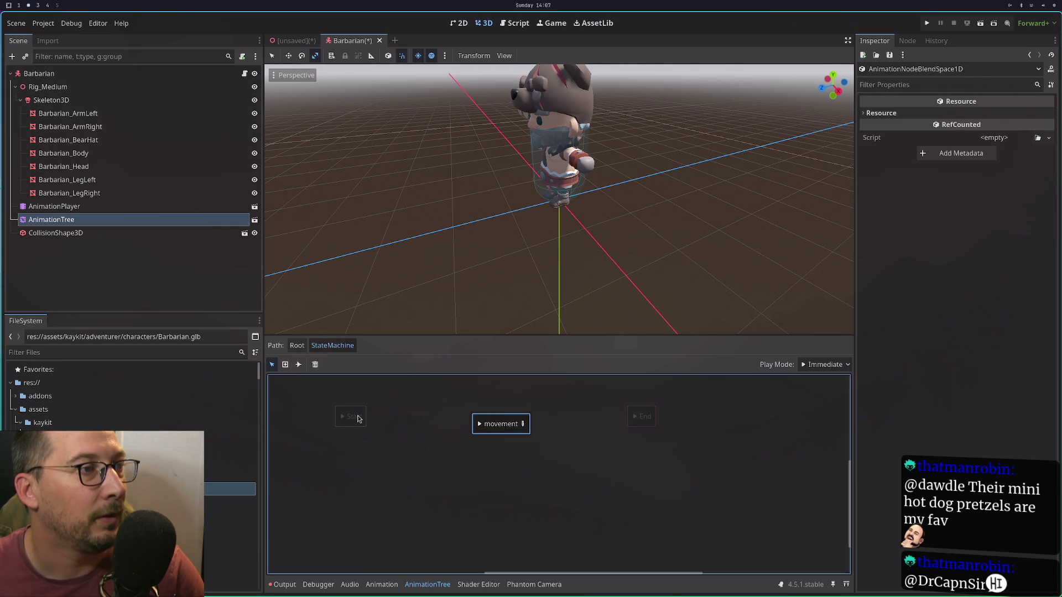
pyautogui.moveTo(348, 422)
pyautogui.mouseDown()
pyautogui.moveTo(349, 437)
pyautogui.moveTo(332, 426)
pyautogui.mouseUp()
pyautogui.click(298, 364)
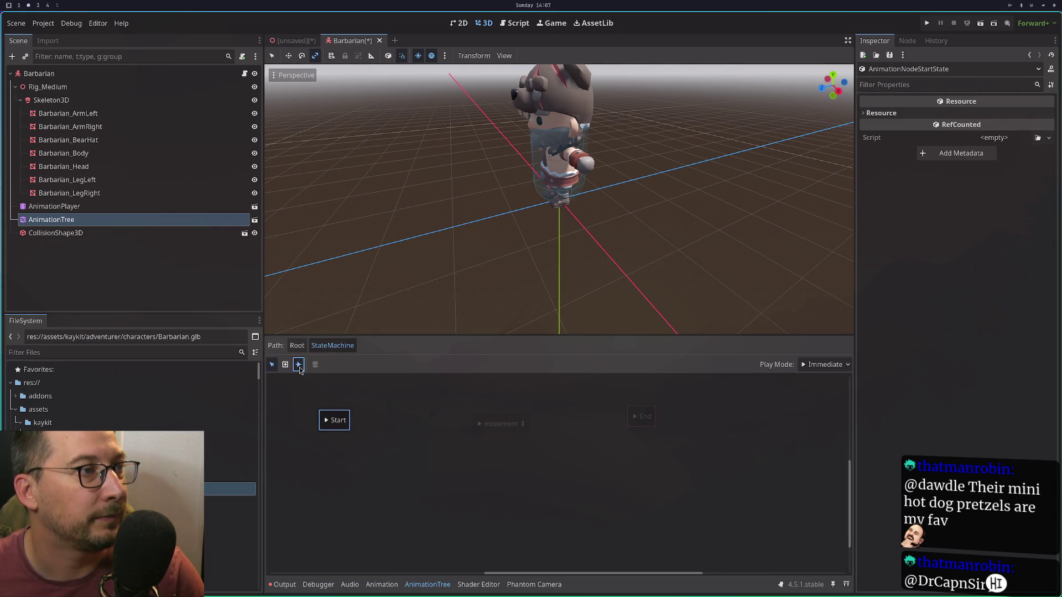
pyautogui.click(361, 365)
pyautogui.click(376, 379)
pyautogui.moveTo(338, 420); pyautogui.dragTo(495, 424)
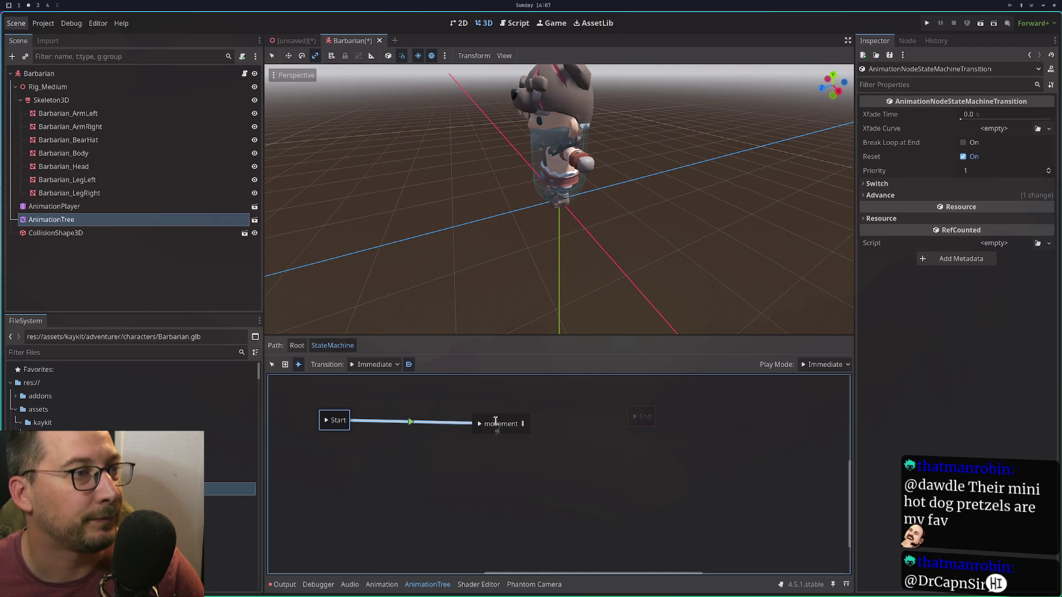
# Dismiss the add-state menu without adding anything and return to the select tool.
pyautogui.rightClick(494, 424)
pyautogui.moveTo(498, 427)
pyautogui.press('Escape')
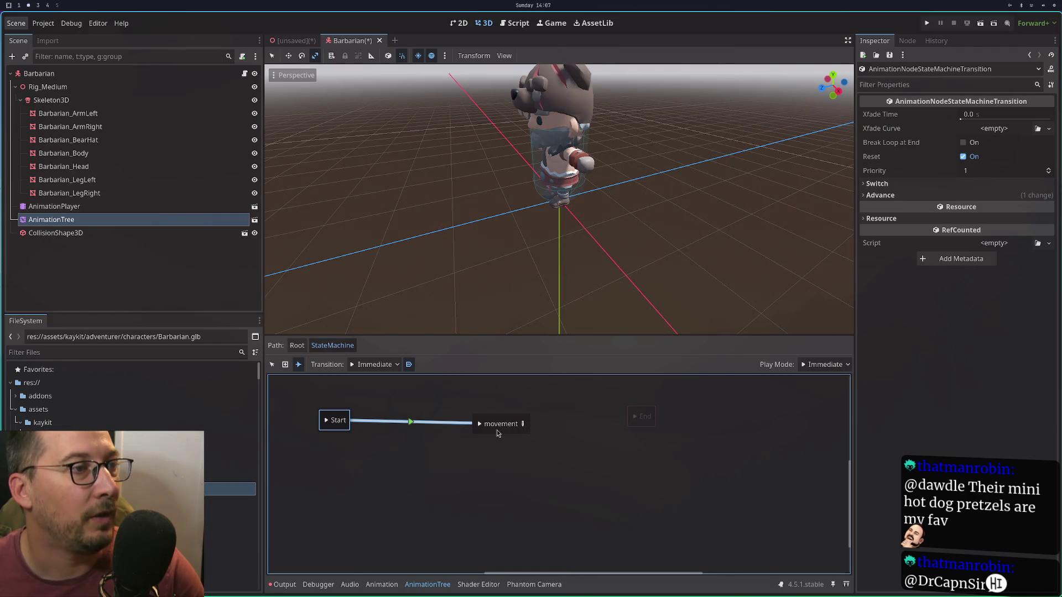
pyautogui.rightClick(524, 429)
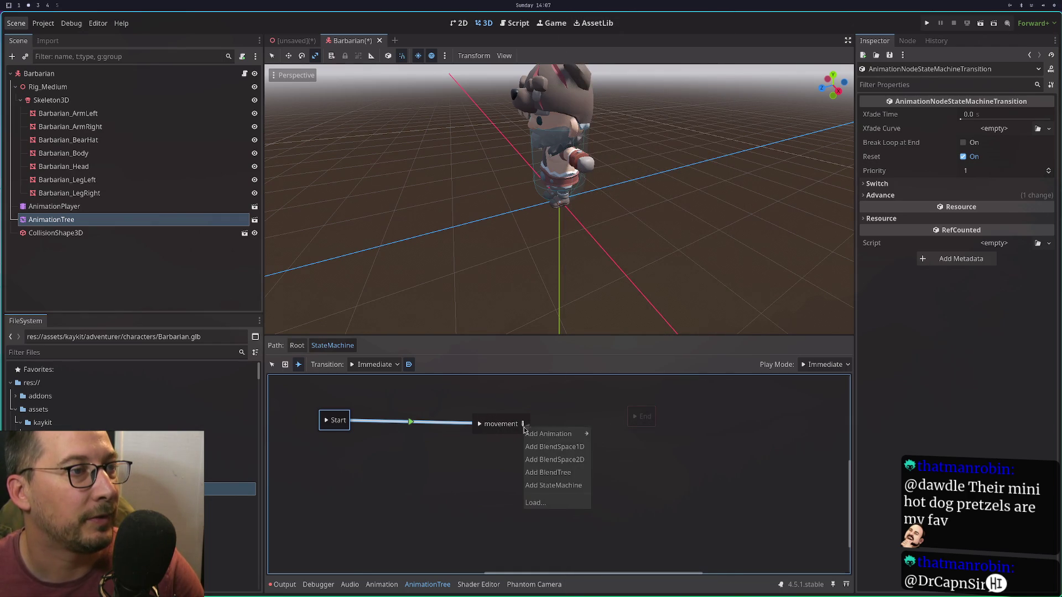
pyautogui.click(507, 426)
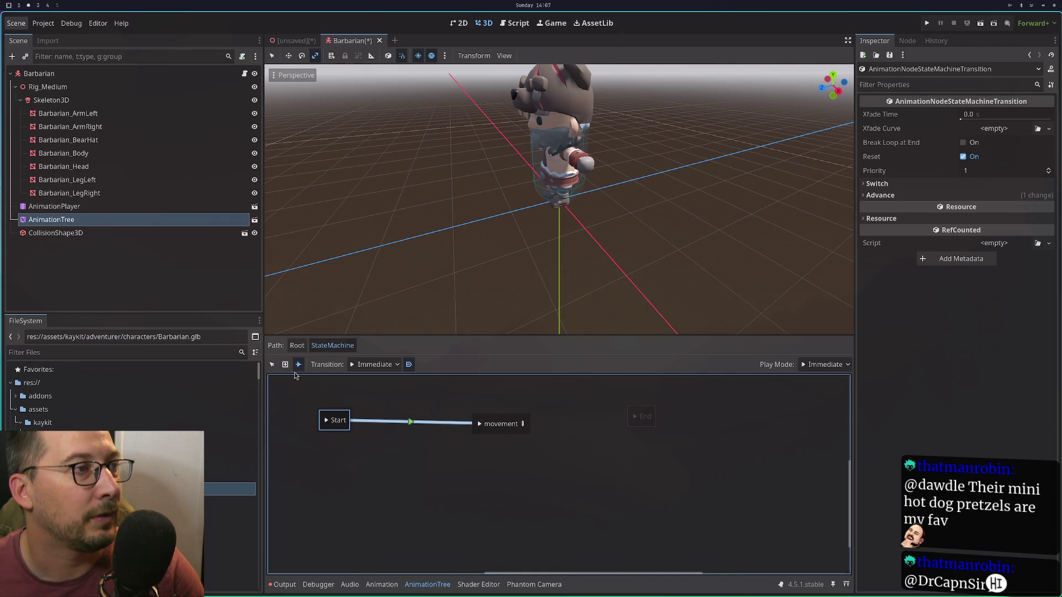
pyautogui.click(273, 365)
pyautogui.click(522, 425)
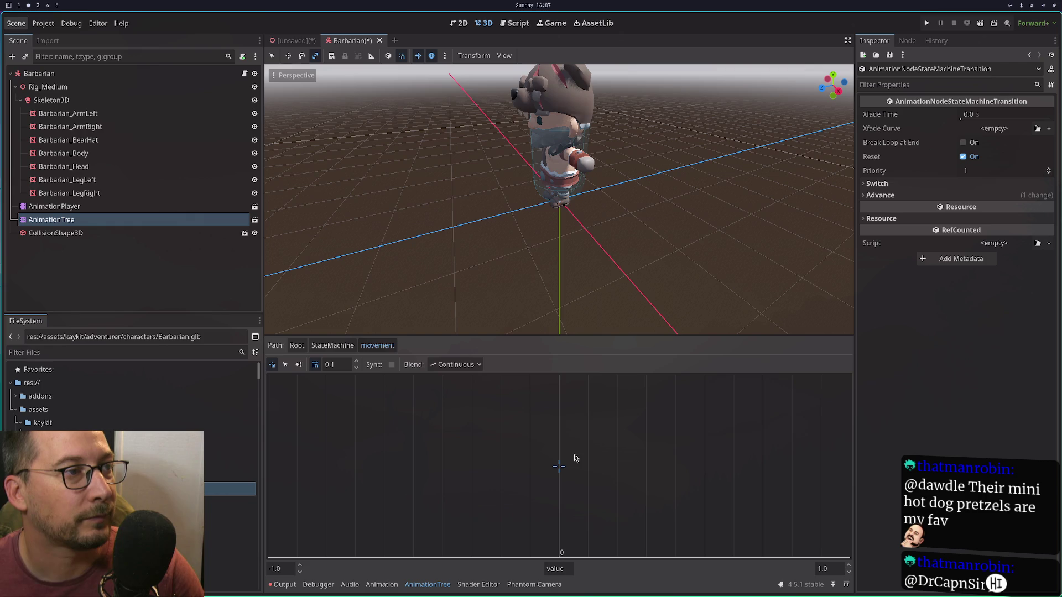
pyautogui.click(297, 365)
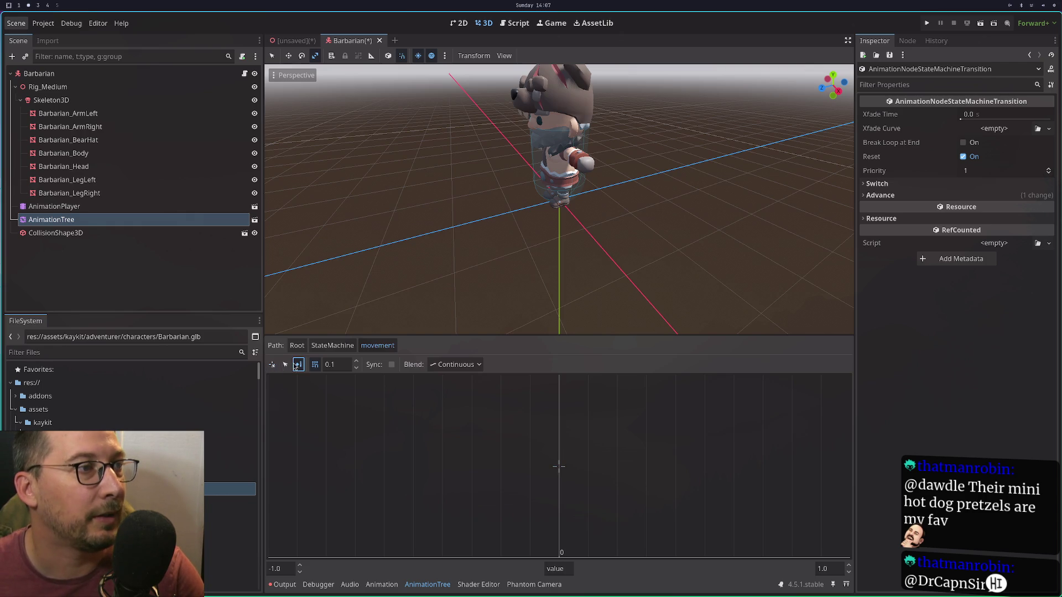
pyautogui.click(559, 469)
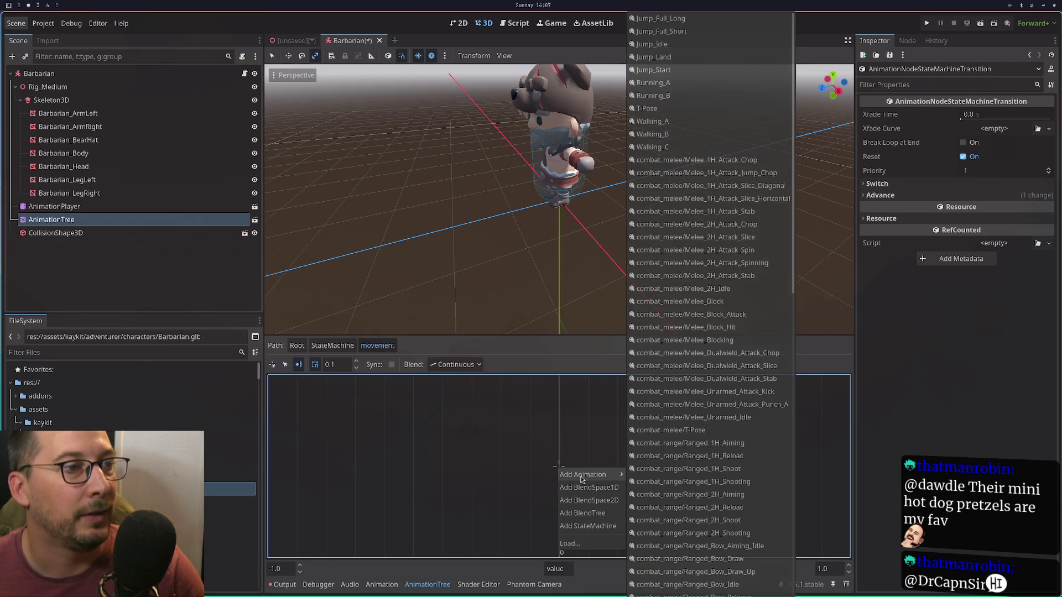
pyautogui.moveTo(586, 475)
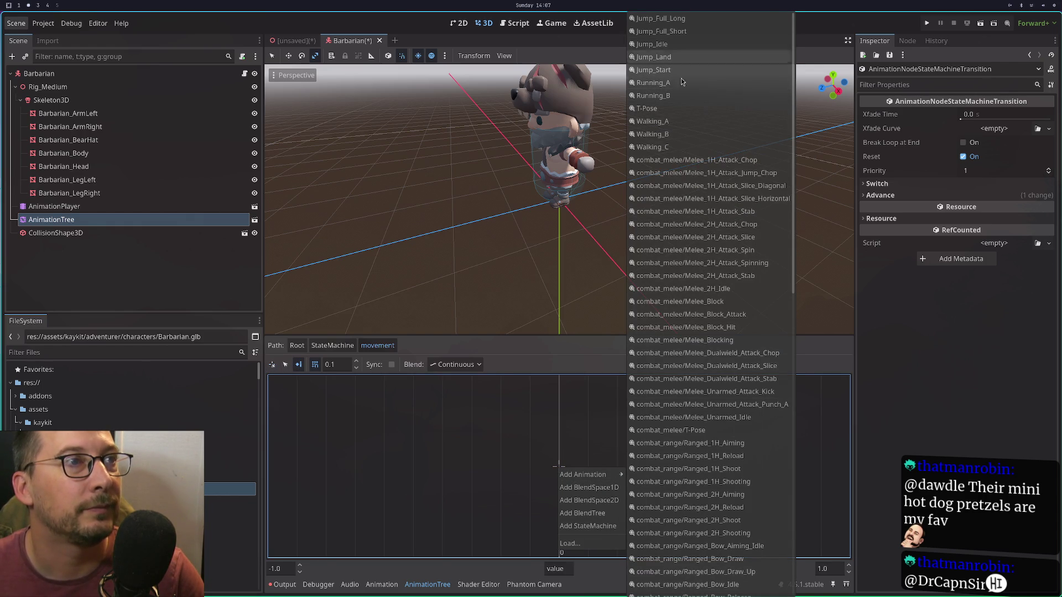
pyautogui.scroll(-12, 719, 260)
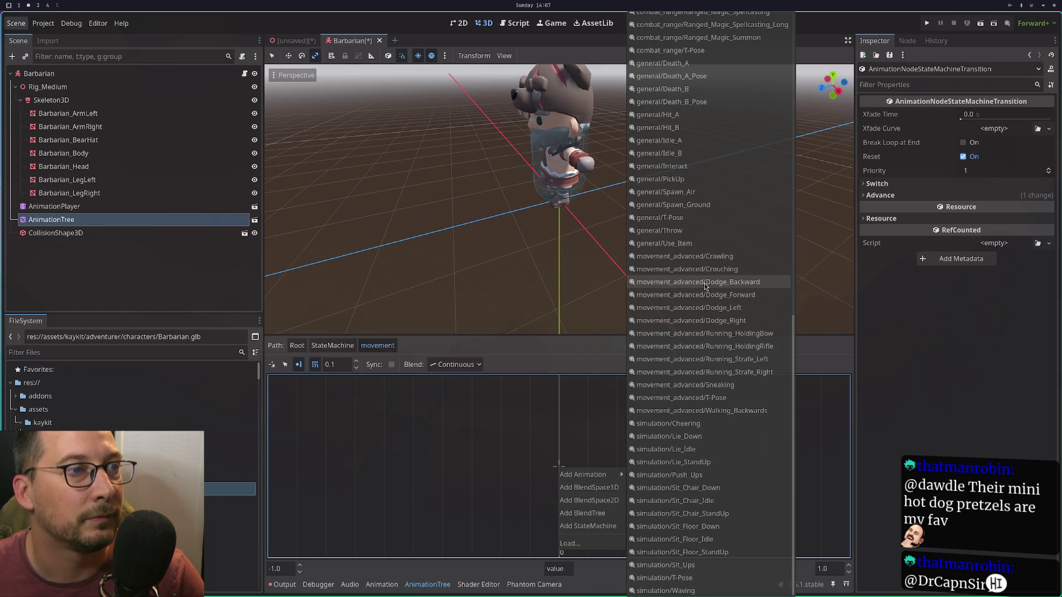
pyautogui.scroll(3, 729, 260)
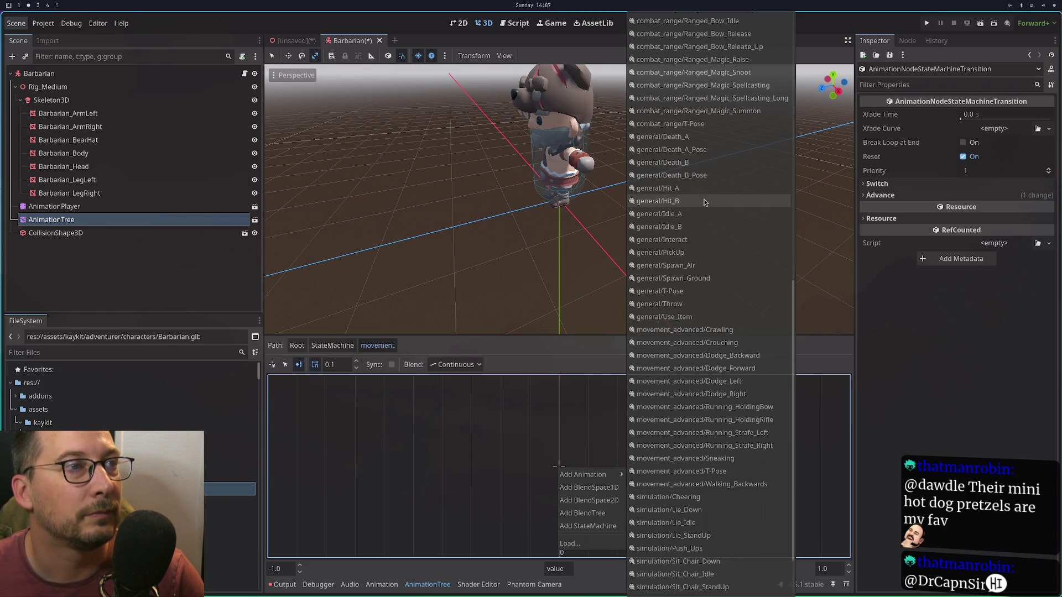
pyautogui.press('Escape')
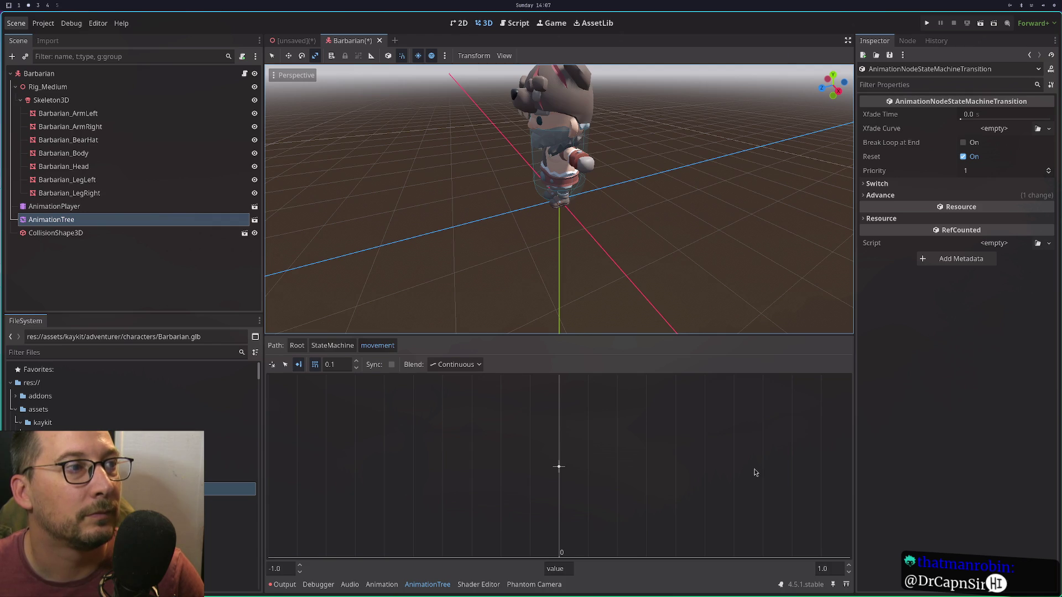
pyautogui.click(332, 346)
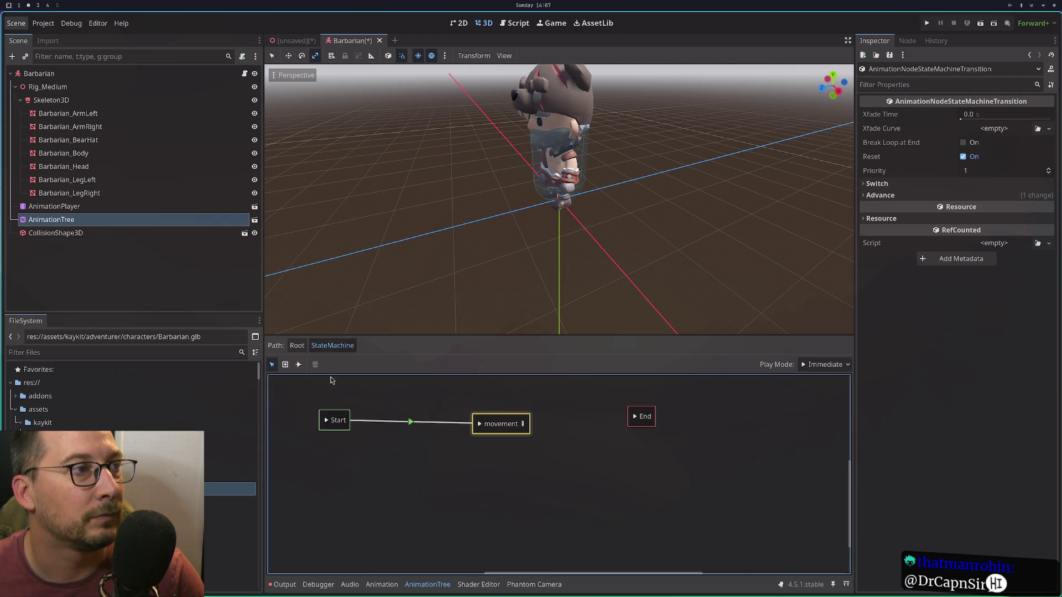
pyautogui.click(523, 425)
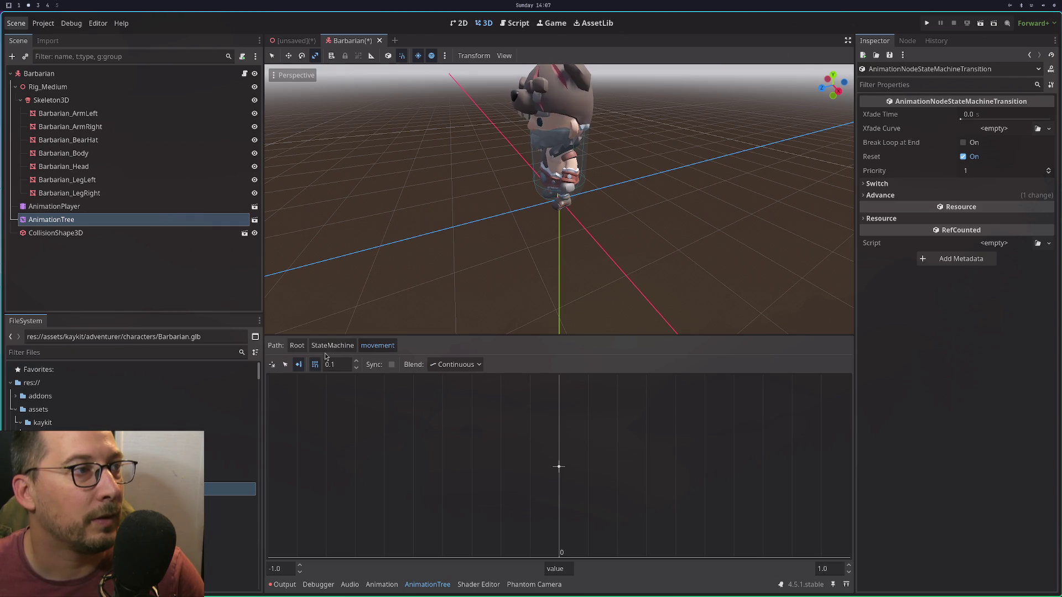
# Add two animation points to the movement blend space, near 0.2 and at 1.0.
pyautogui.click(298, 365)
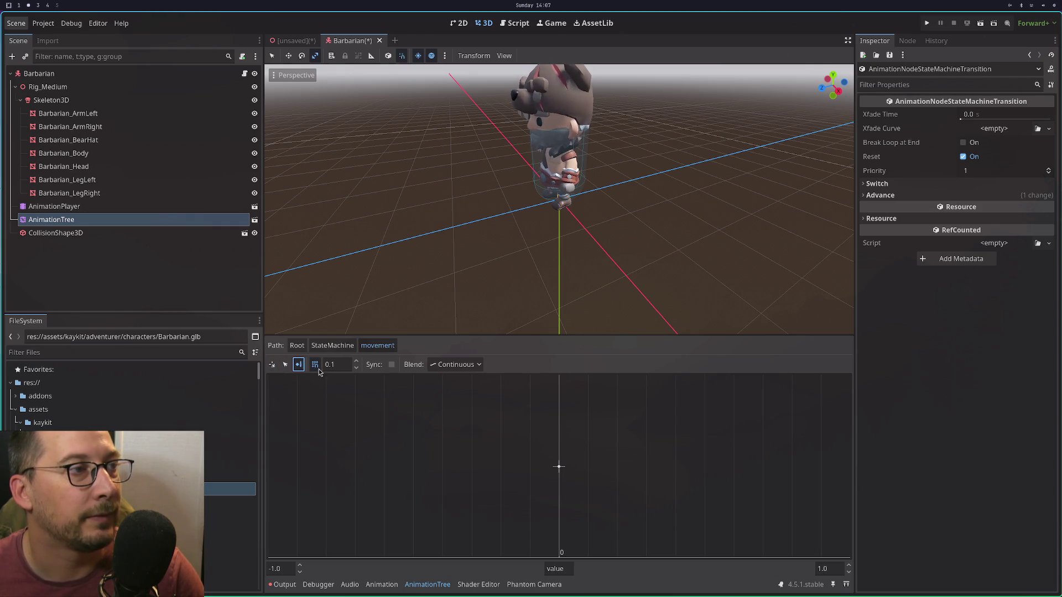
pyautogui.click(620, 471)
pyautogui.moveTo(653, 475)
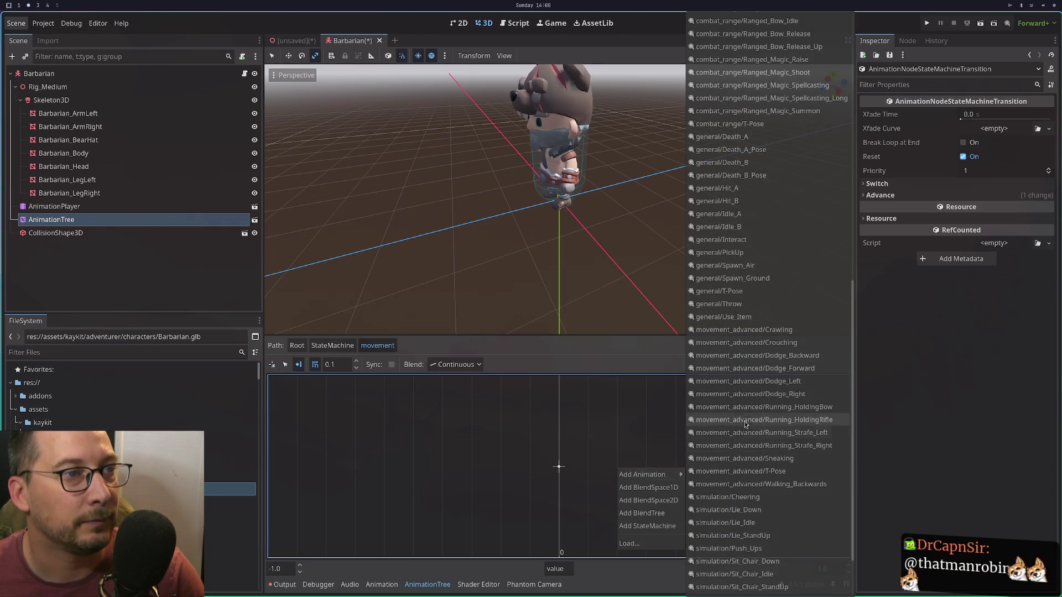
pyautogui.scroll(10, 753, 391)
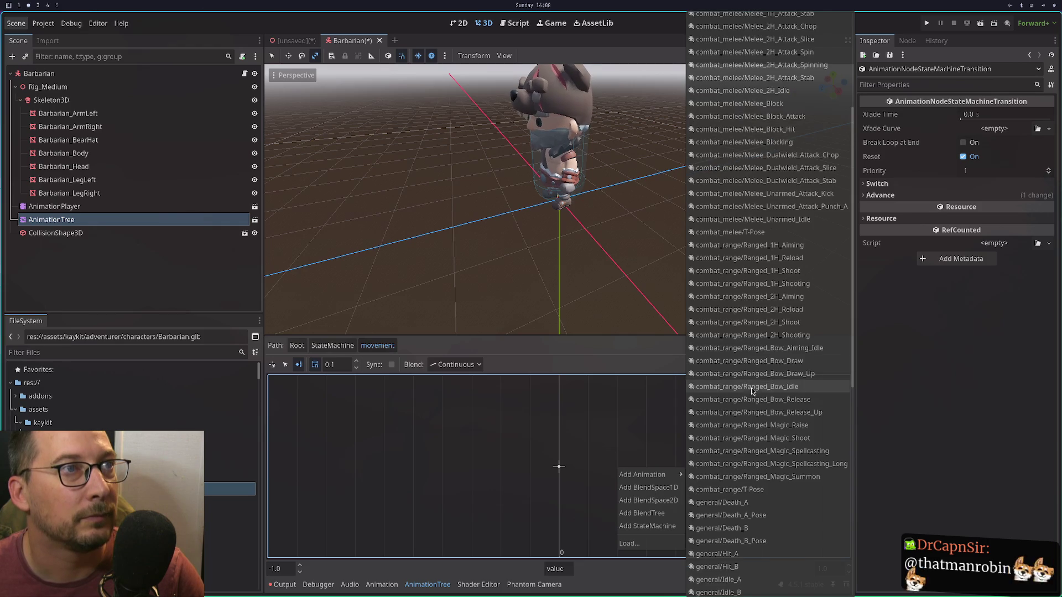
pyautogui.scroll(5, 752, 392)
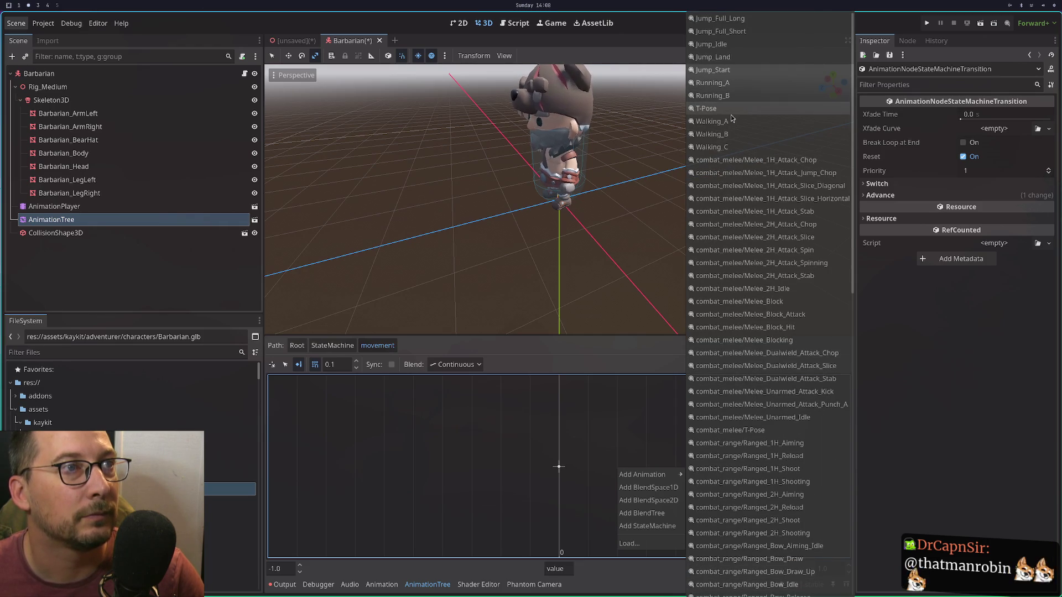
pyautogui.click(714, 121)
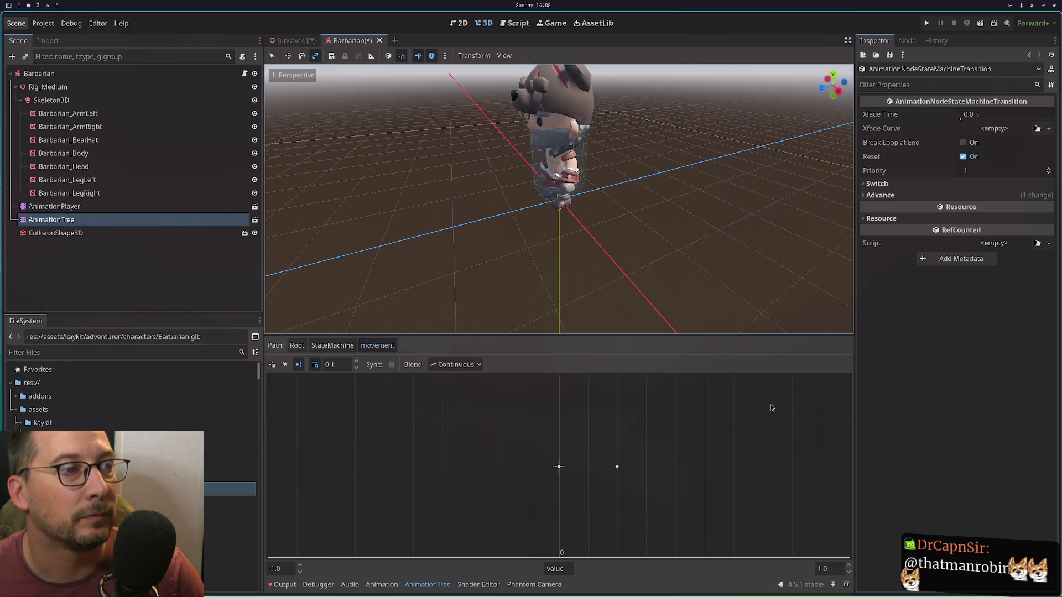
pyautogui.rightClick(837, 472)
pyautogui.moveTo(869, 476)
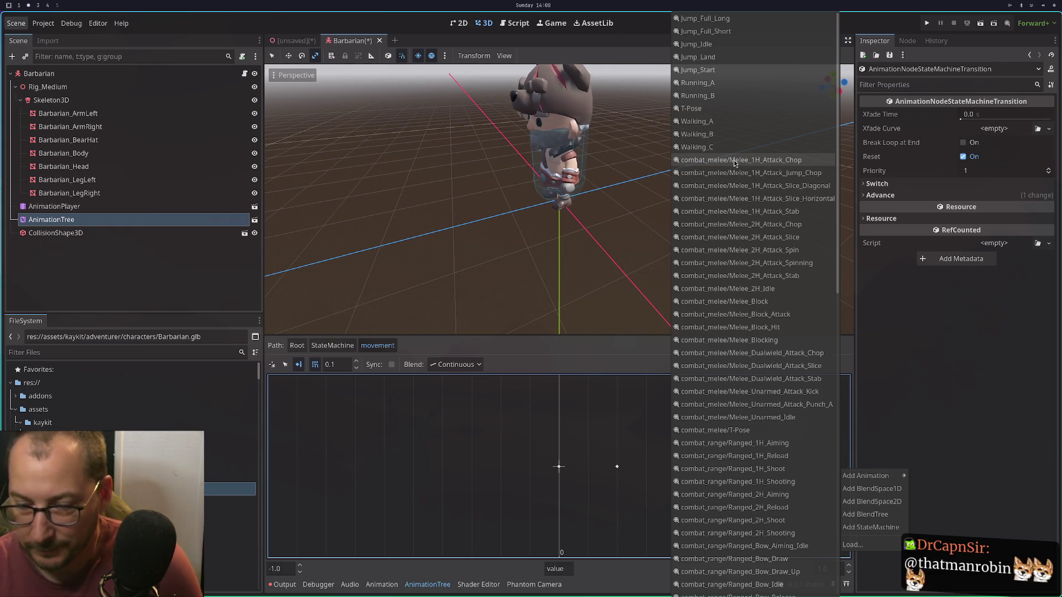
pyautogui.scroll(-10, 778, 343)
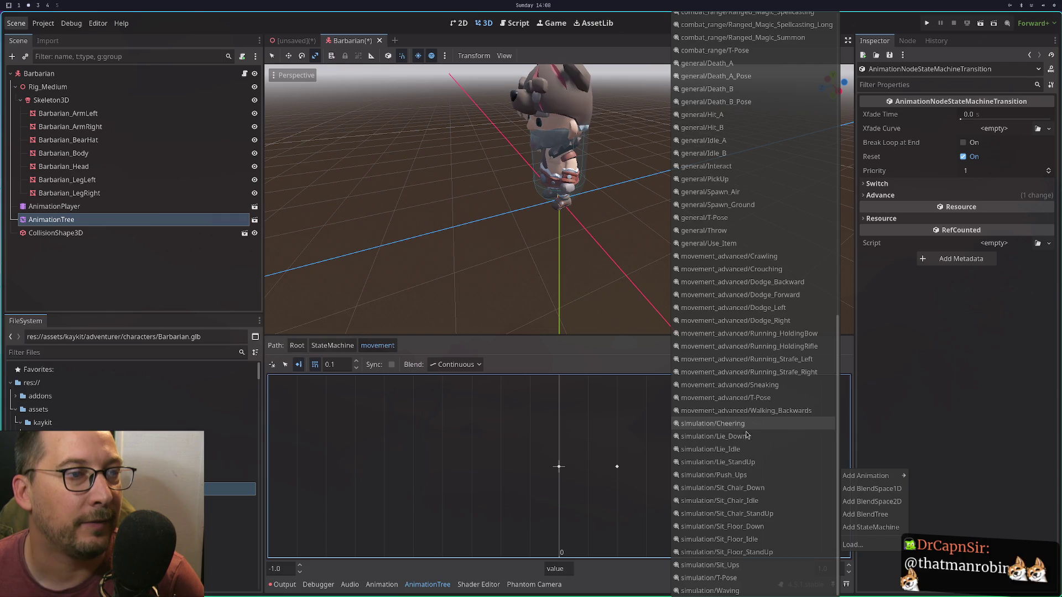
pyautogui.scroll(10, 736, 359)
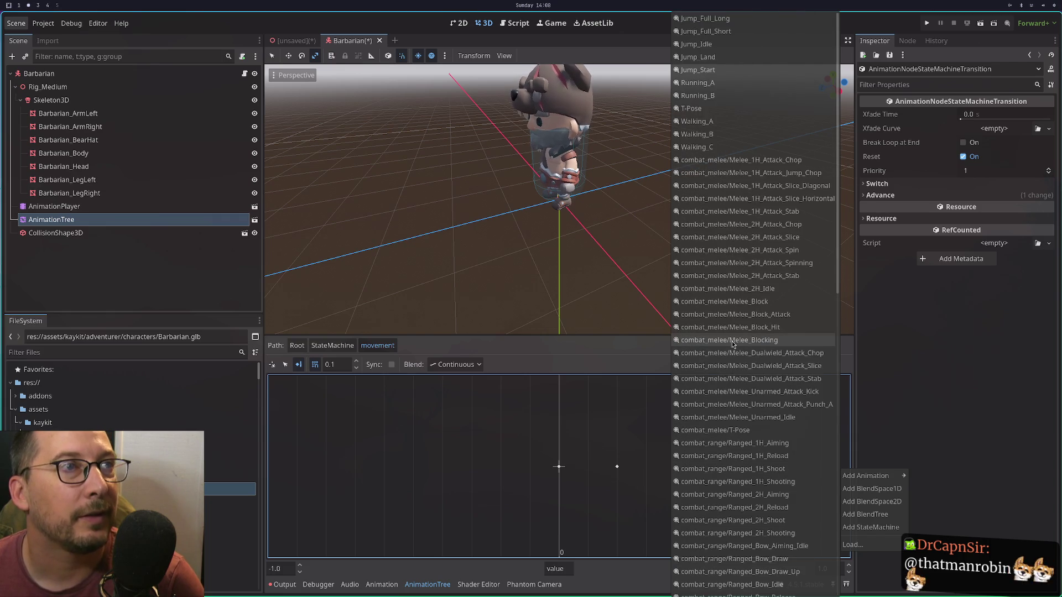
pyautogui.click(719, 88)
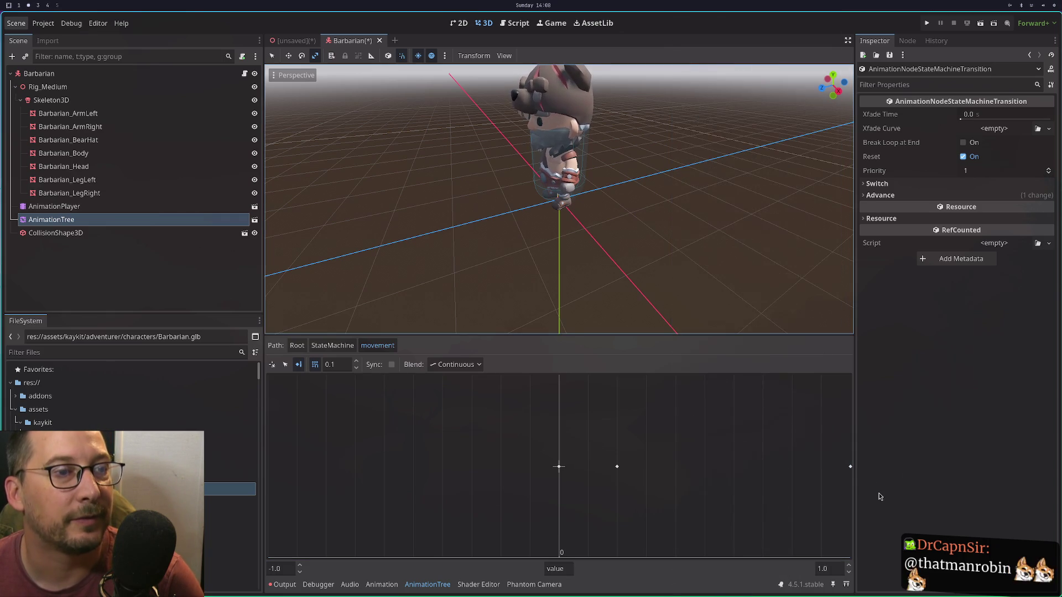
# Preview the blend toward the right point, reset it to 0, and return up to Root.
pyautogui.click(272, 366)
pyautogui.click(632, 467)
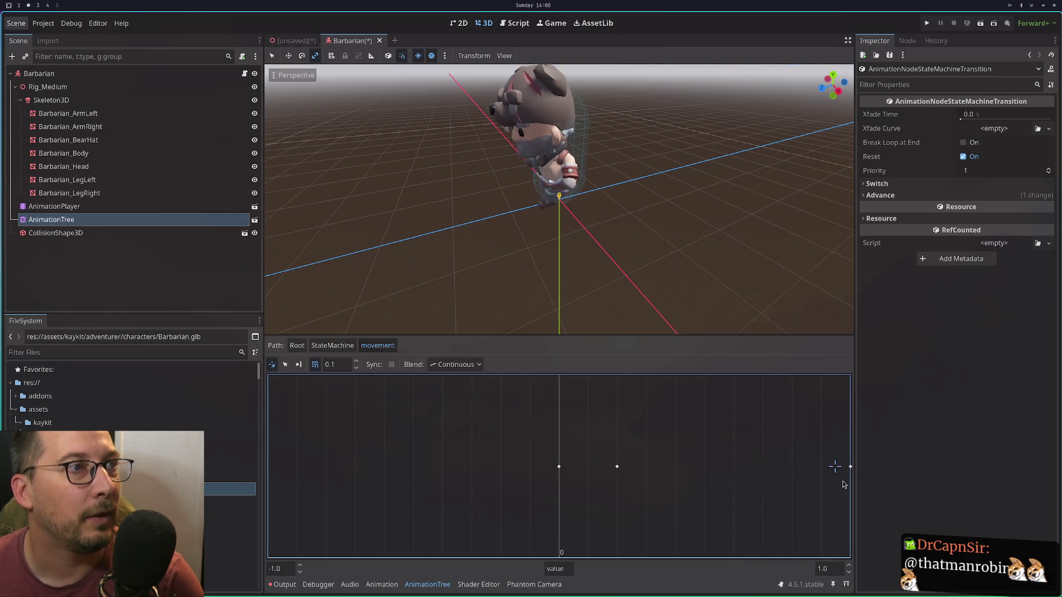
pyautogui.click(560, 481)
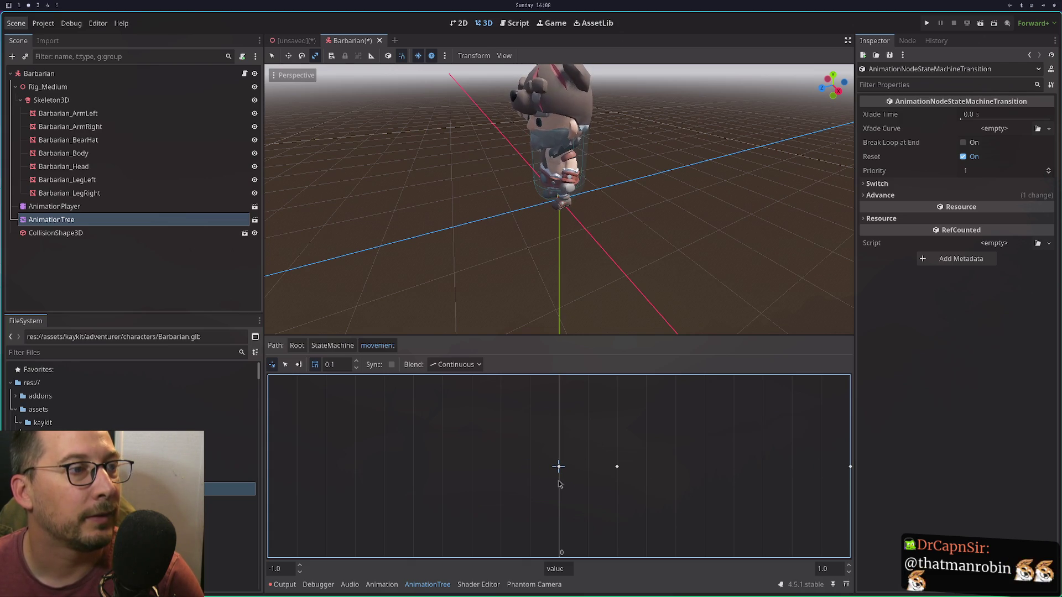
pyautogui.click(340, 346)
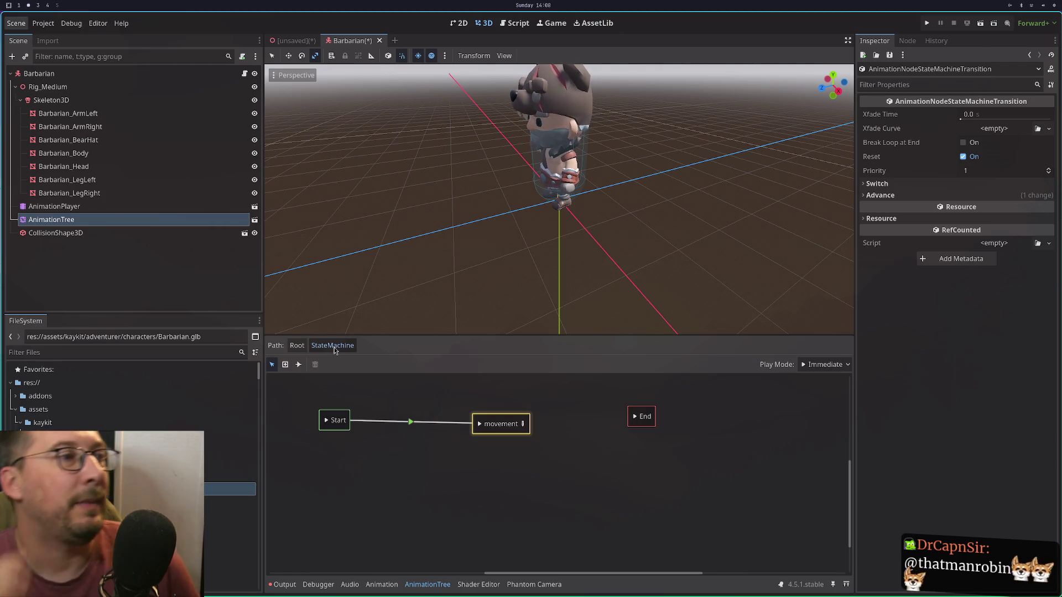
pyautogui.click(297, 346)
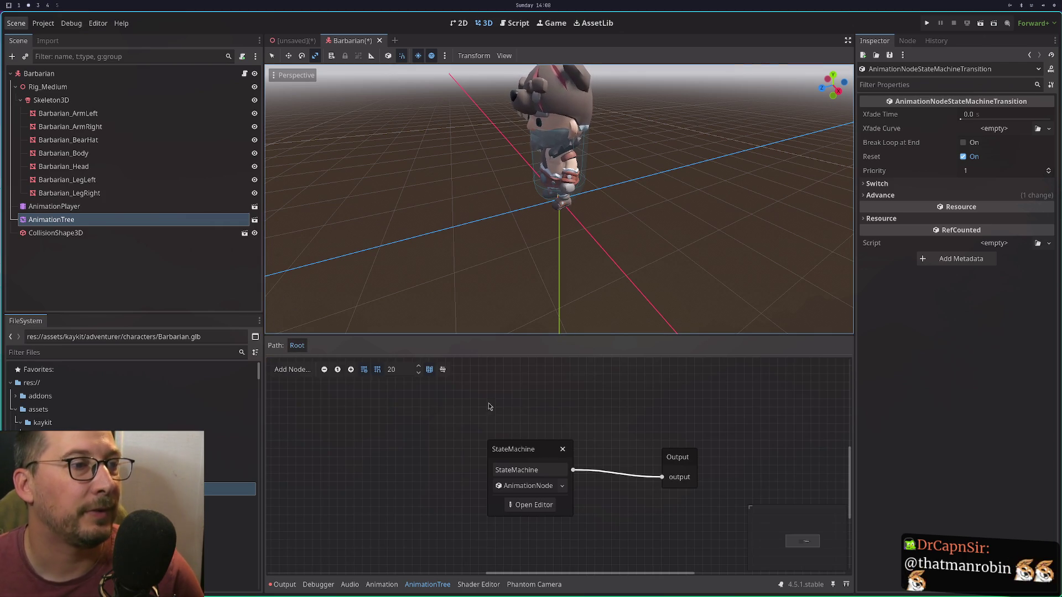
# Detach the StateMachine from Output, move it up-left, reconnect it, and open its state graph.
pyautogui.moveTo(654, 477); pyautogui.dragTo(602, 475)
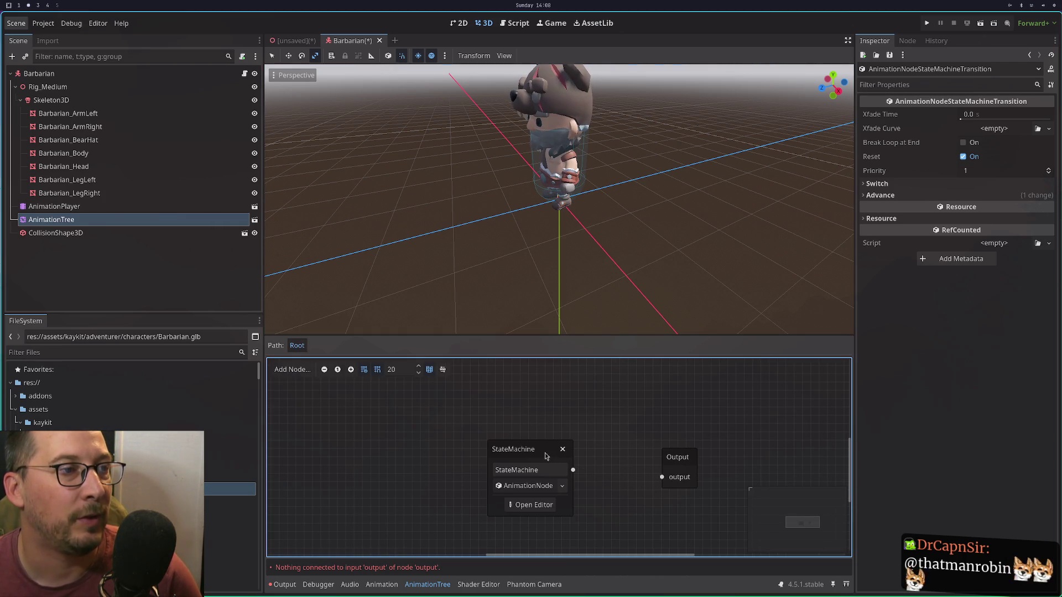
pyautogui.moveTo(545, 452); pyautogui.dragTo(512, 410)
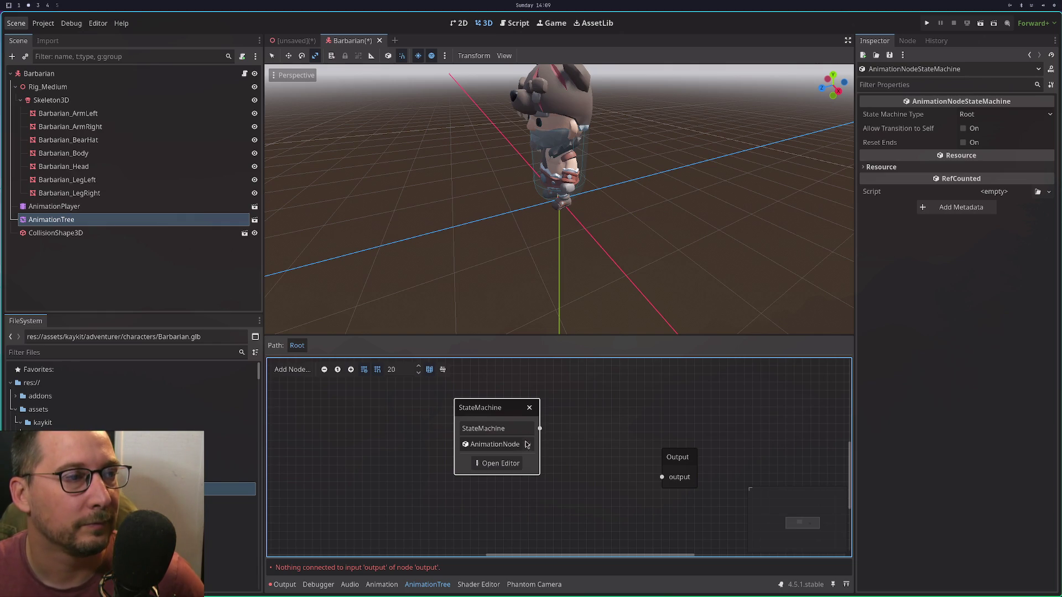
pyautogui.moveTo(675, 495); pyautogui.dragTo(663, 477)
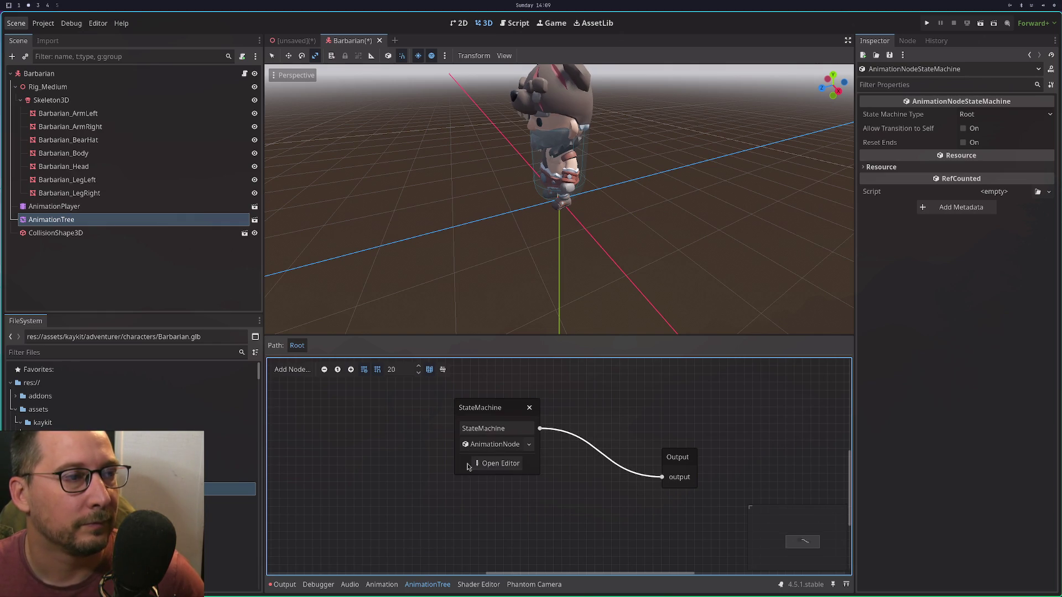
pyautogui.click(497, 463)
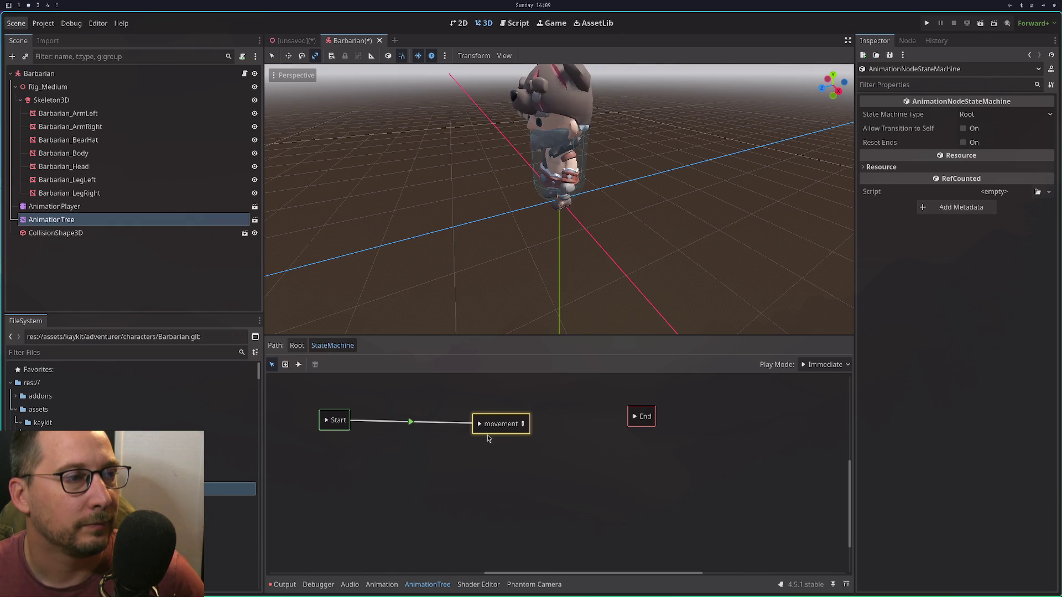
# Add a Jump_Full_Short animation state named 'jump' below and left of movement.
pyautogui.rightClick(486, 458)
pyautogui.moveTo(489, 462)
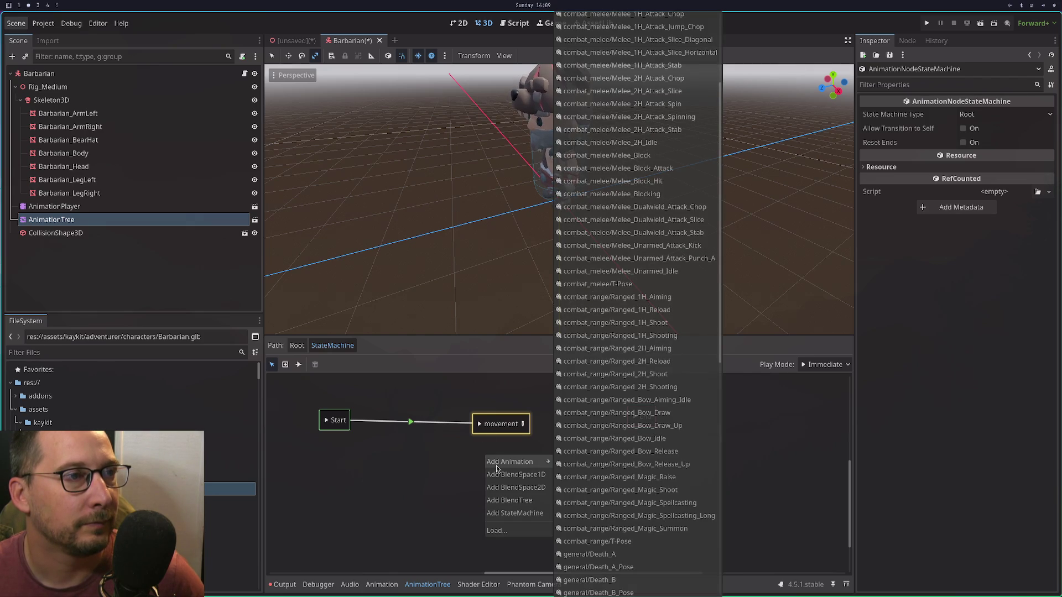
pyautogui.scroll(5, 636, 426)
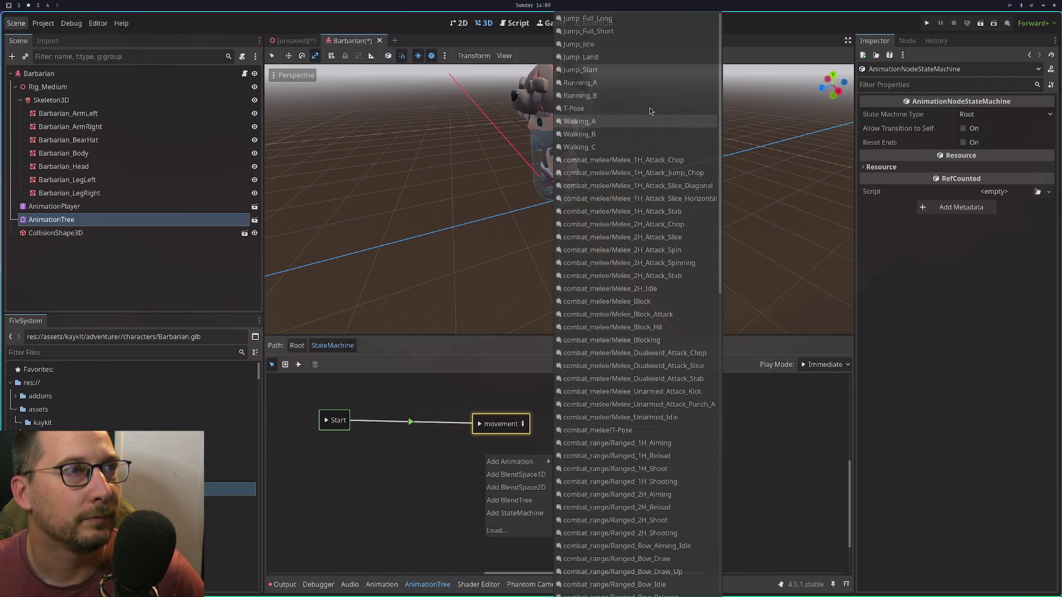
pyautogui.click(587, 31)
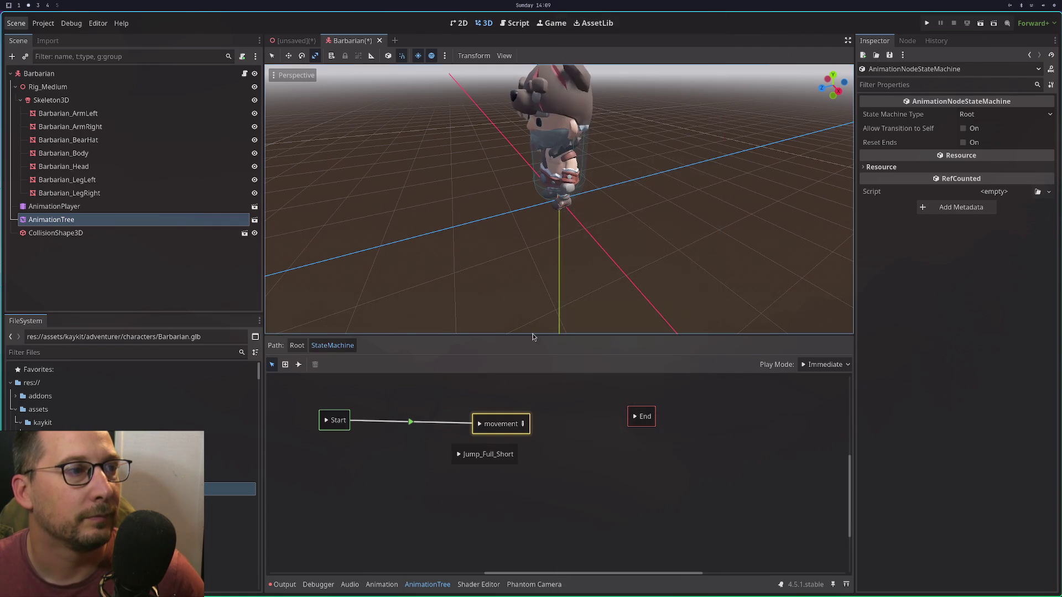
pyautogui.doubleClick(488, 454)
pyautogui.write('jump')
pyautogui.press('Return')
pyautogui.moveTo(486, 463)
pyautogui.mouseDown()
pyautogui.moveTo(389, 539)
pyautogui.moveTo(427, 504)
pyautogui.mouseUp()
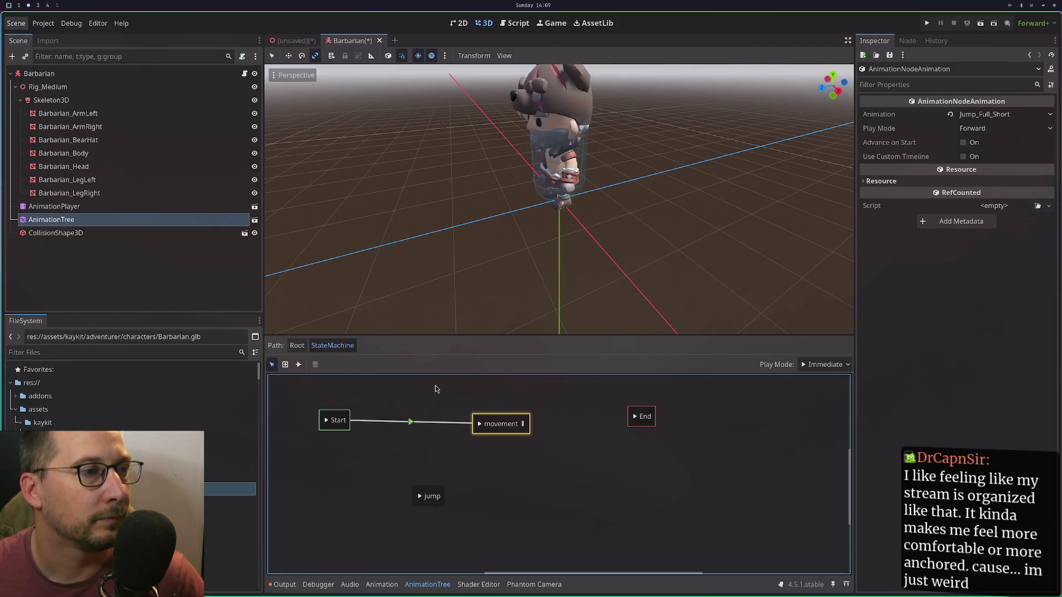
# Link movement and jump with At End transitions, then select the jump state.
pyautogui.click(298, 365)
pyautogui.click(382, 365)
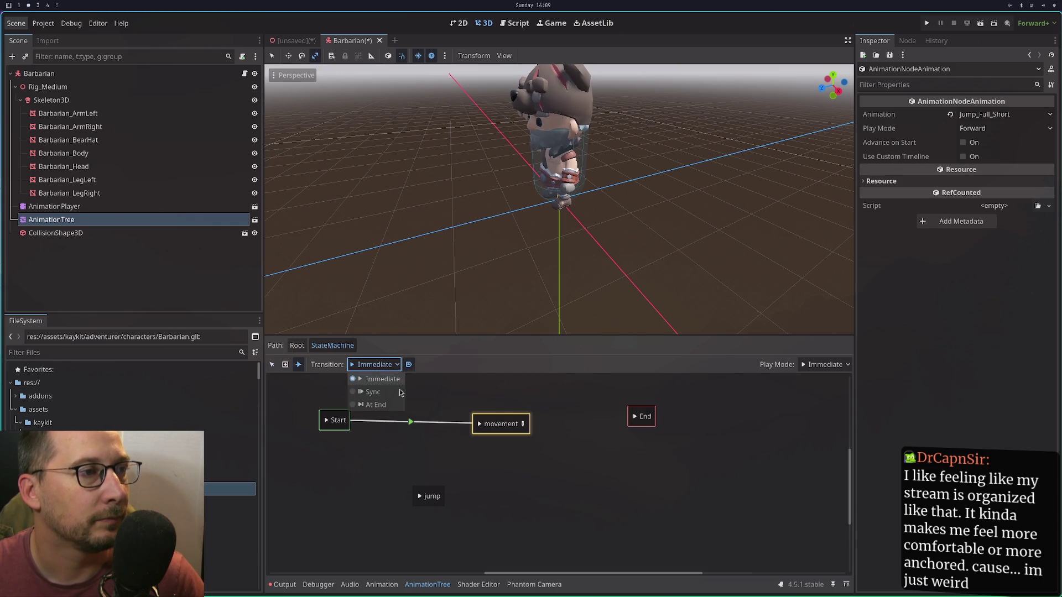
pyautogui.click(368, 407)
pyautogui.moveTo(485, 434)
pyautogui.mouseDown()
pyautogui.moveTo(423, 497)
pyautogui.moveTo(510, 437)
pyautogui.mouseUp()
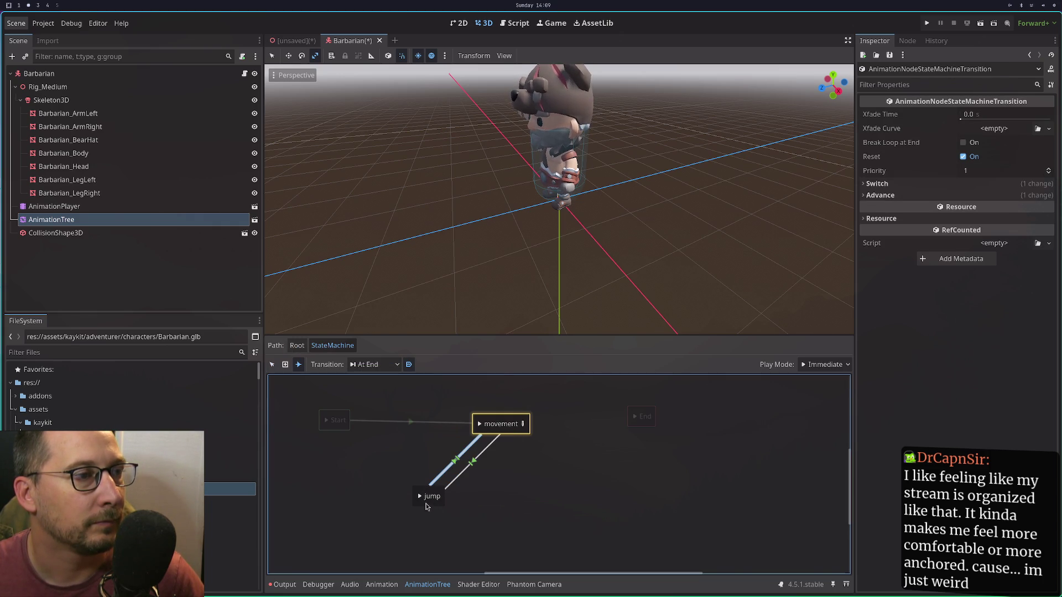
pyautogui.rightClick(419, 498)
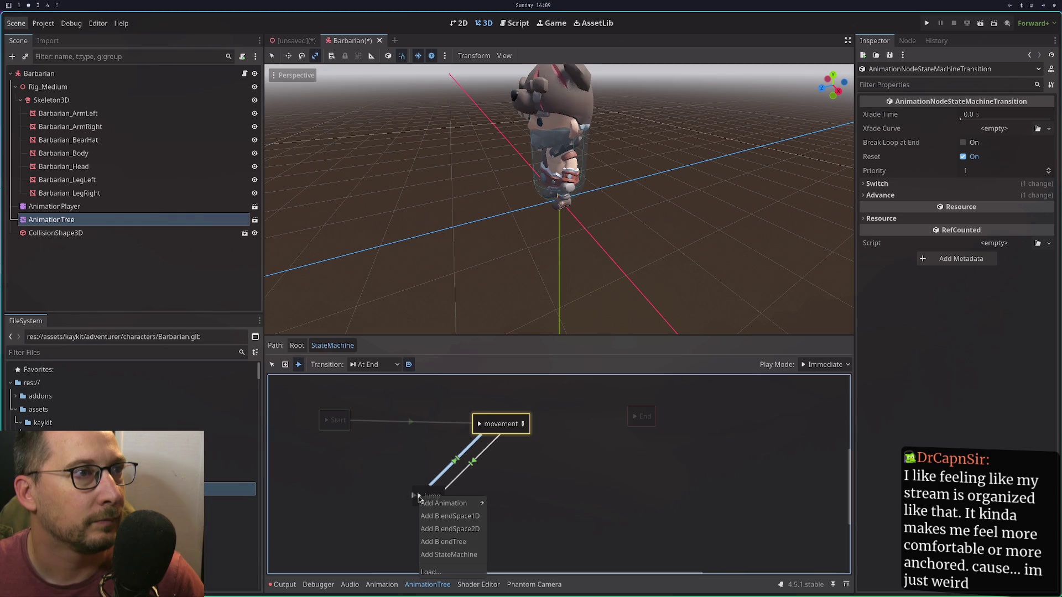
pyautogui.click(281, 367)
pyautogui.click(271, 365)
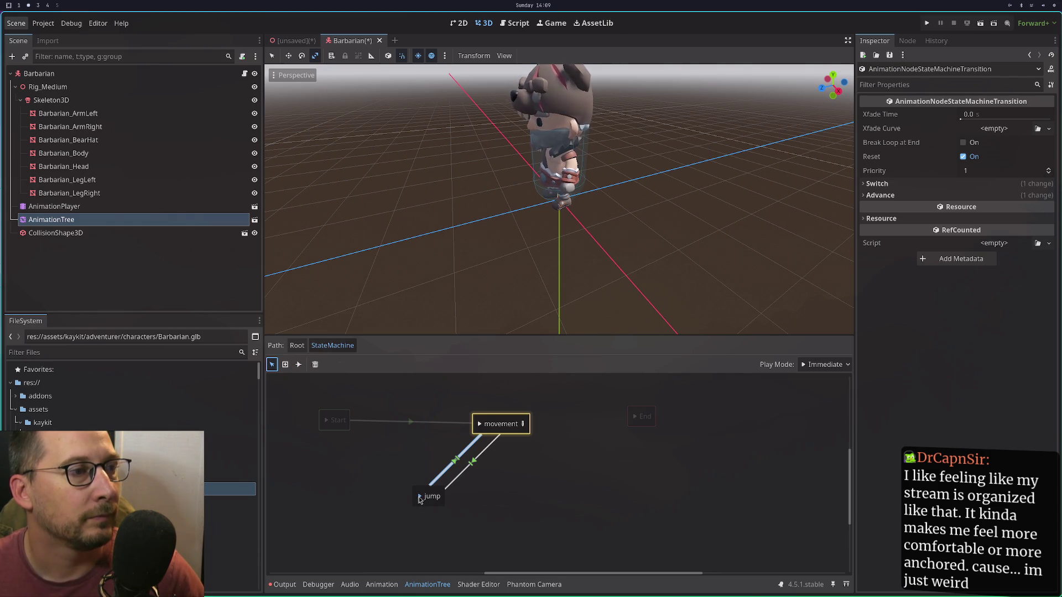
pyautogui.click(420, 499)
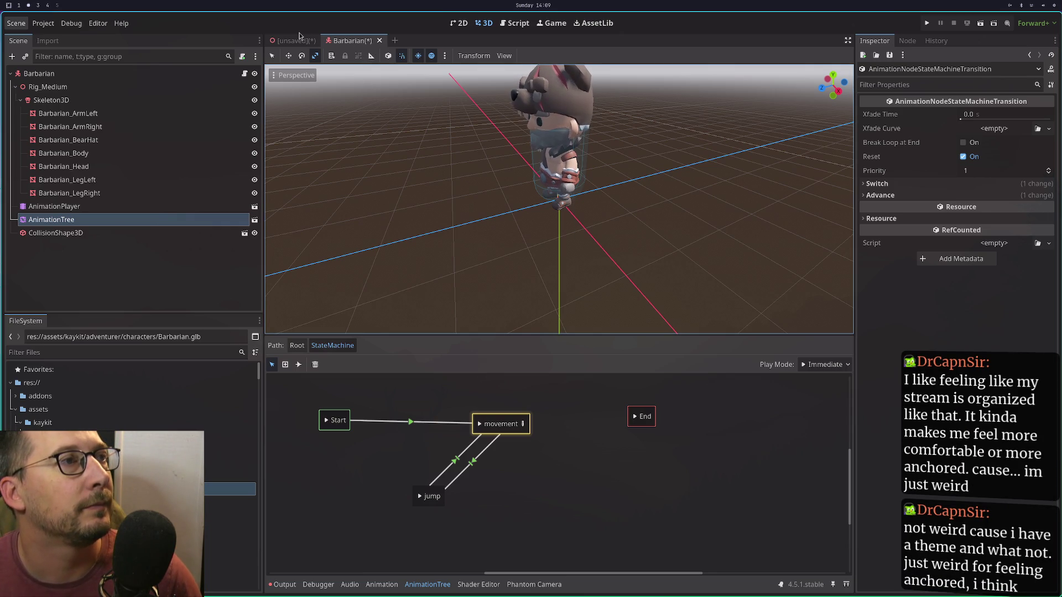
# Try saving the Barbarian scene with Ctrl+S, dismiss the unknown glb format error, and show Import.
pyautogui.click(297, 345)
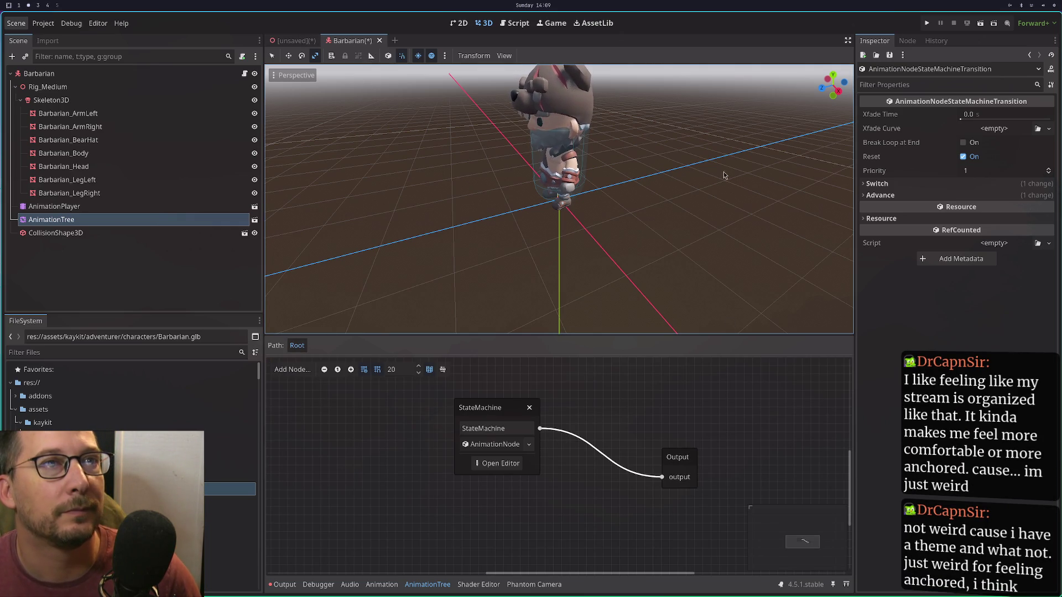
pyautogui.click(235, 219)
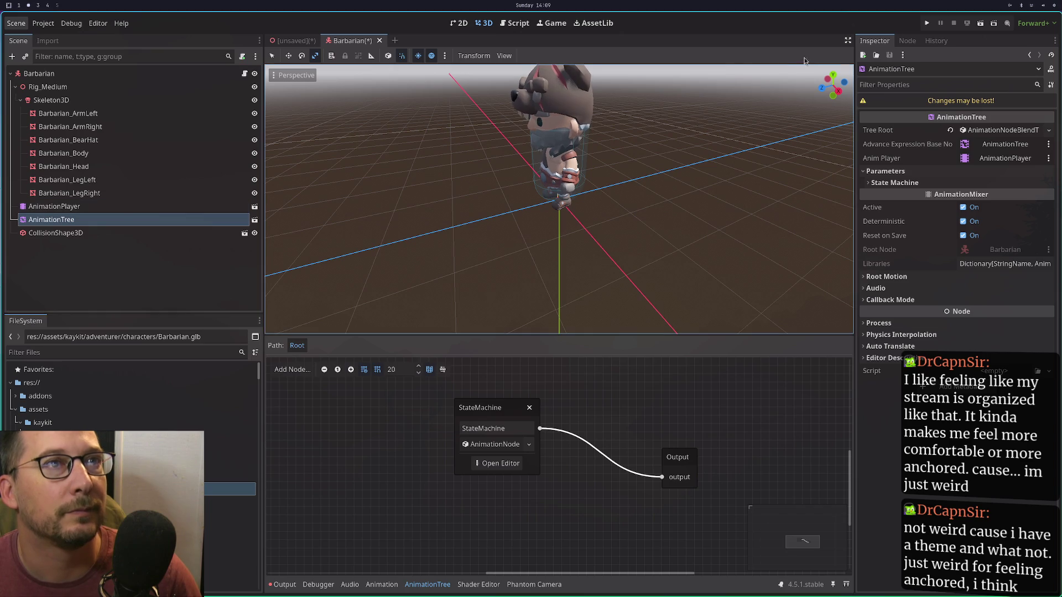
pyautogui.hotkey('ctrl', 's')
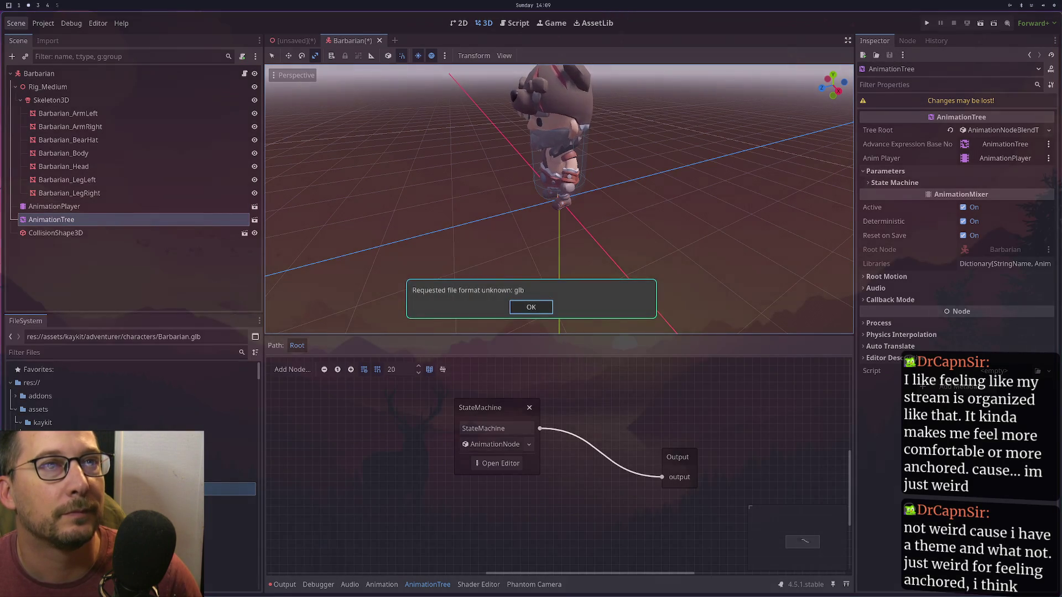
pyautogui.click(532, 308)
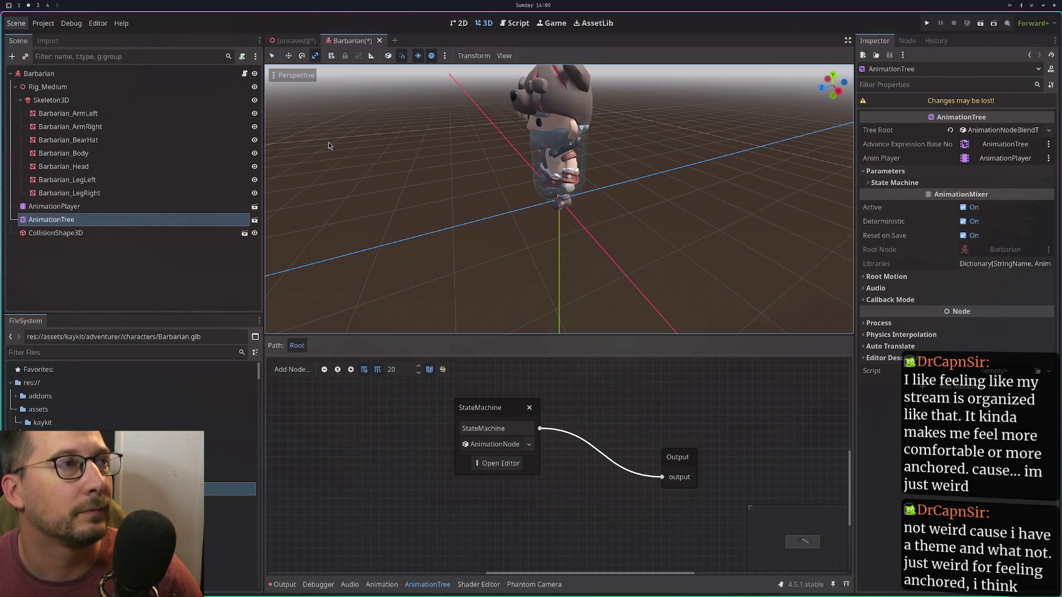
pyautogui.click(47, 41)
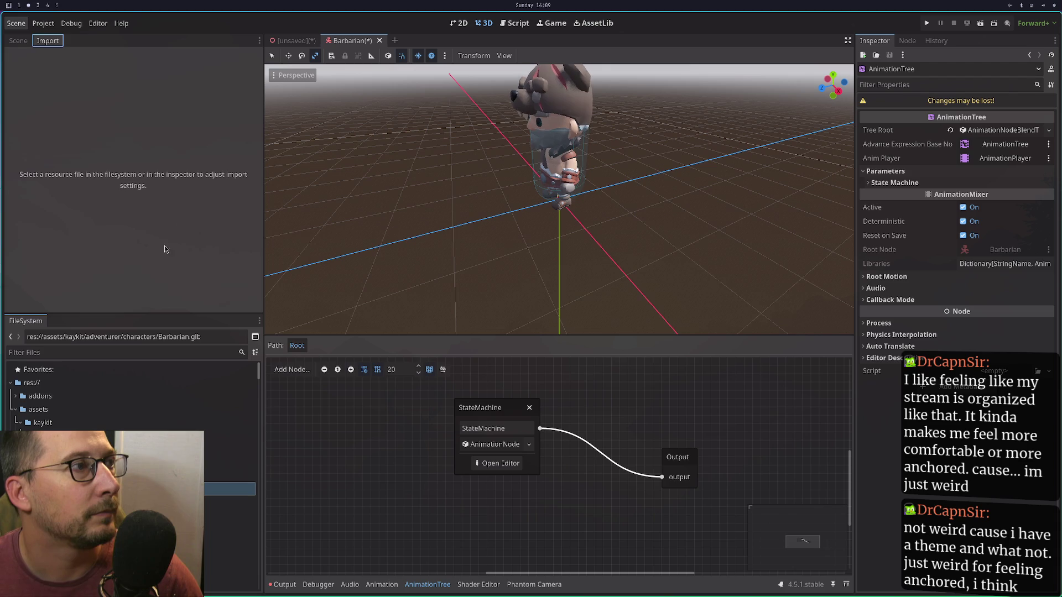
# Close the Barbarian scene tab without saving.
pyautogui.click(221, 489)
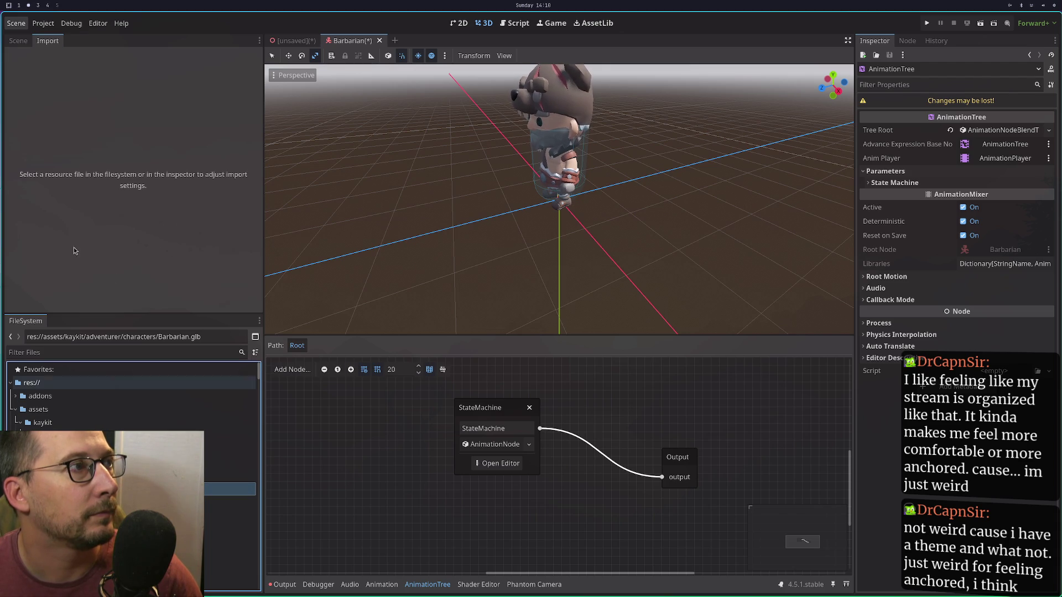
pyautogui.click(380, 40)
pyautogui.click(453, 324)
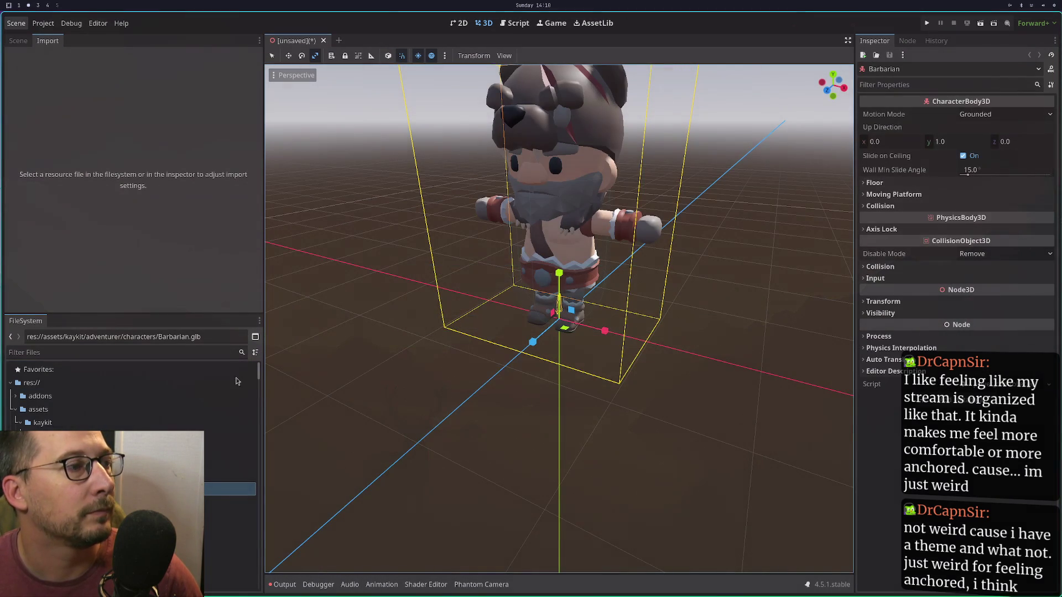
# Reimport Barbarian.glb from the characters folder in the Import dock.
pyautogui.click(15, 42)
pyautogui.click(40, 42)
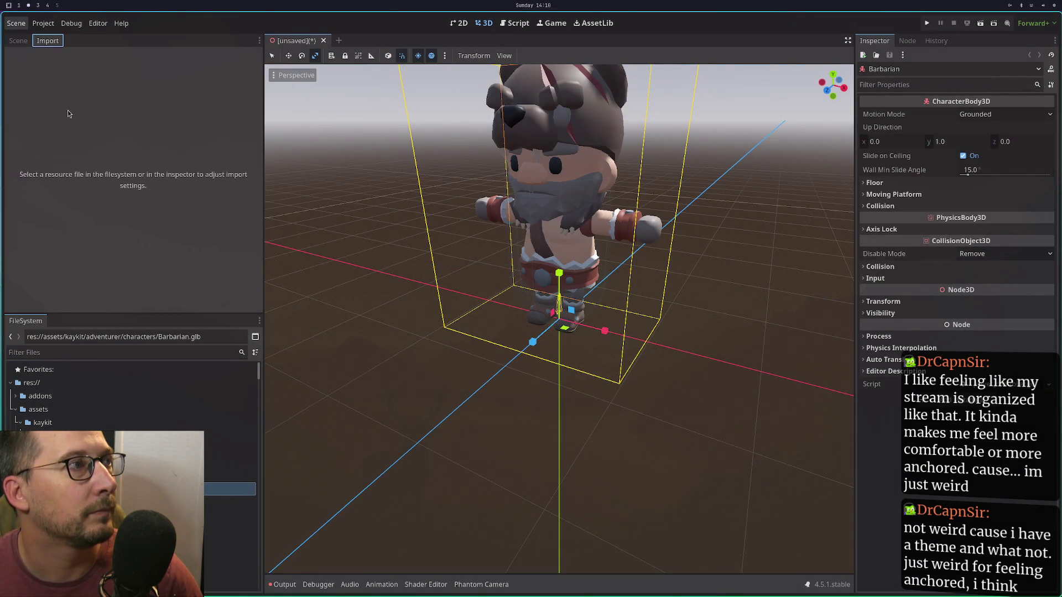
pyautogui.click(111, 476)
pyautogui.click(230, 489)
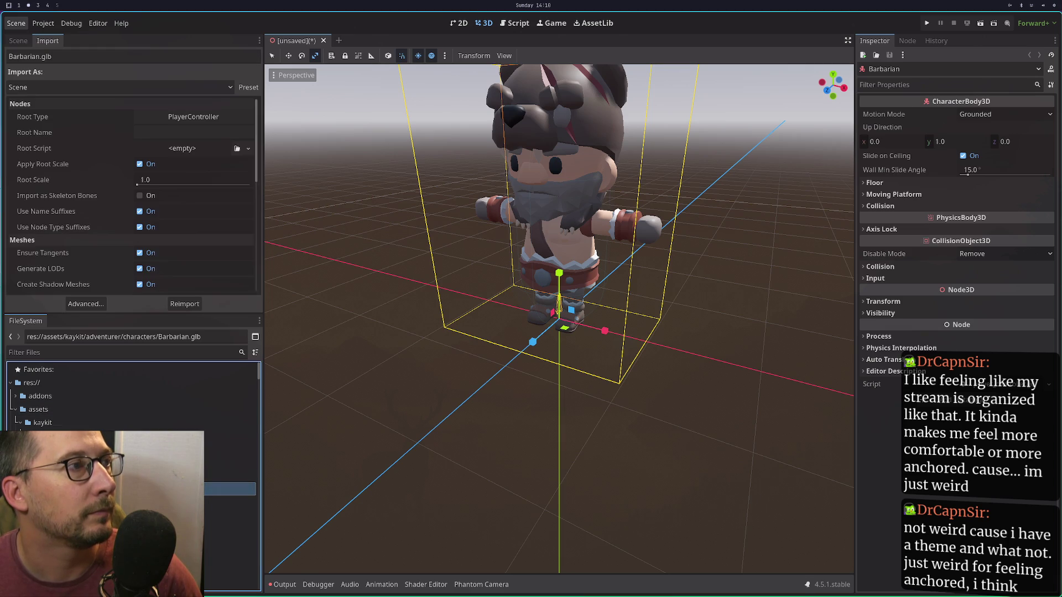
pyautogui.click(186, 304)
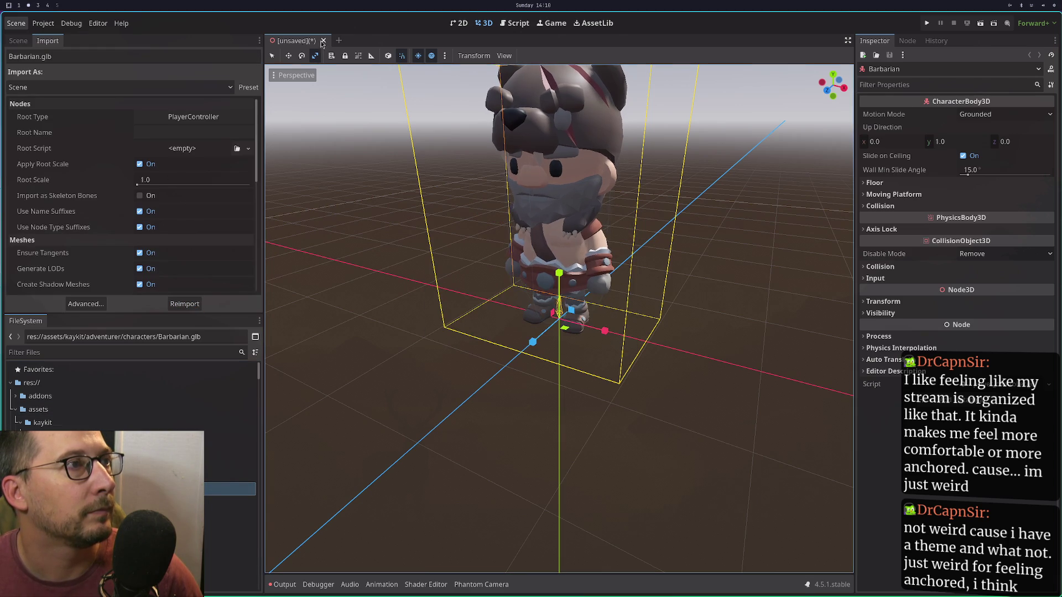
# Open Barbarian.glb as a scene, choosing Open Anyway at the warning.
pyautogui.click(23, 41)
pyautogui.click(234, 87)
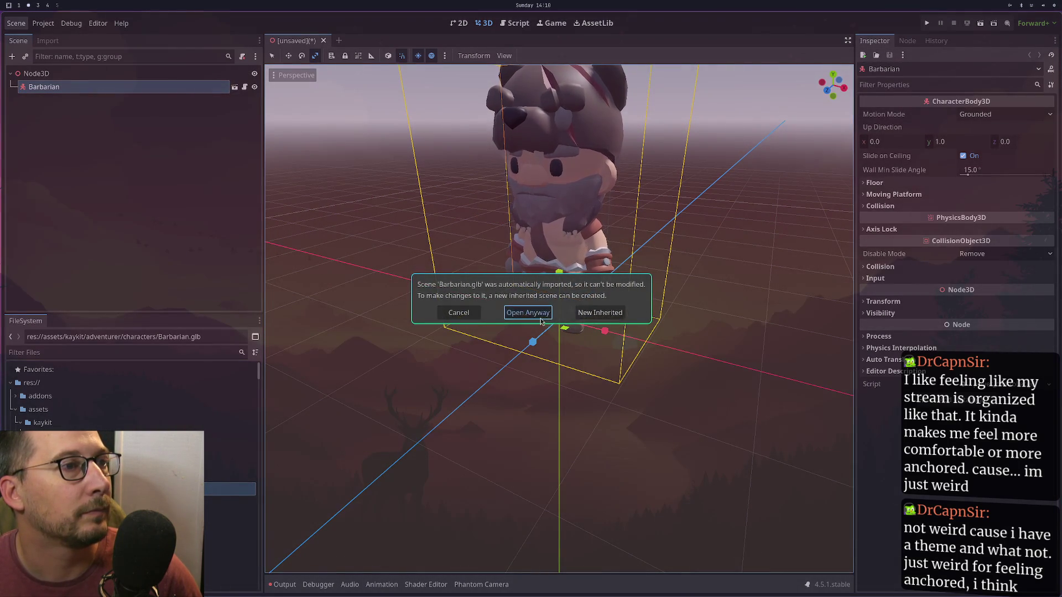
pyautogui.click(528, 312)
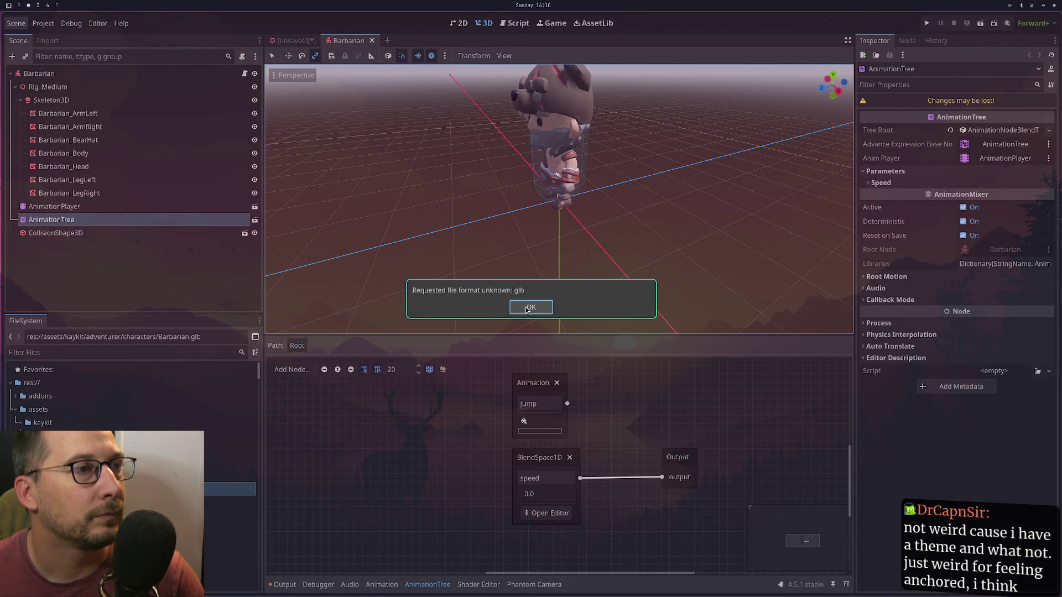
# Dismiss the glb error, check the scene tabs, and open animation_tree.tscn from the AnimationTree node.
pyautogui.click(526, 308)
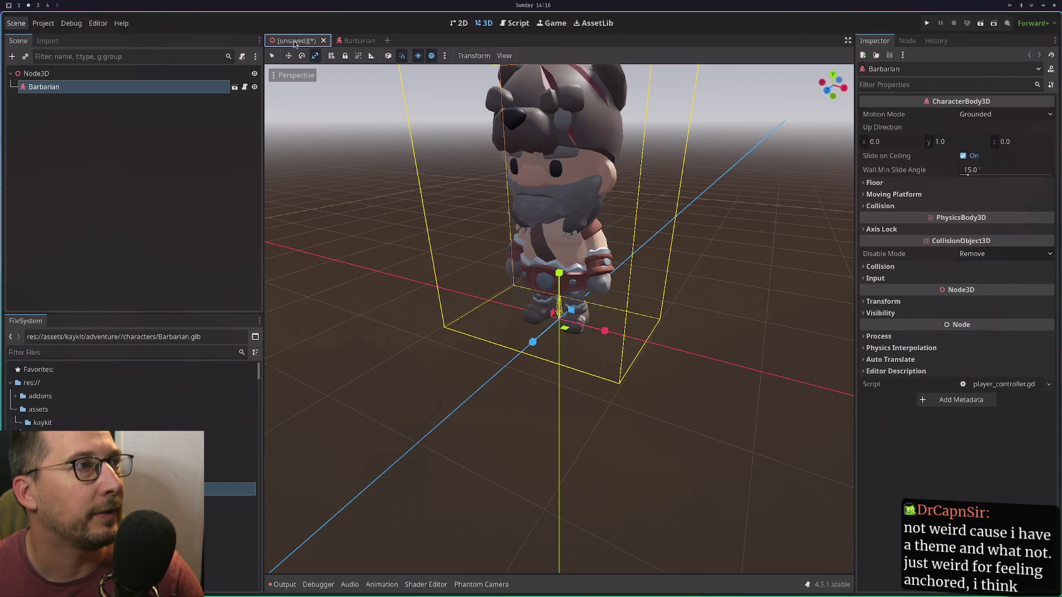
pyautogui.click(296, 40)
pyautogui.click(357, 40)
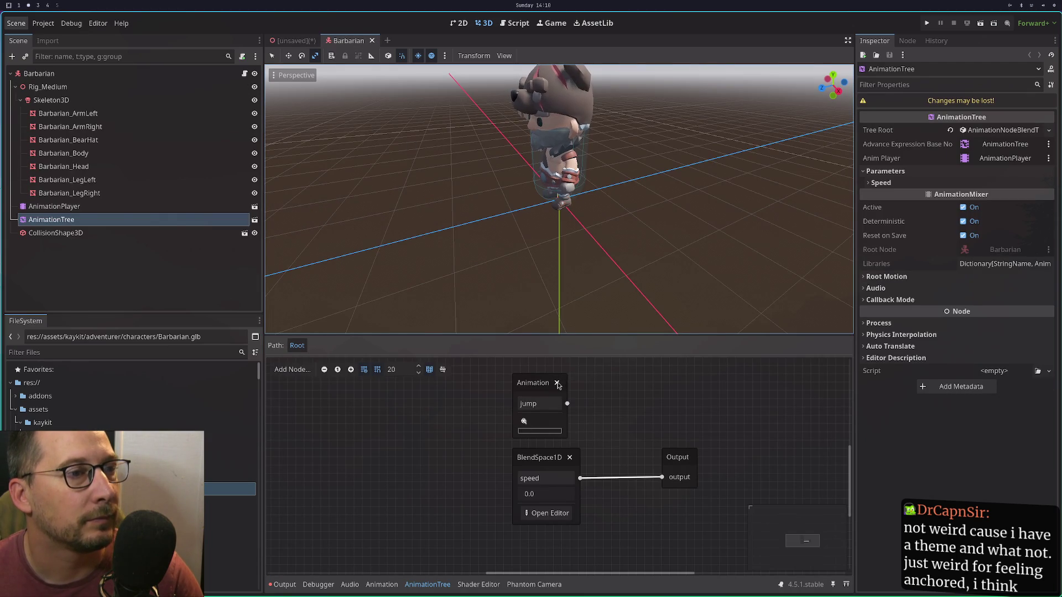
pyautogui.click(155, 206)
pyautogui.click(233, 219)
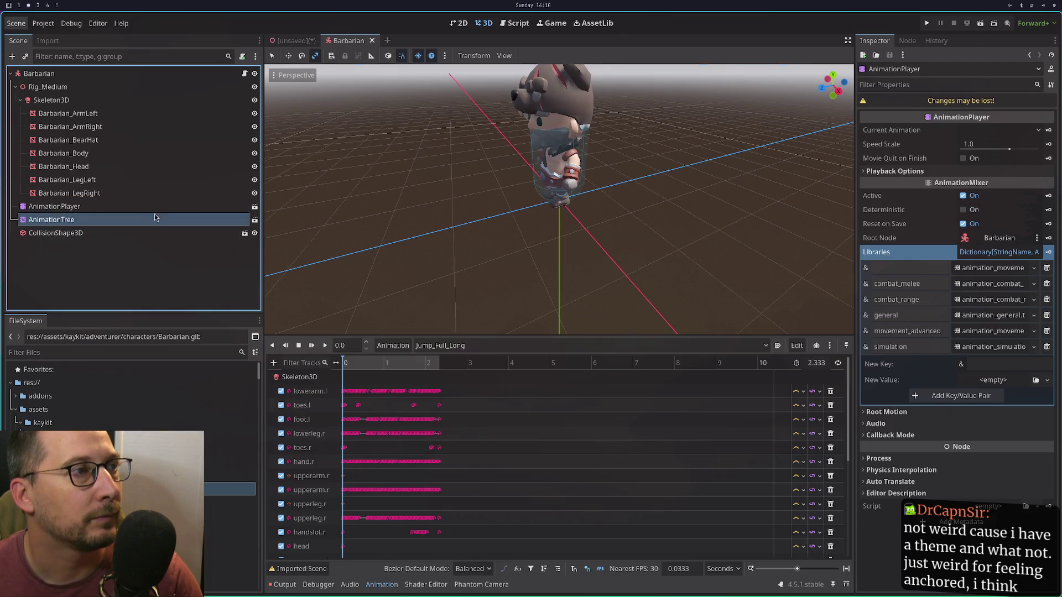
pyautogui.click(255, 220)
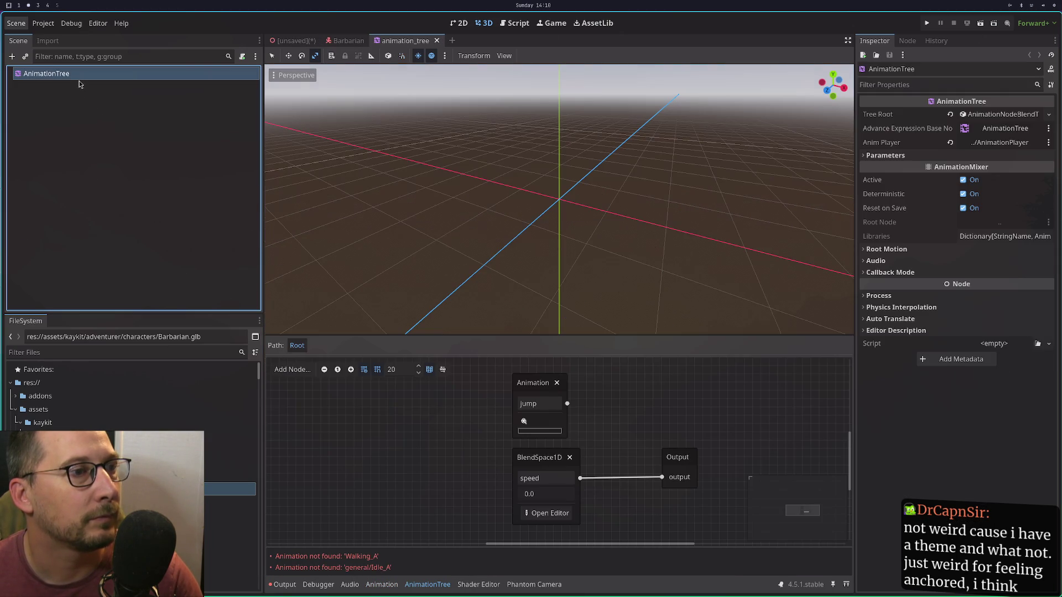
# Replace the jump Animation and speed BlendSpace1D nodes with a StateMachine wired to Output.
pyautogui.click(516, 388)
pyautogui.click(557, 382)
pyautogui.click(570, 458)
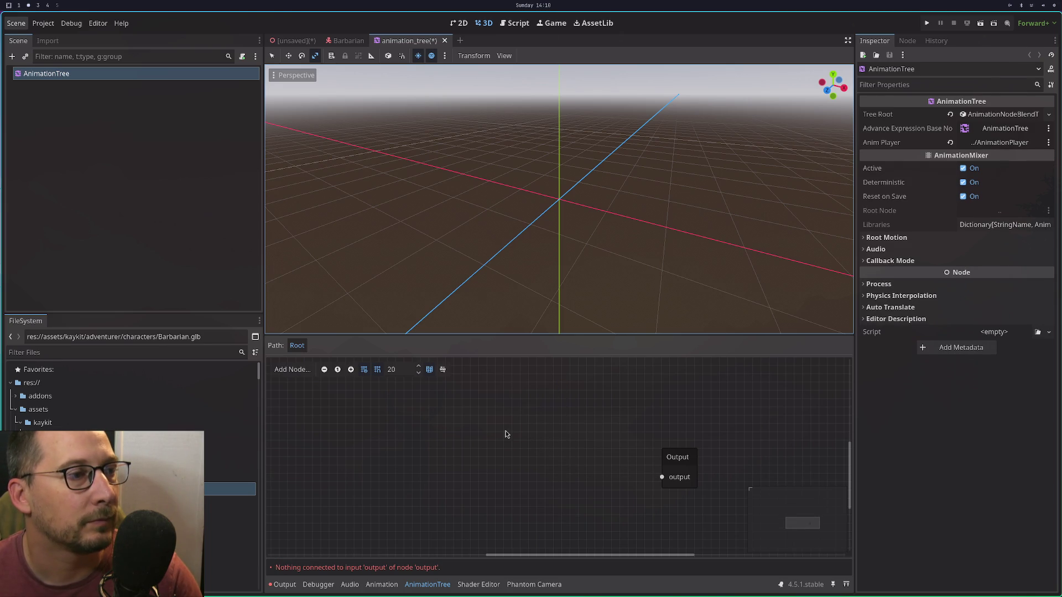
pyautogui.rightClick(511, 399)
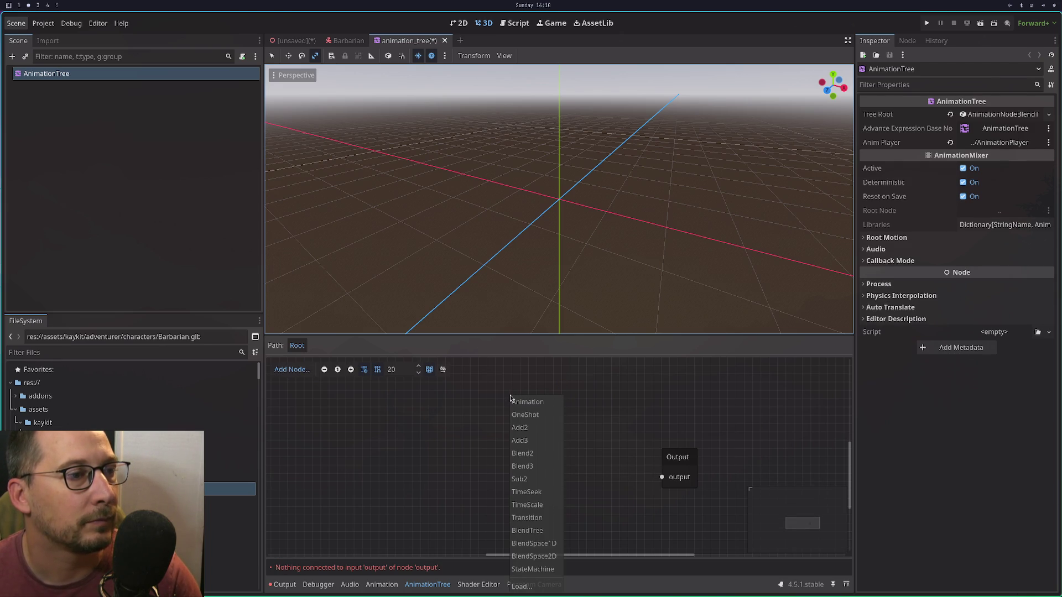
pyautogui.click(533, 569)
pyautogui.moveTo(595, 423)
pyautogui.mouseDown()
pyautogui.moveTo(604, 441)
pyautogui.moveTo(672, 478)
pyautogui.moveTo(663, 476)
pyautogui.mouseUp()
pyautogui.moveTo(534, 399); pyautogui.dragTo(518, 437)
# Inspect the empty StateMachine graph, then return to the Root blend tree and save animation_tree.
pyautogui.click(523, 497)
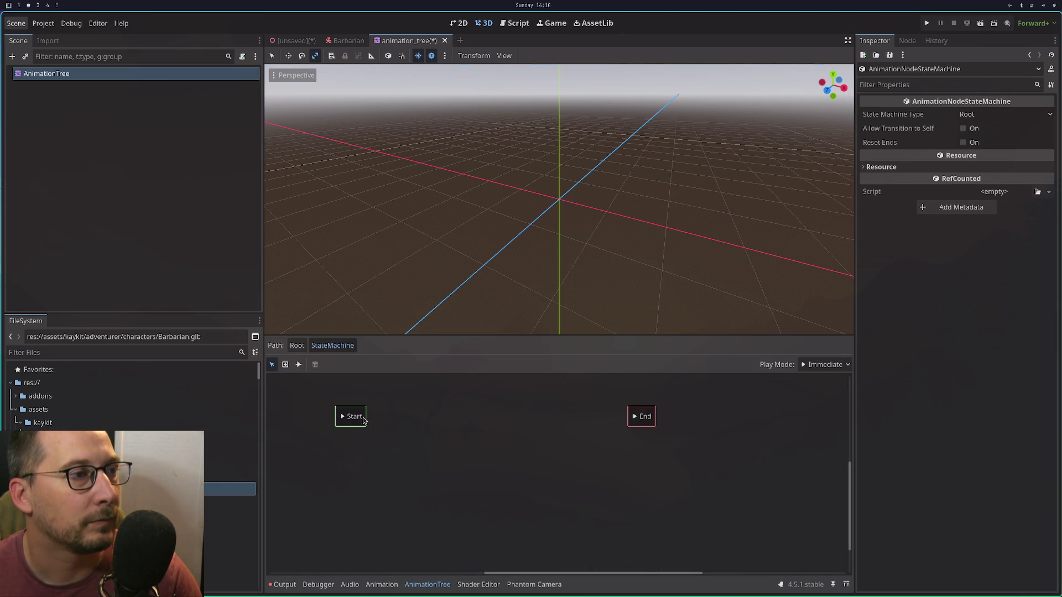
pyautogui.rightClick(422, 419)
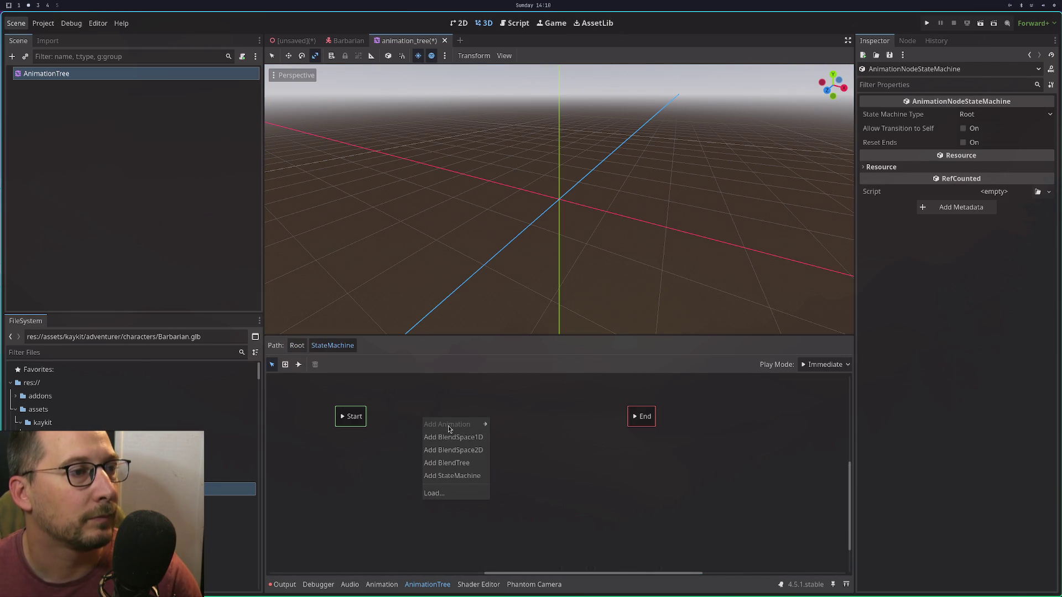
pyautogui.click(373, 476)
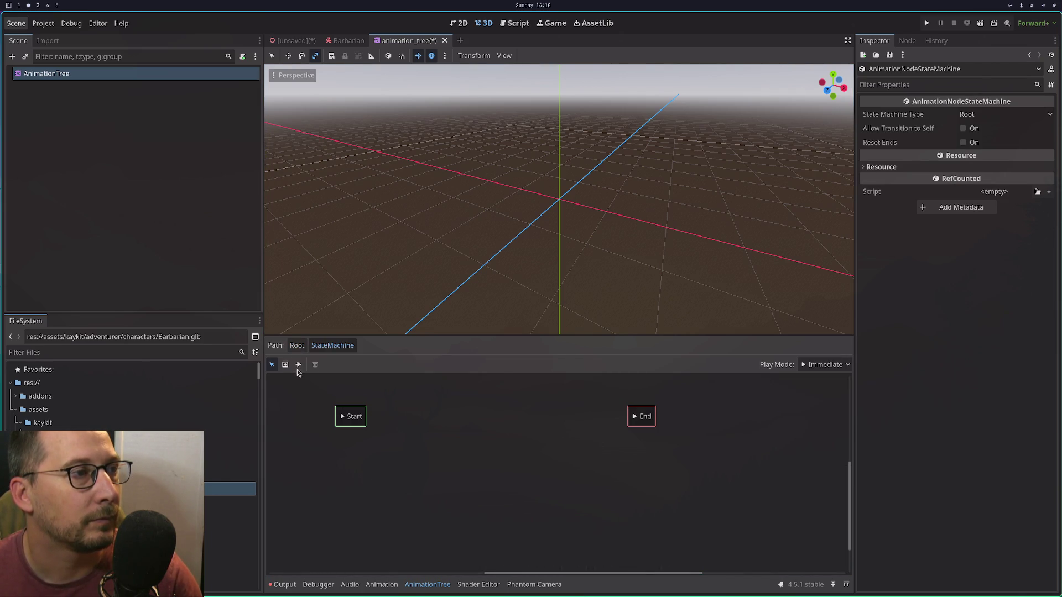
pyautogui.rightClick(457, 446)
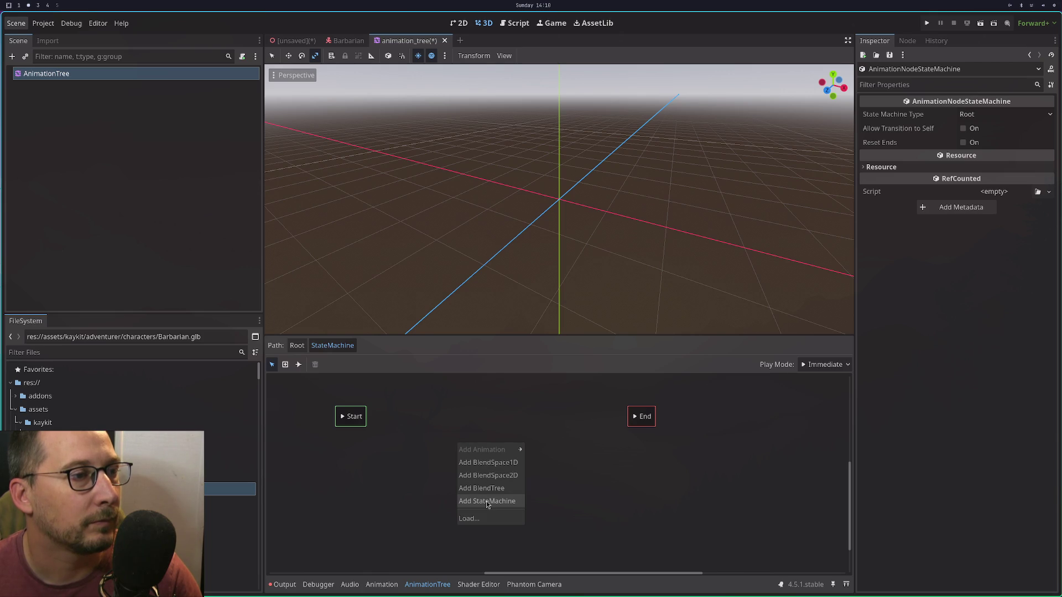
pyautogui.click(603, 457)
pyautogui.click(298, 345)
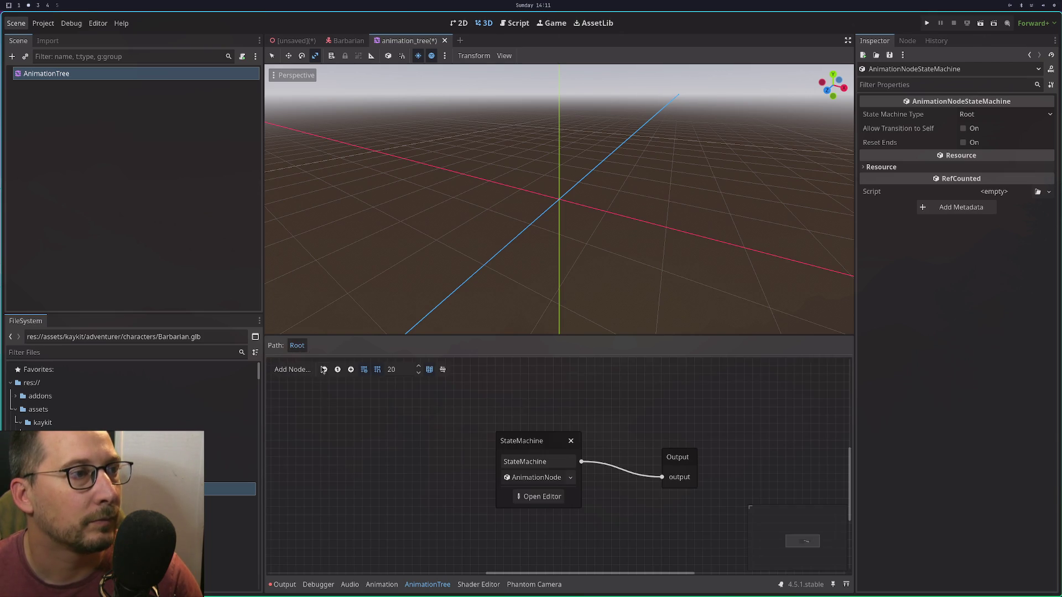
pyautogui.hotkey('ctrl', 's')
# Reopen the StateMachine graph briefly, then return to the Barbarian scene's node tree.
pyautogui.click(535, 500)
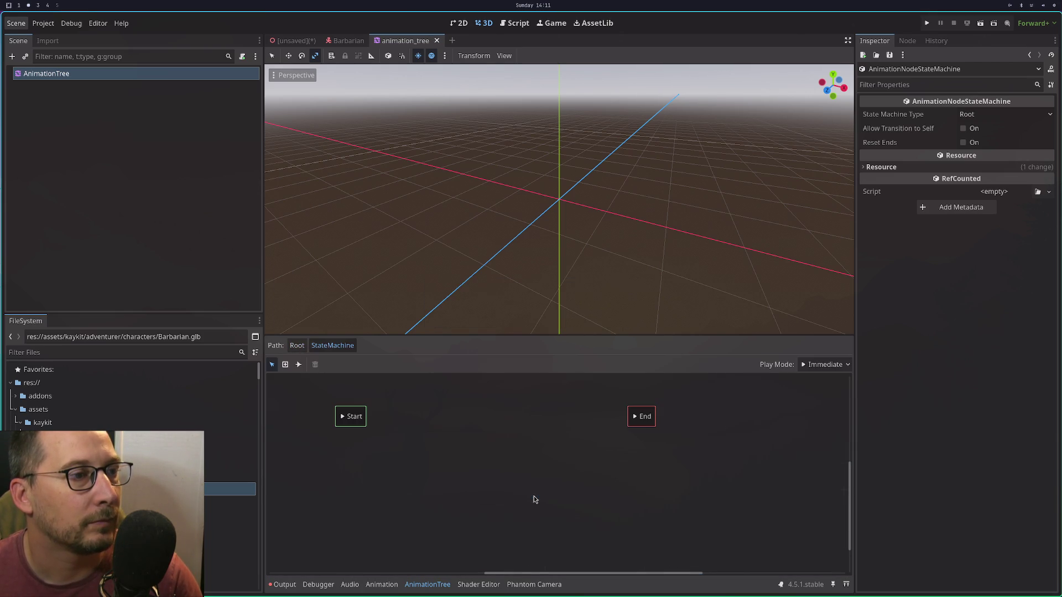
pyautogui.rightClick(447, 424)
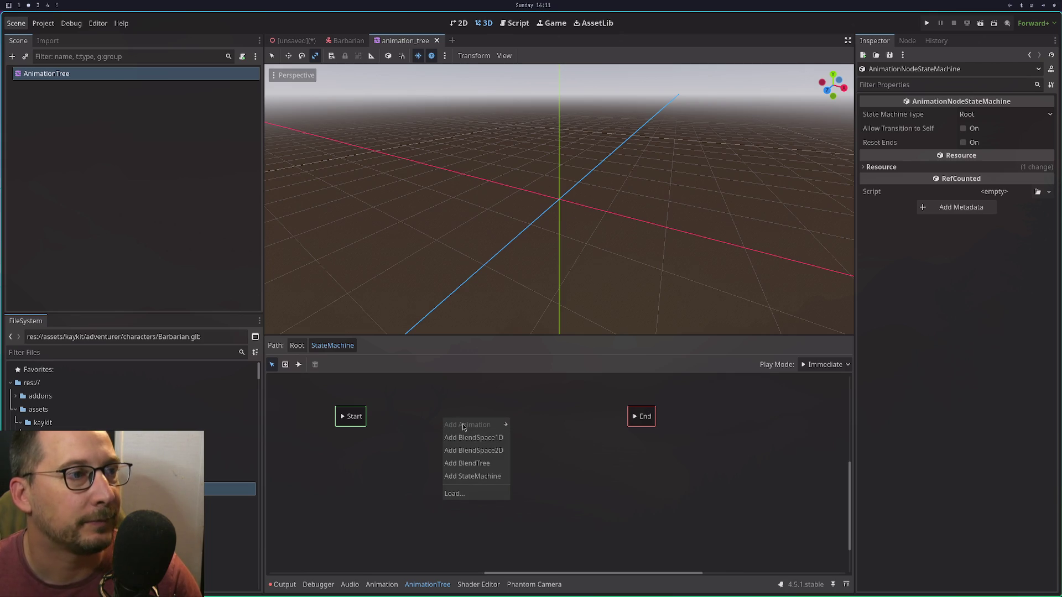
pyautogui.click(394, 404)
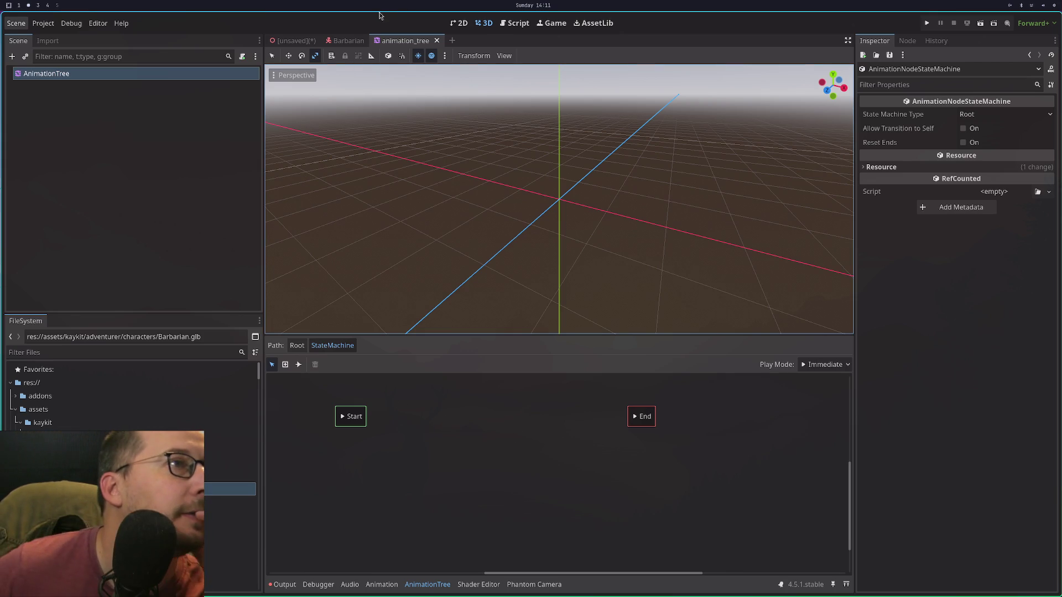
pyautogui.click(346, 41)
pyautogui.click(141, 234)
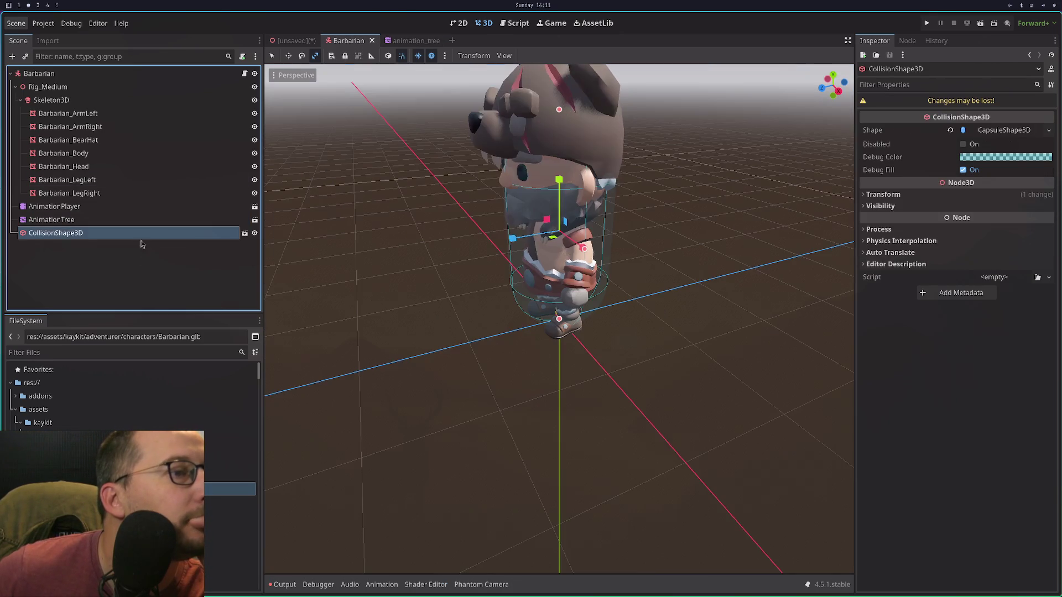
# Reimport Barbarian.glb from its Import settings, then return to the animation_tree scene.
pyautogui.click(151, 219)
pyautogui.click(230, 490)
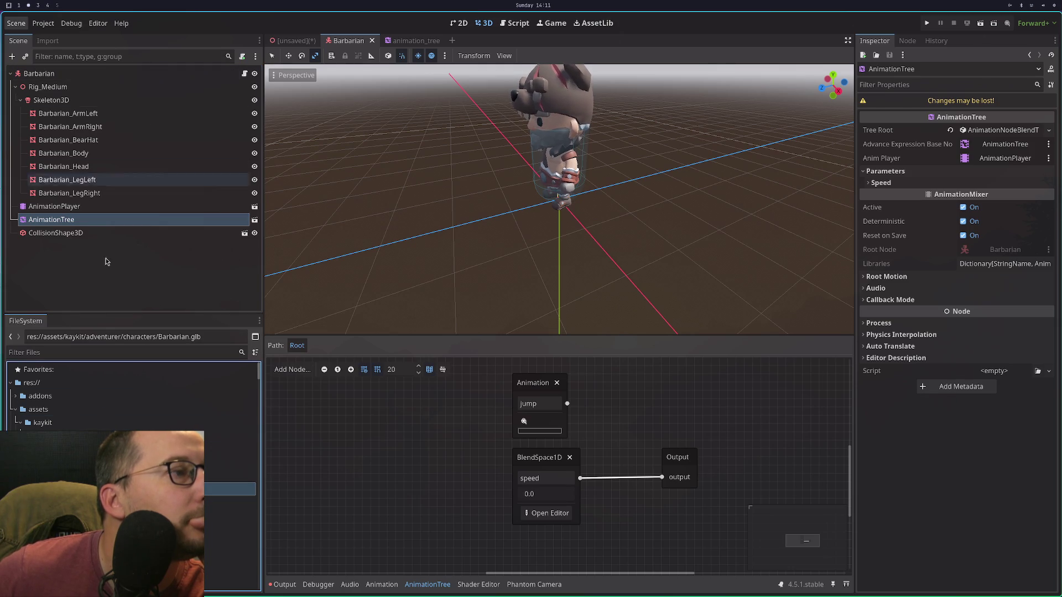
pyautogui.click(48, 40)
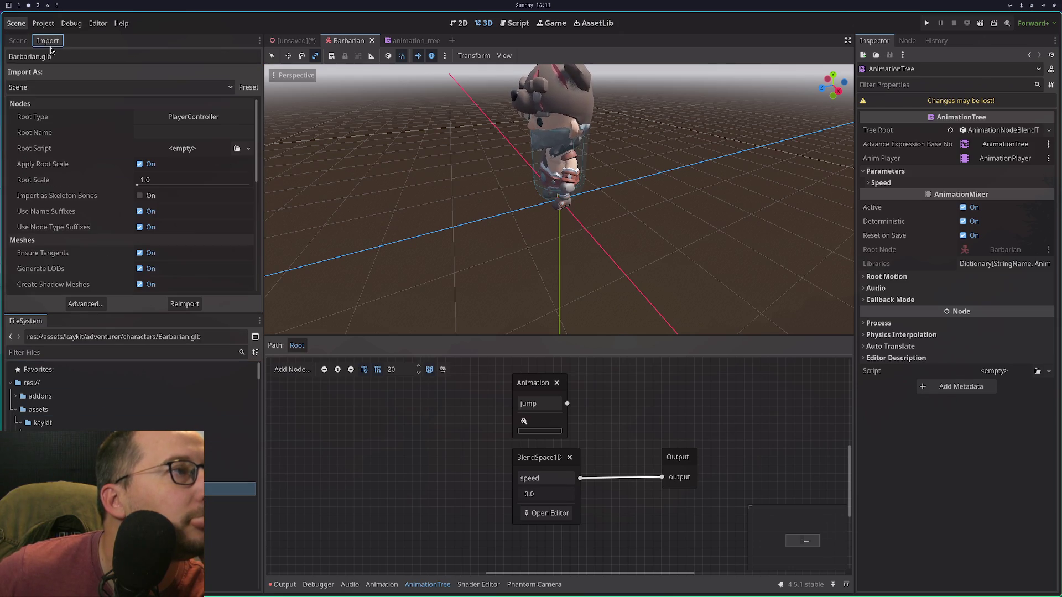
pyautogui.click(185, 303)
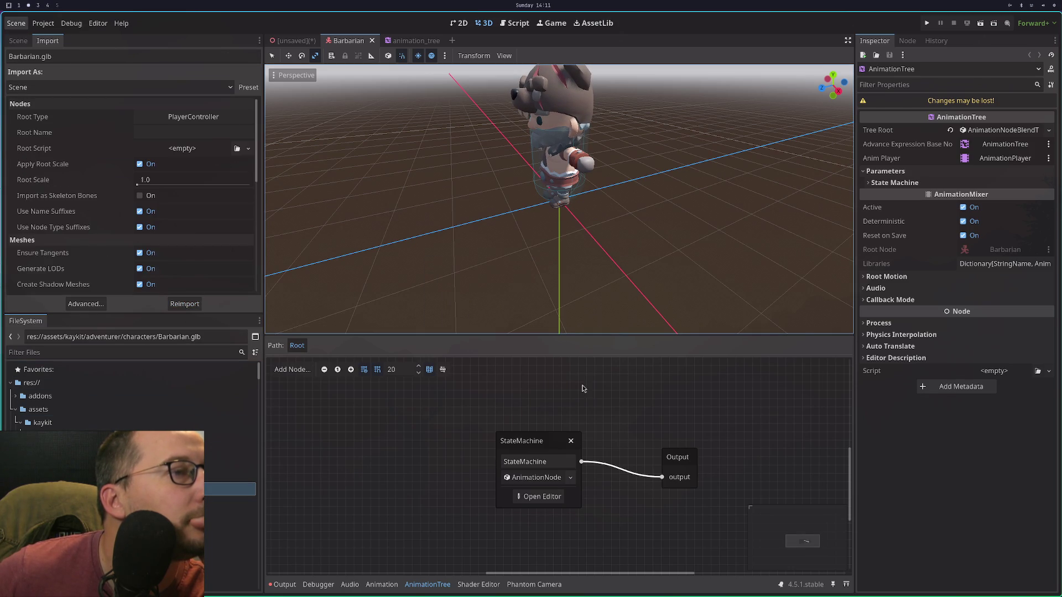
pyautogui.click(406, 40)
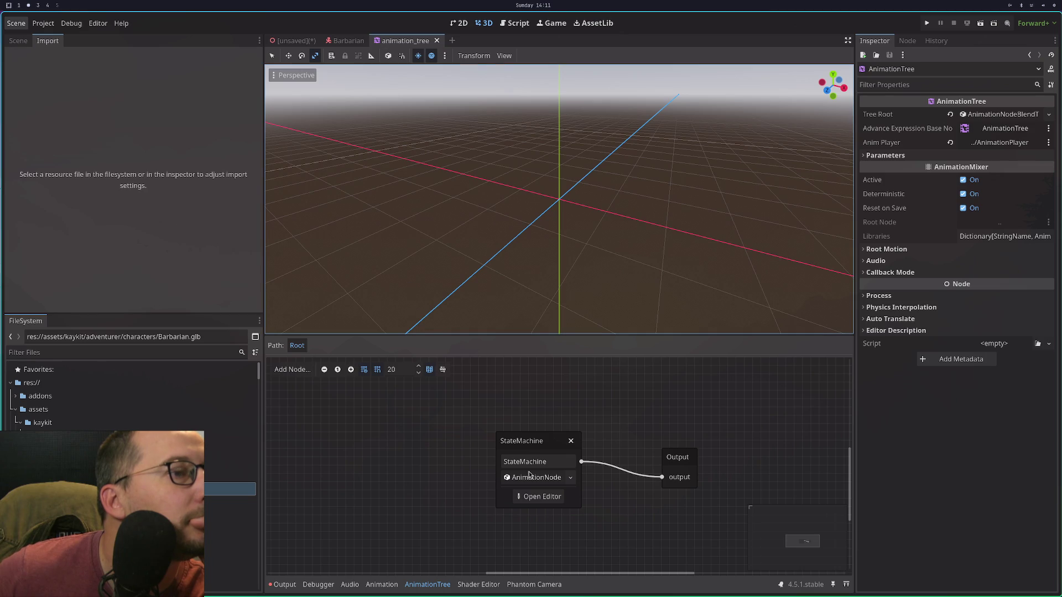
# Open the animation_tree StateMachine graph and check its add-state menu without adding anything.
pyautogui.click(539, 496)
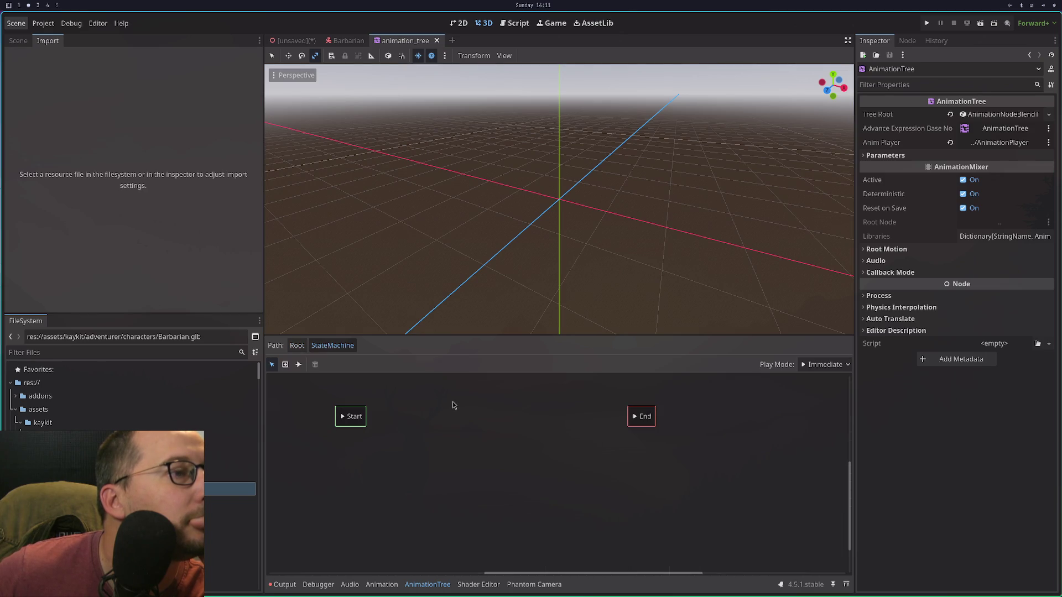
pyautogui.rightClick(452, 407)
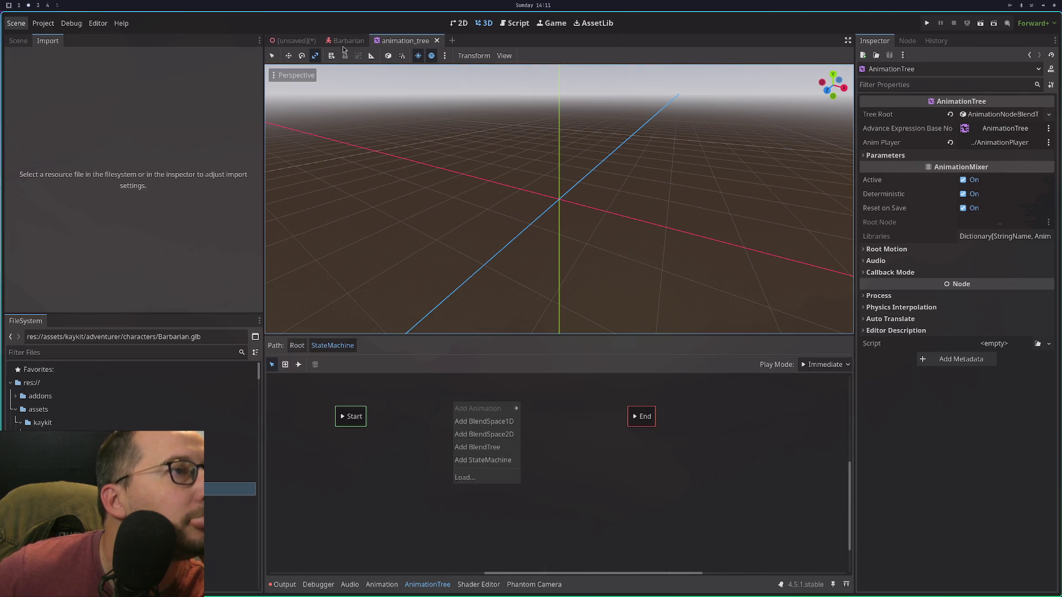
pyautogui.click(419, 483)
pyautogui.rightClick(418, 481)
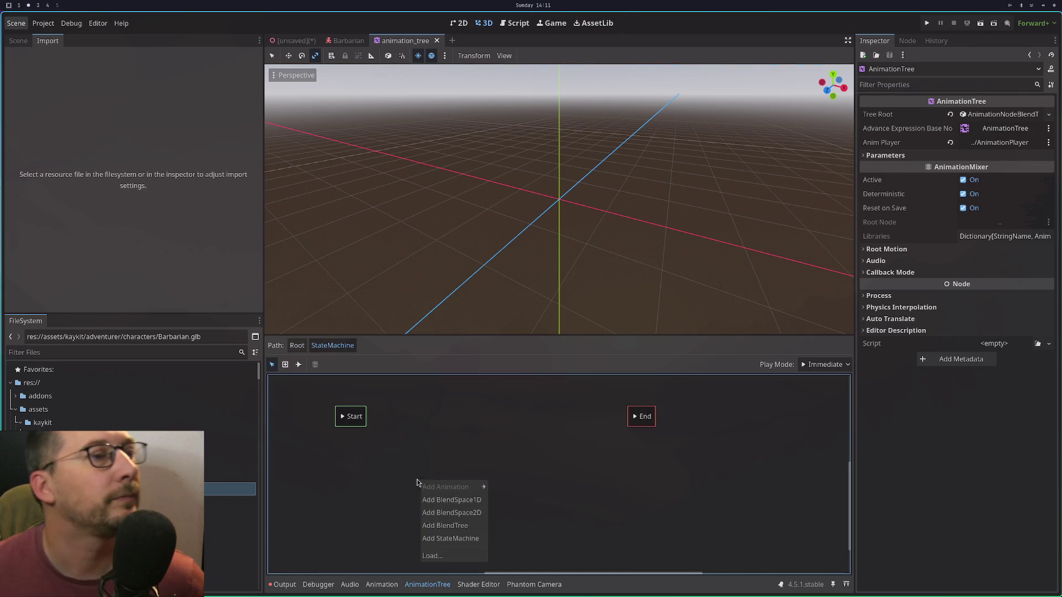
pyautogui.click(384, 454)
# In the Barbarian scene, open the AnimationTree's StateMachine graph and add a BlendSpace1D state.
pyautogui.click(347, 40)
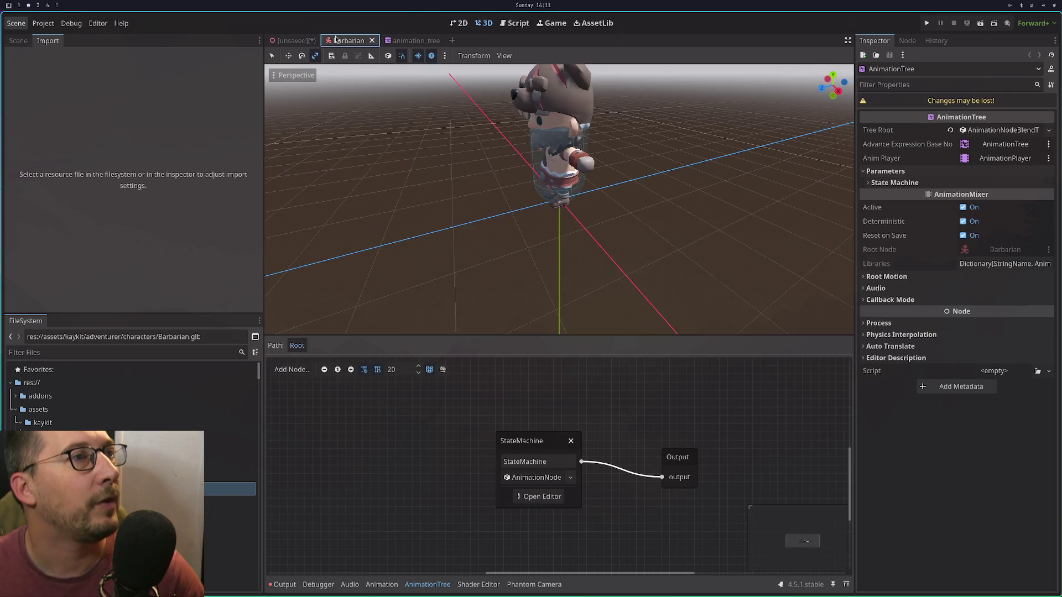
pyautogui.click(18, 40)
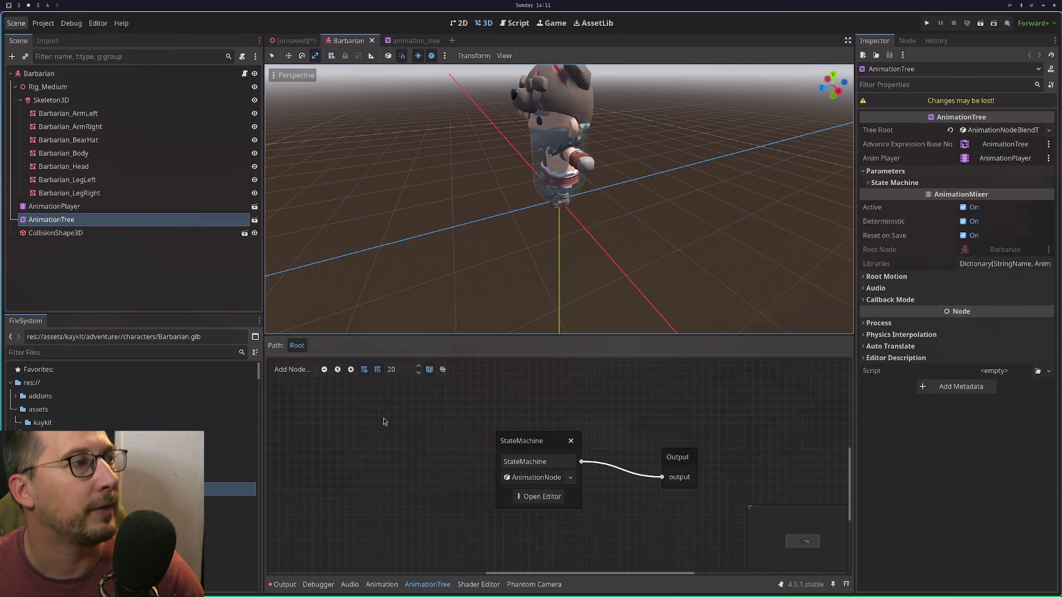
pyautogui.click(540, 498)
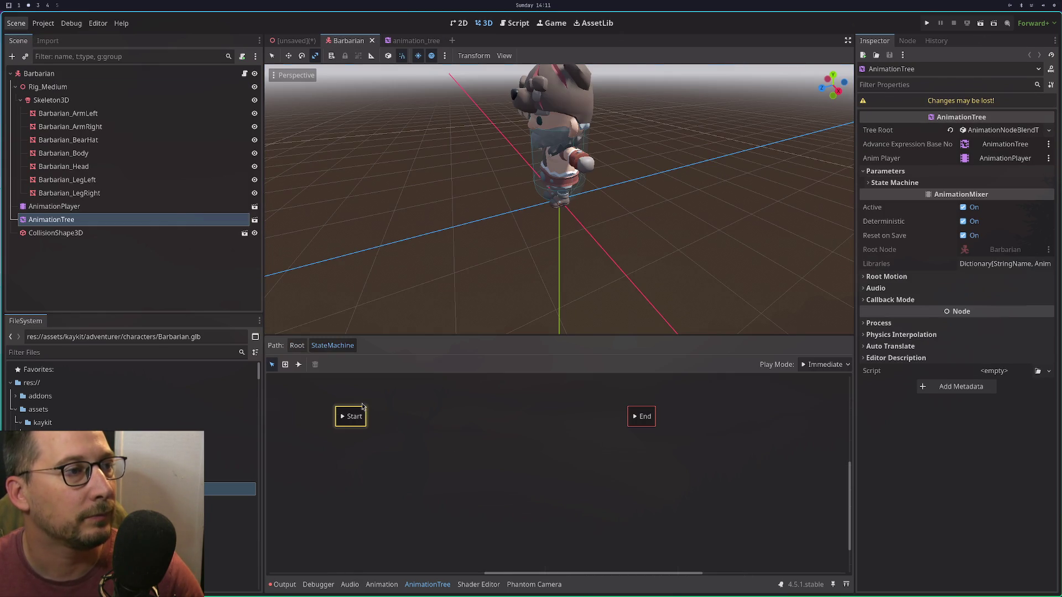
pyautogui.rightClick(400, 409)
pyautogui.moveTo(408, 415)
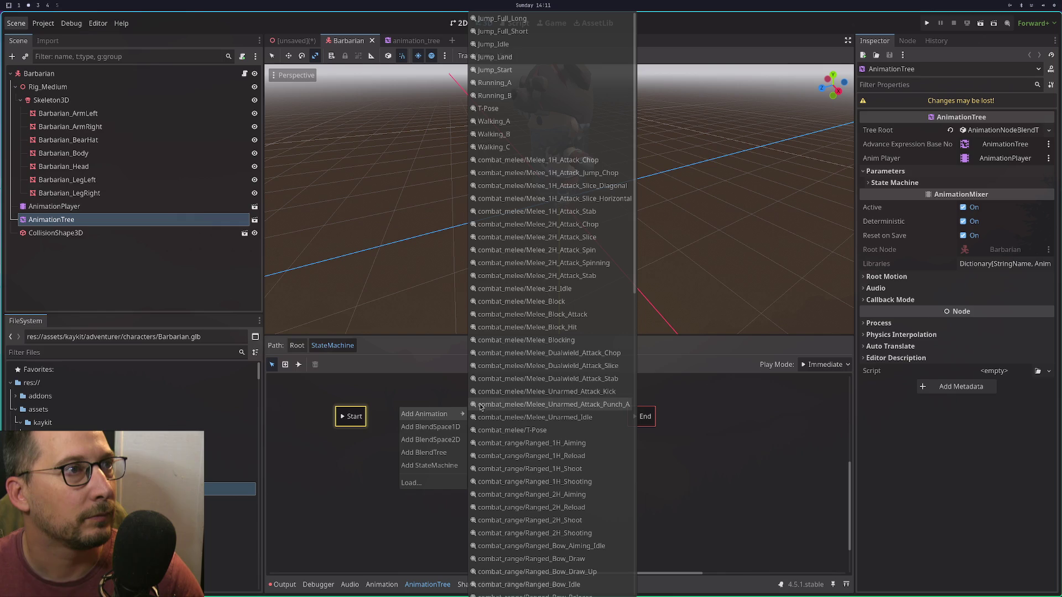
pyautogui.click(423, 432)
# Place BlendSpace1D right of Start and link Start to it with an Immediate transition.
pyautogui.moveTo(410, 408); pyautogui.dragTo(460, 426)
pyautogui.click(348, 420)
pyautogui.click(299, 364)
pyautogui.moveTo(359, 418); pyautogui.dragTo(437, 424)
pyautogui.moveTo(376, 396); pyautogui.dragTo(377, 393)
pyautogui.click(374, 364)
pyautogui.click(374, 364)
pyautogui.click(369, 379)
pyautogui.moveTo(357, 430); pyautogui.dragTo(444, 425)
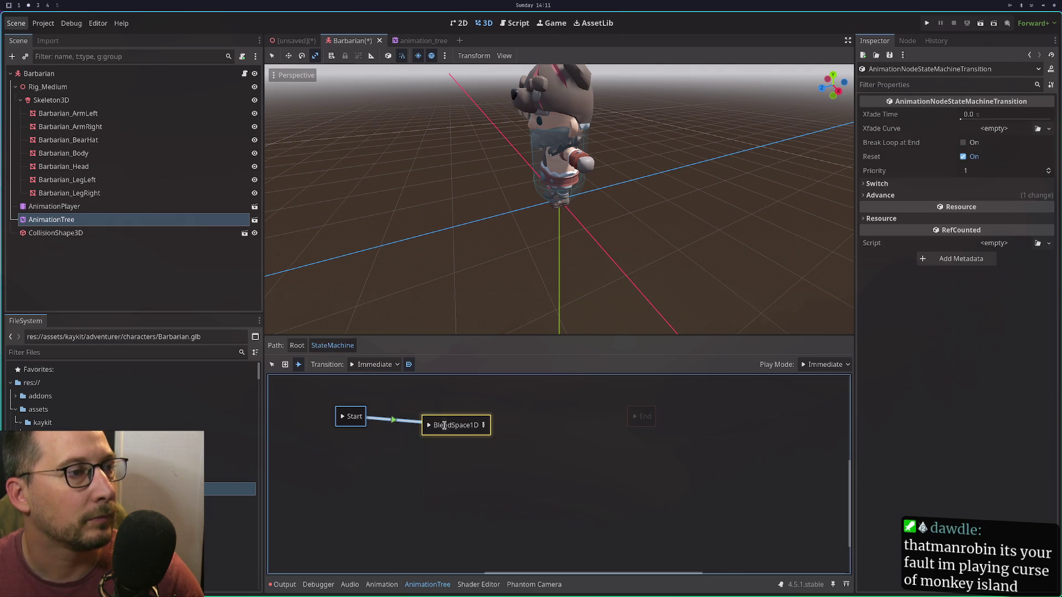
# Try adding an animation state, dismiss the glb format error, and reopen the StateMachine's resource options.
pyautogui.rightClick(458, 431)
pyautogui.click(470, 504)
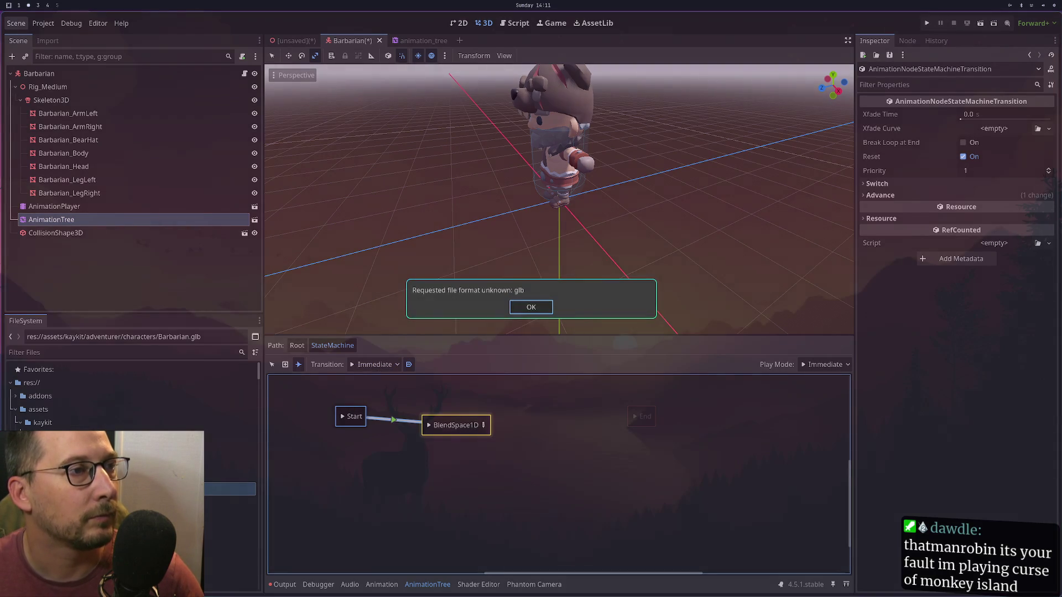
pyautogui.click(531, 307)
pyautogui.click(204, 208)
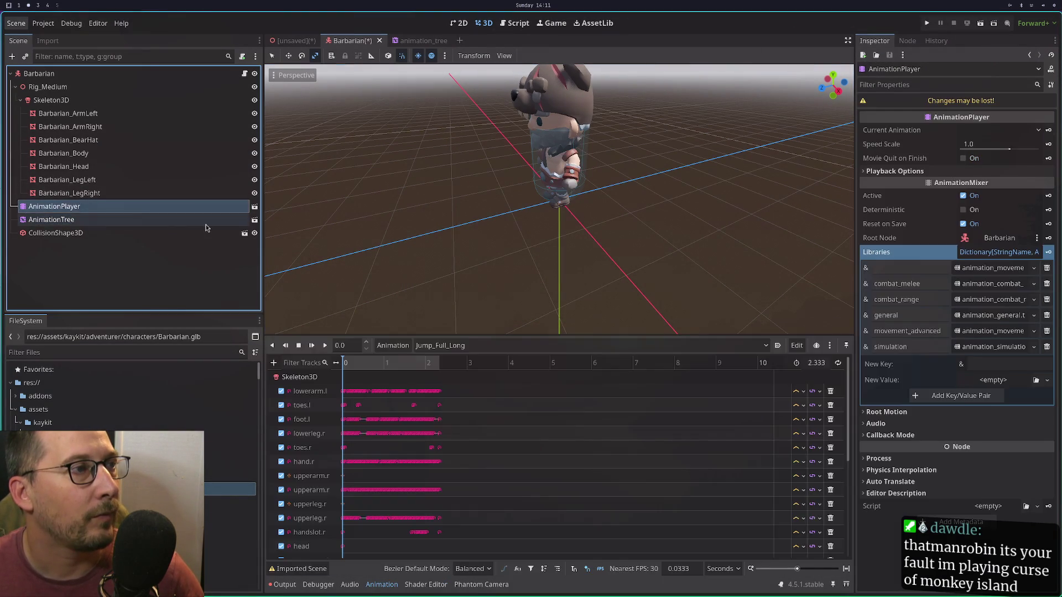
pyautogui.click(206, 221)
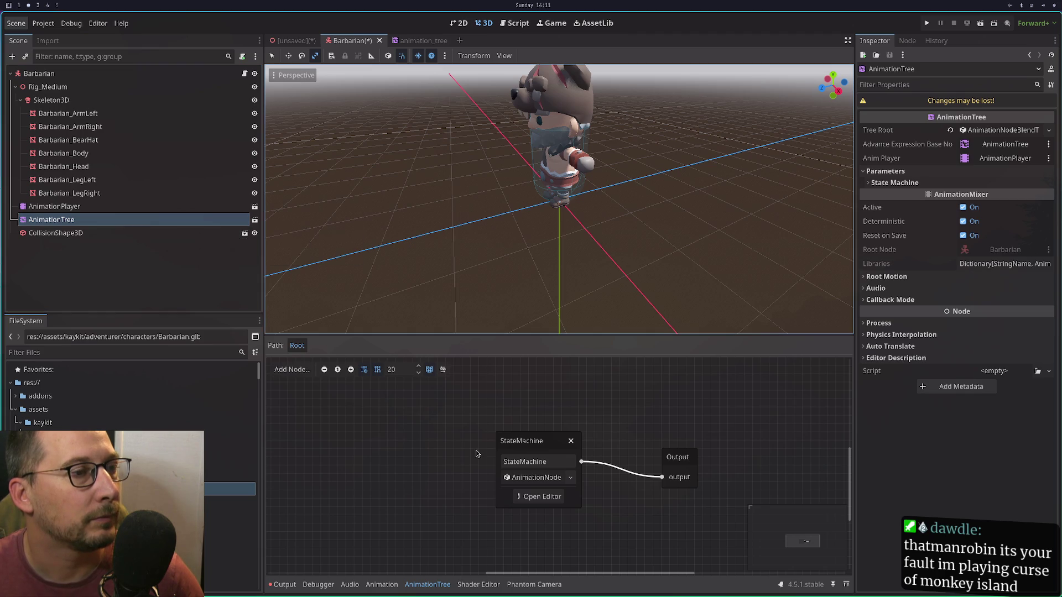
pyautogui.click(537, 496)
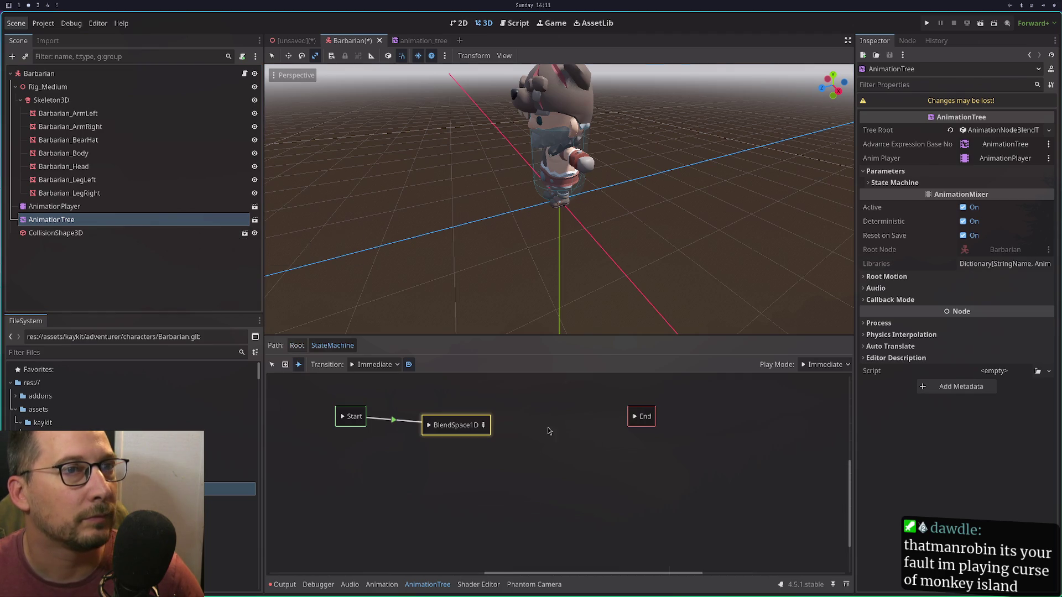
pyautogui.click(111, 209)
pyautogui.click(111, 220)
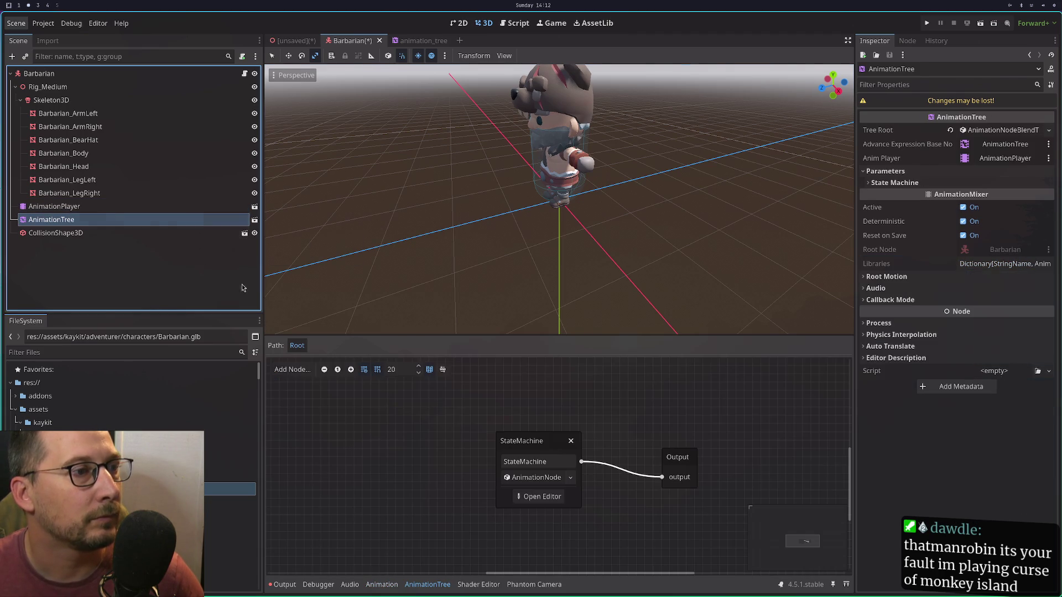
pyautogui.click(570, 479)
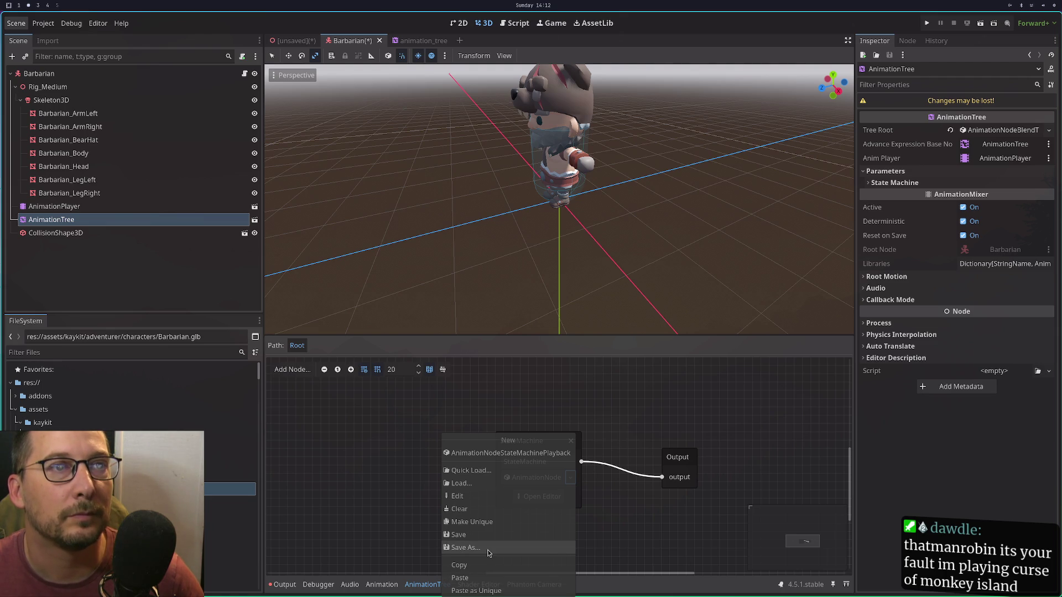
# Expand the AnimationTree's State Machine parameters and its Playback resource in the Inspector.
pyautogui.click(891, 182)
pyautogui.click(890, 182)
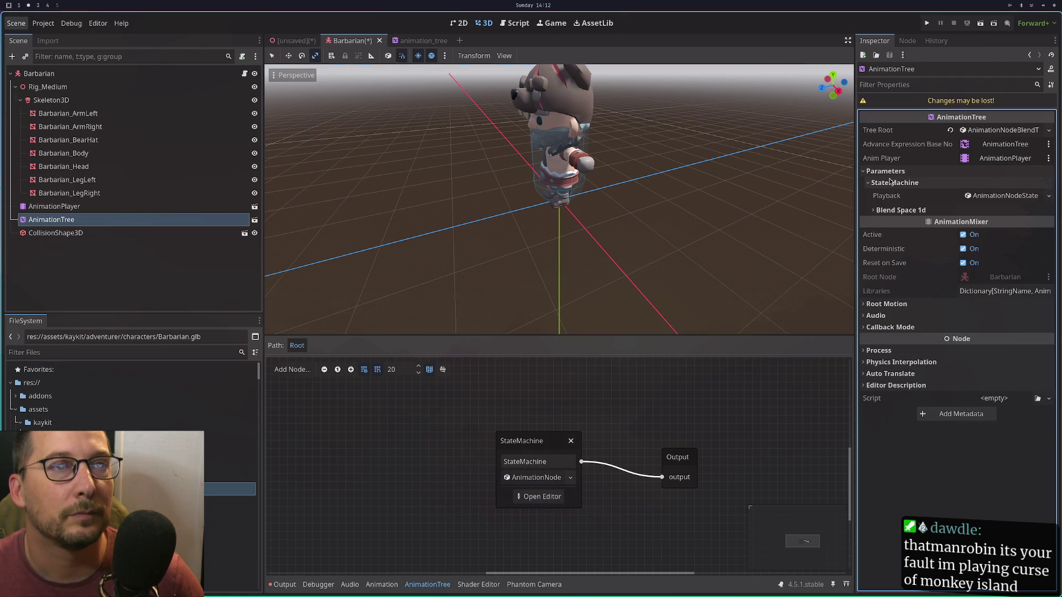
pyautogui.click(992, 195)
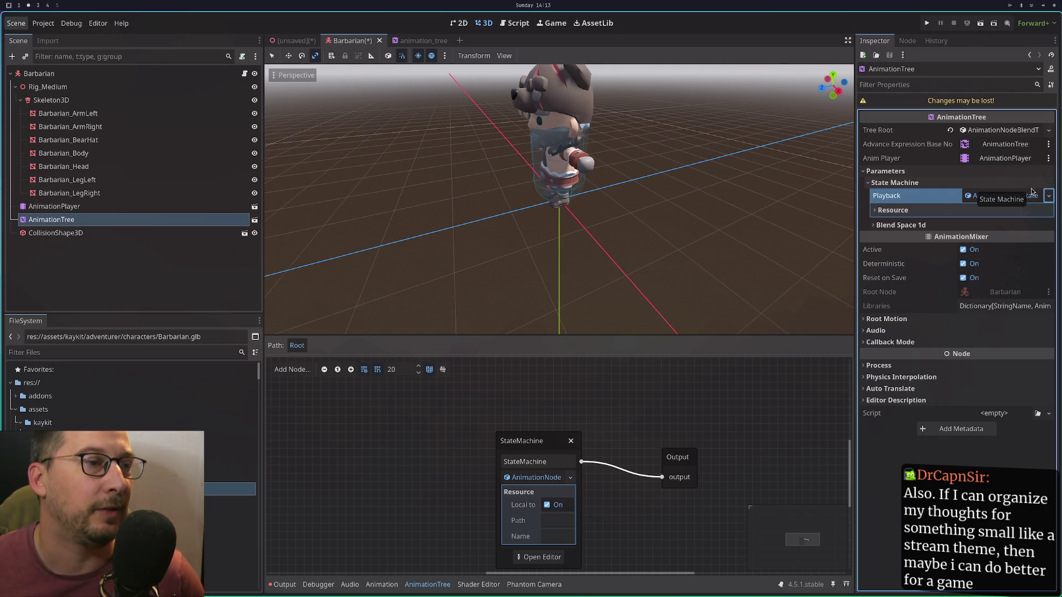
pyautogui.click(510, 410)
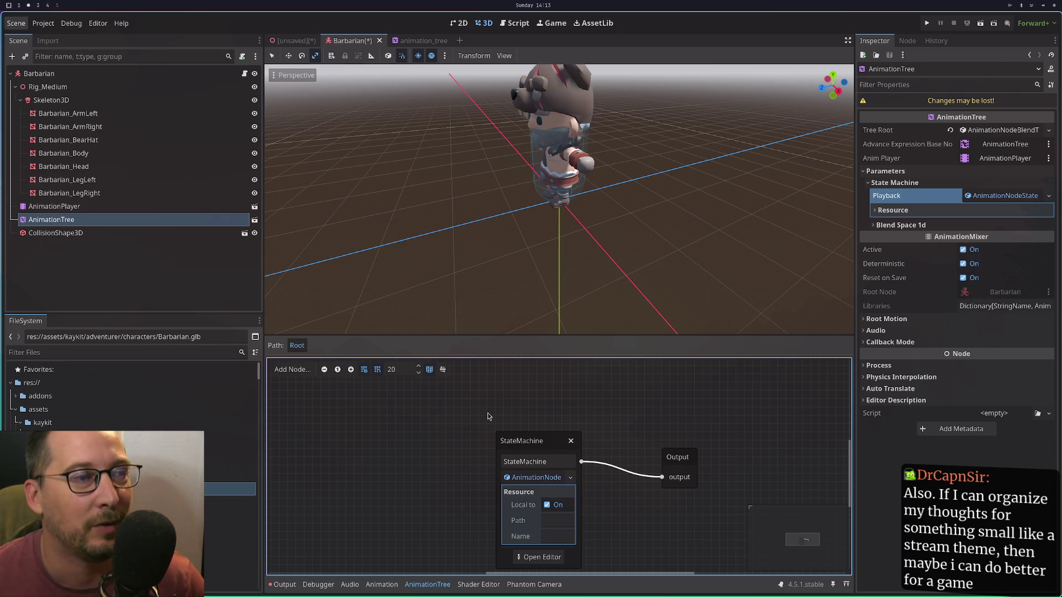
# Check the StateMachine node's resource details, then select the AnimationPlayer node.
pyautogui.click(541, 442)
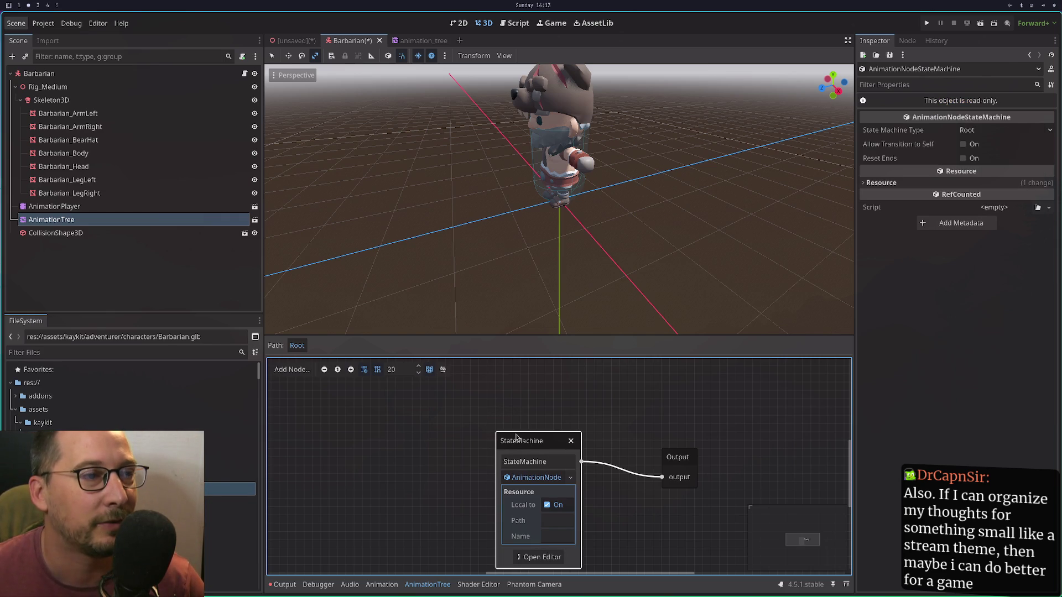
pyautogui.click(528, 478)
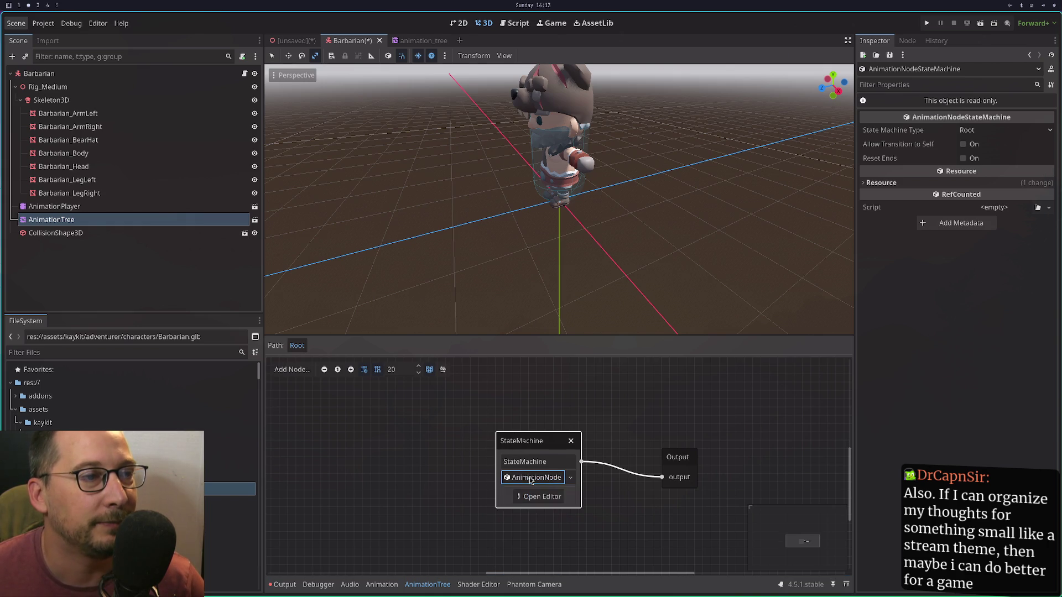
pyautogui.click(533, 478)
pyautogui.click(533, 478)
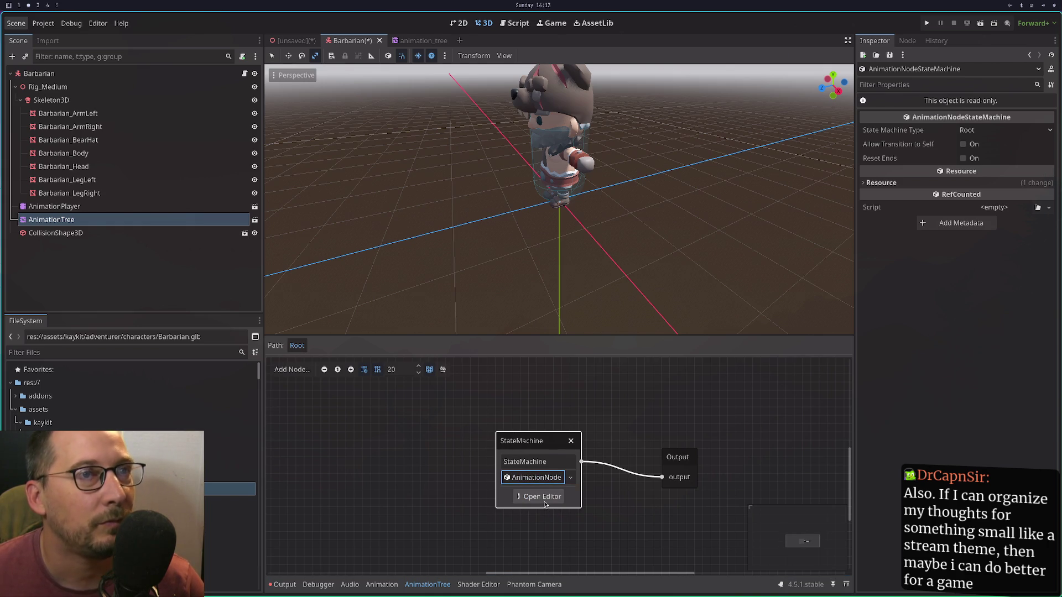
pyautogui.click(186, 206)
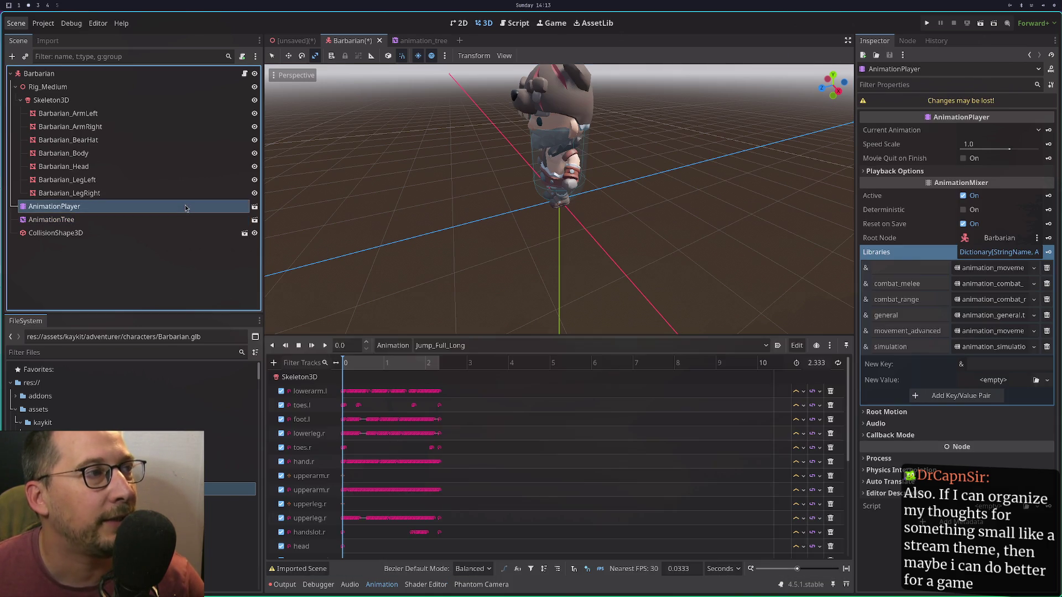
# Expand the AnimationPlayer's first animation library, save, and leave the Godot editor.
pyautogui.click(191, 220)
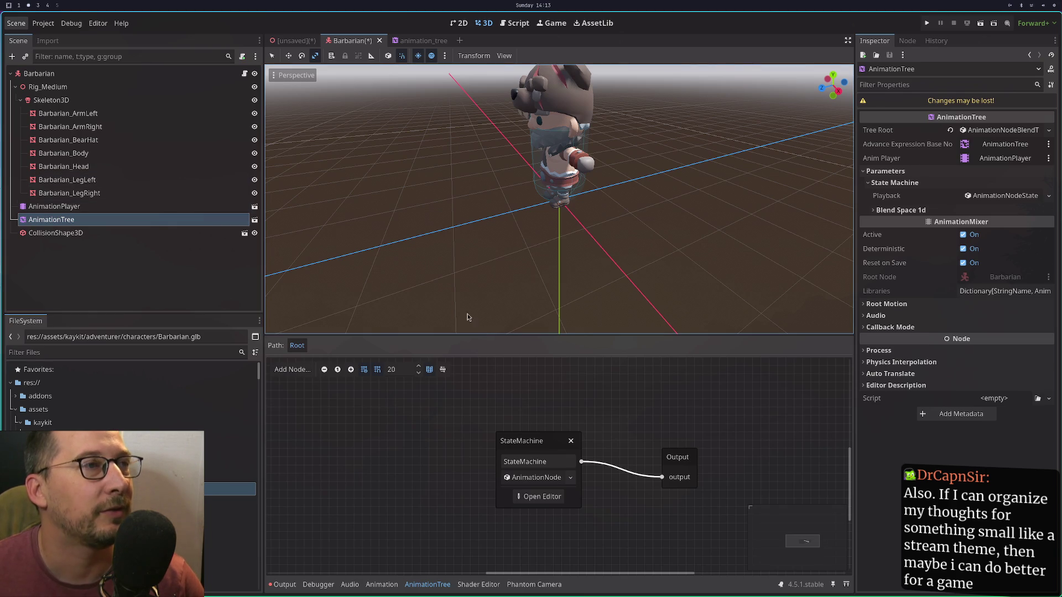
pyautogui.click(157, 208)
pyautogui.click(889, 269)
pyautogui.click(979, 274)
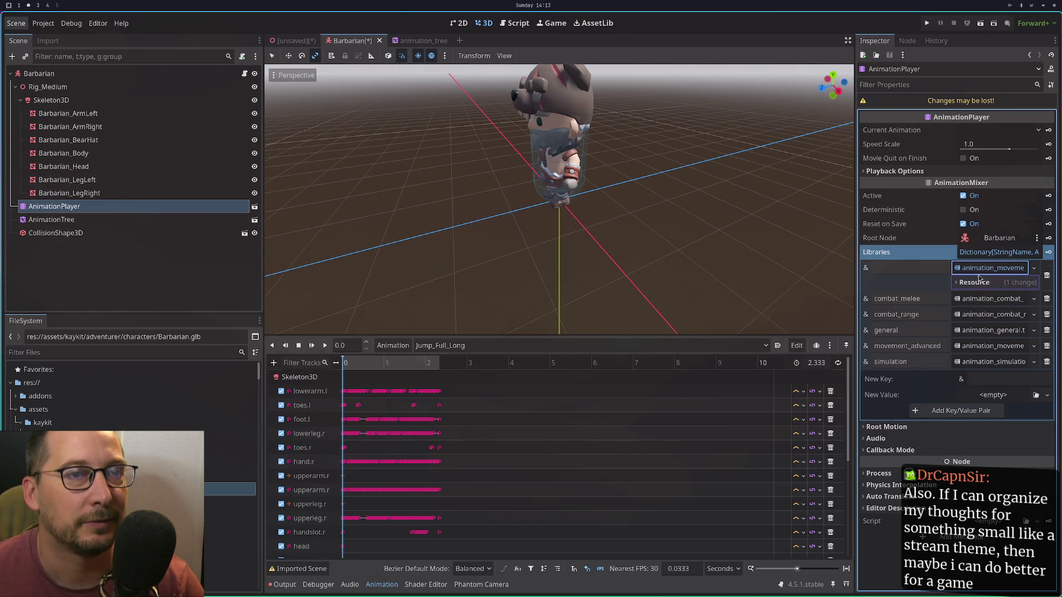
pyautogui.hotkey('ctrl', 's')
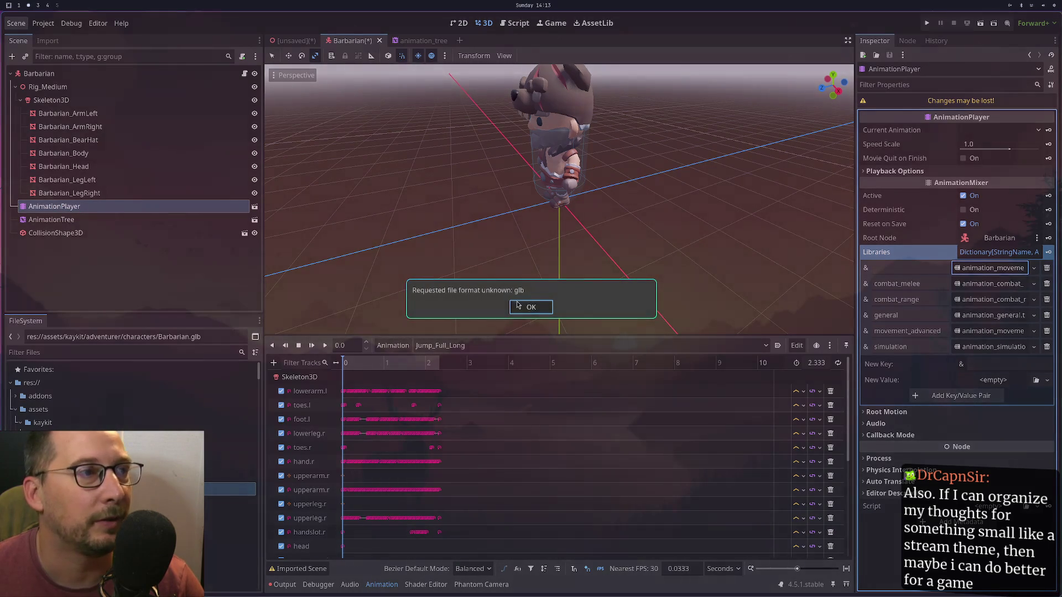
pyautogui.press('super+1')
# Google 'godot requested file format unknown glb' and open the Godot Forum 'Unknown format, glb' thread.
pyautogui.press('super+2')
pyautogui.press('super+3')
pyautogui.hotkey('ctrl', 't')
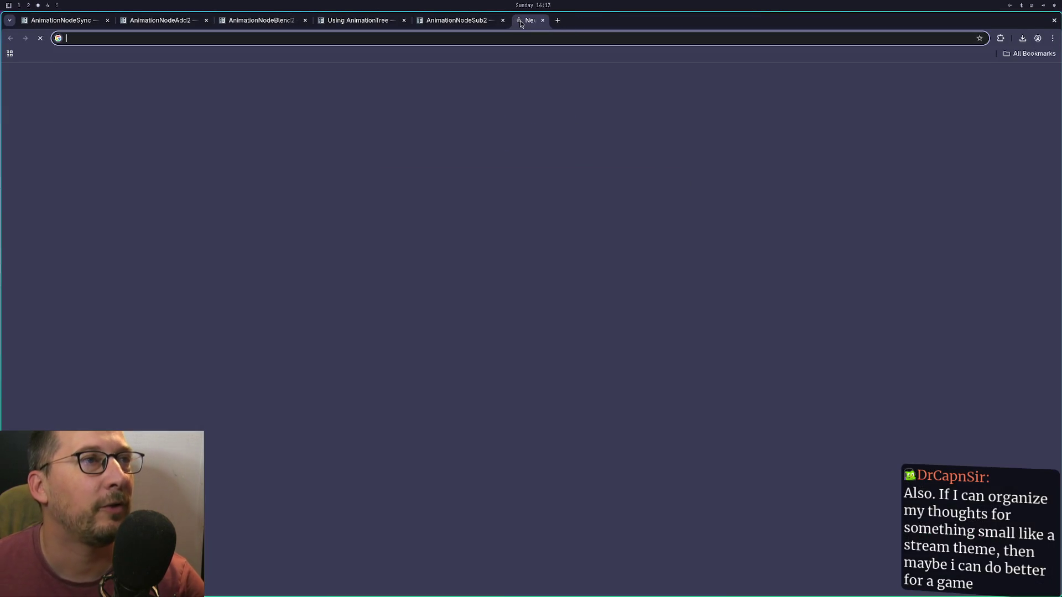
pyautogui.write('god')
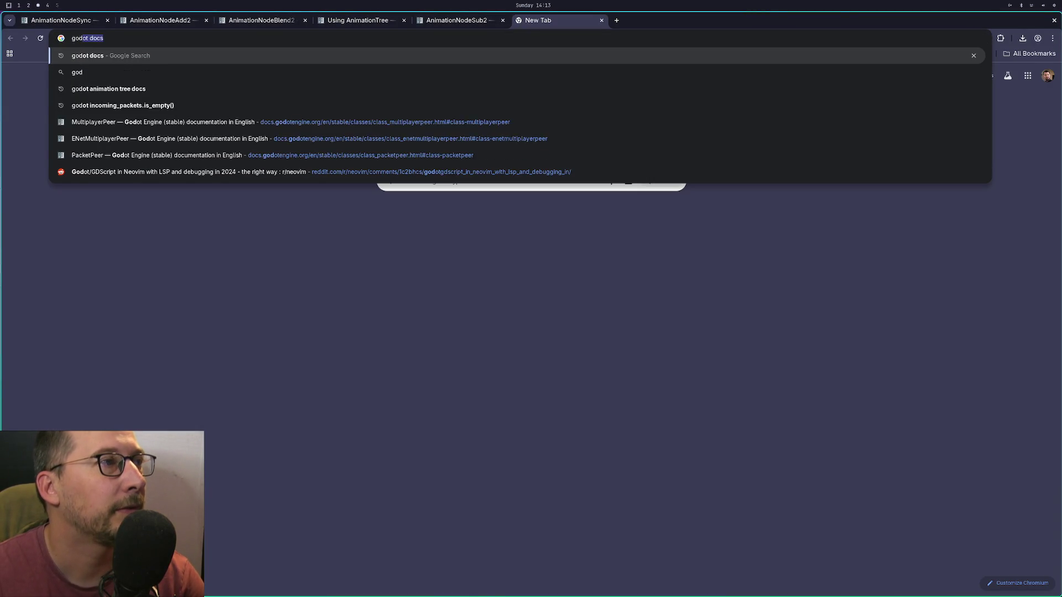
pyautogui.write('ot reqiested')
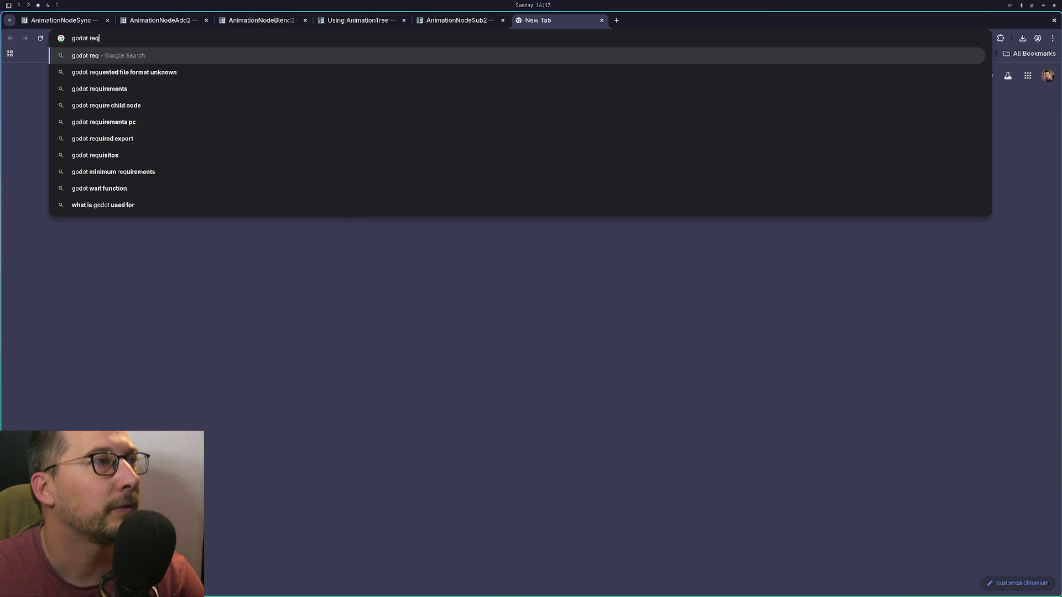
pyautogui.press('BackSpace')
pyautogui.press('BackSpace')
pyautogui.press('BackSpace')
pyautogui.write('uese')
pyautogui.press('BackSpace')
pyautogui.write('ted')
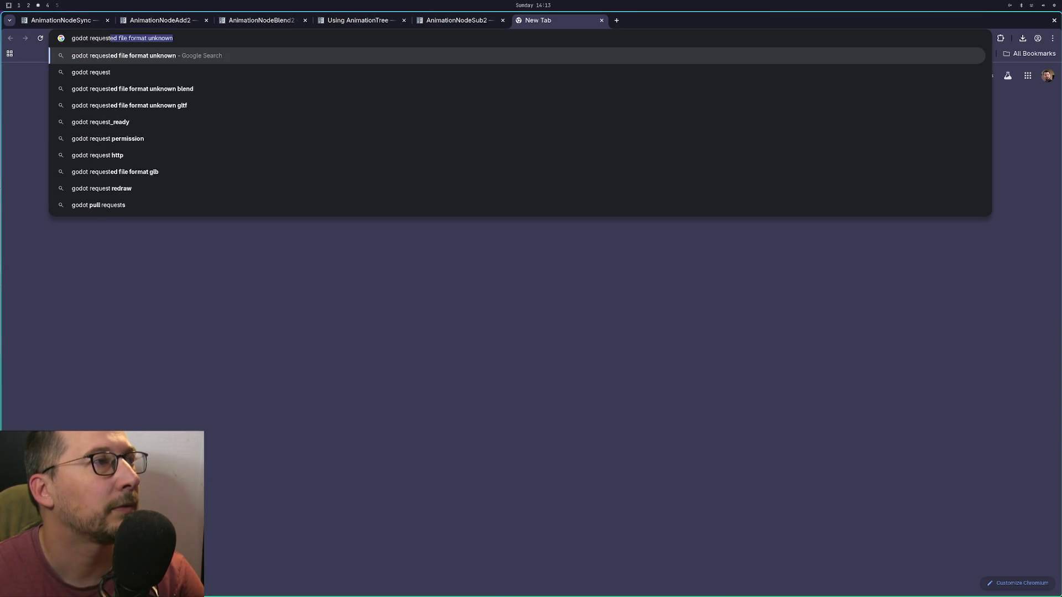
pyautogui.press('Right')
pyautogui.write('glb')
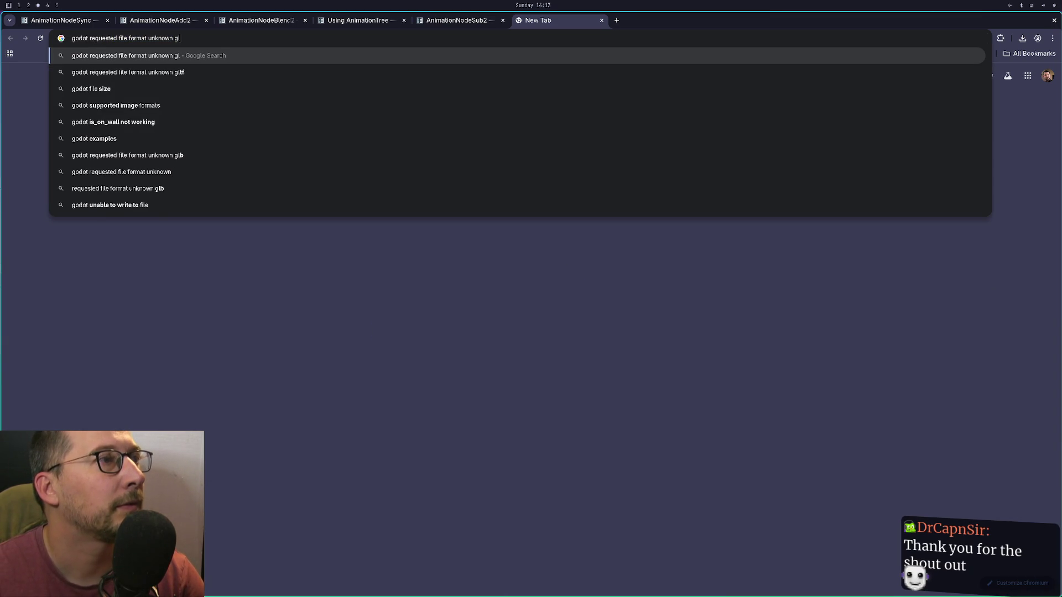
pyautogui.press('Return')
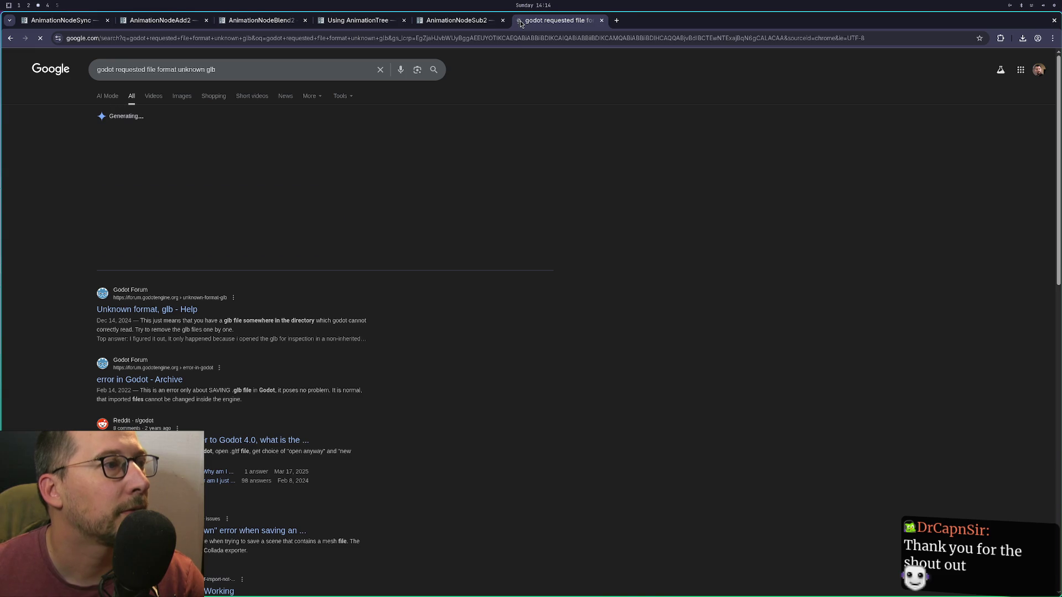
pyautogui.click(169, 312)
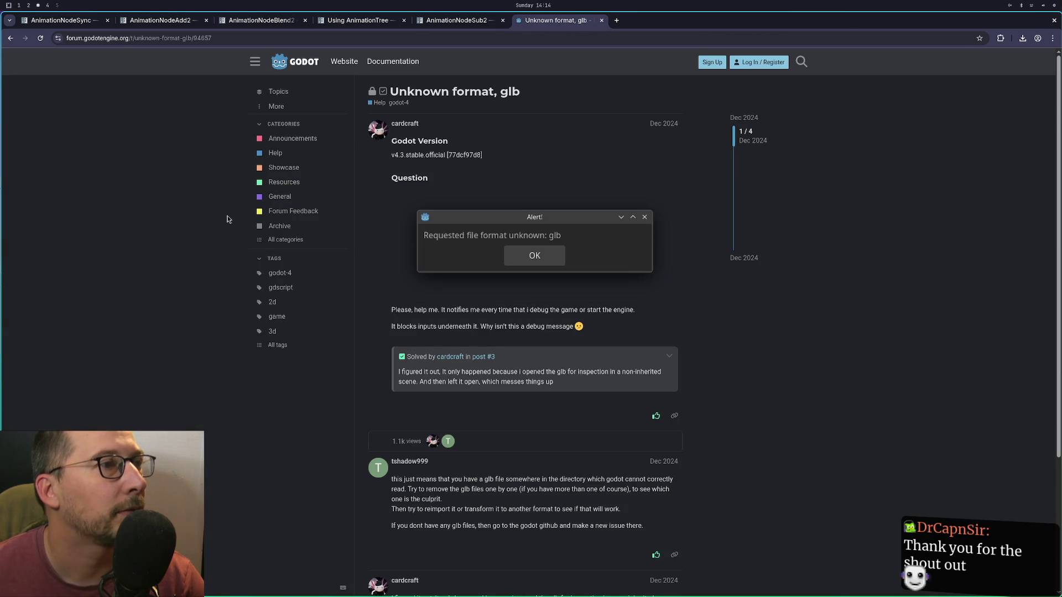
# Read the forum thread down to its accepted solution, then return to Godot.
pyautogui.scroll(-3, 365, 338)
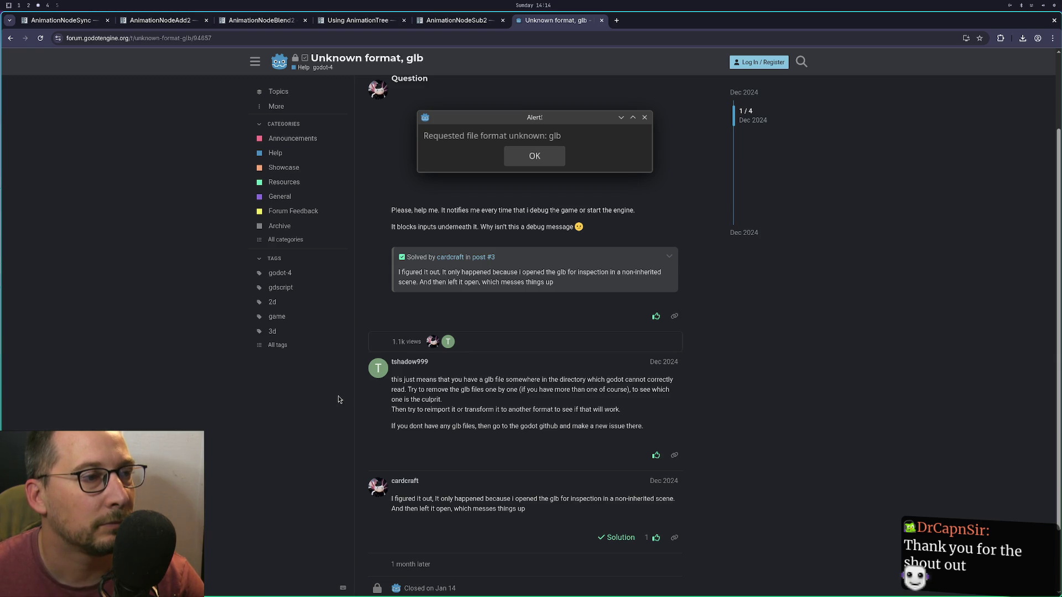
pyautogui.scroll(-3, 339, 399)
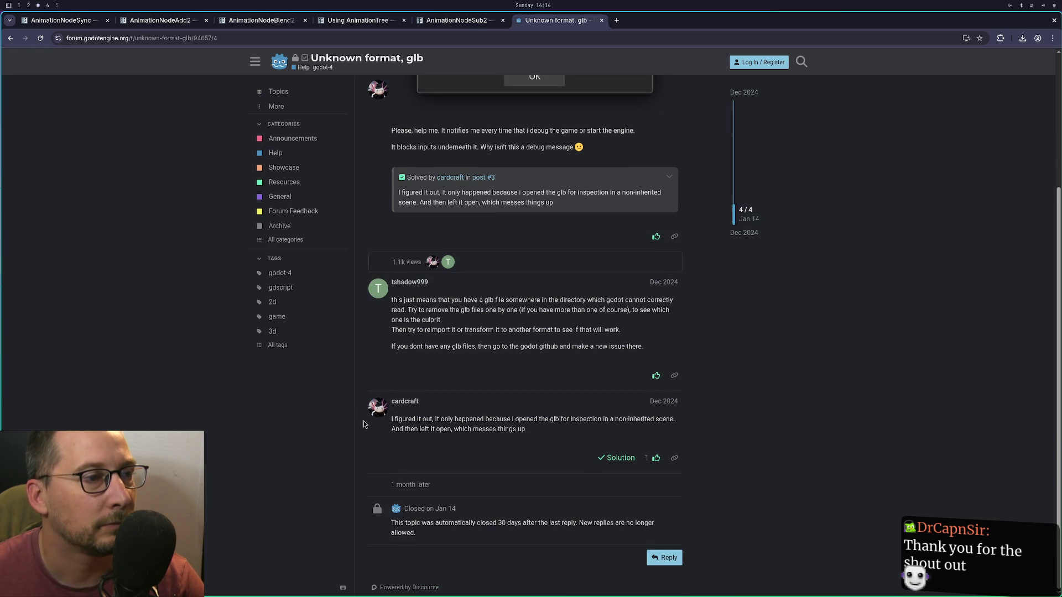
pyautogui.press('super+2')
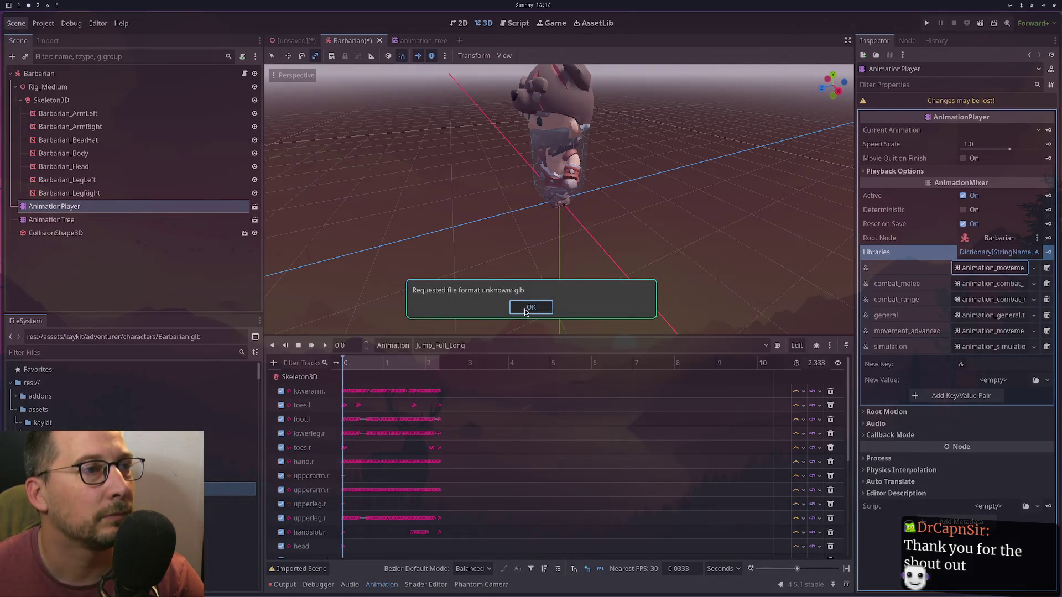
# Close the animation_tree scene and save Barbarian, dismissing the unknown glb format error.
pyautogui.click(530, 307)
pyautogui.click(416, 41)
pyautogui.click(445, 42)
pyautogui.hotkey('ctrl', 's')
pyautogui.click(528, 309)
# Close the unsaved scene with Don't Save and save Barbarian again; the glb error recurs.
pyautogui.click(317, 44)
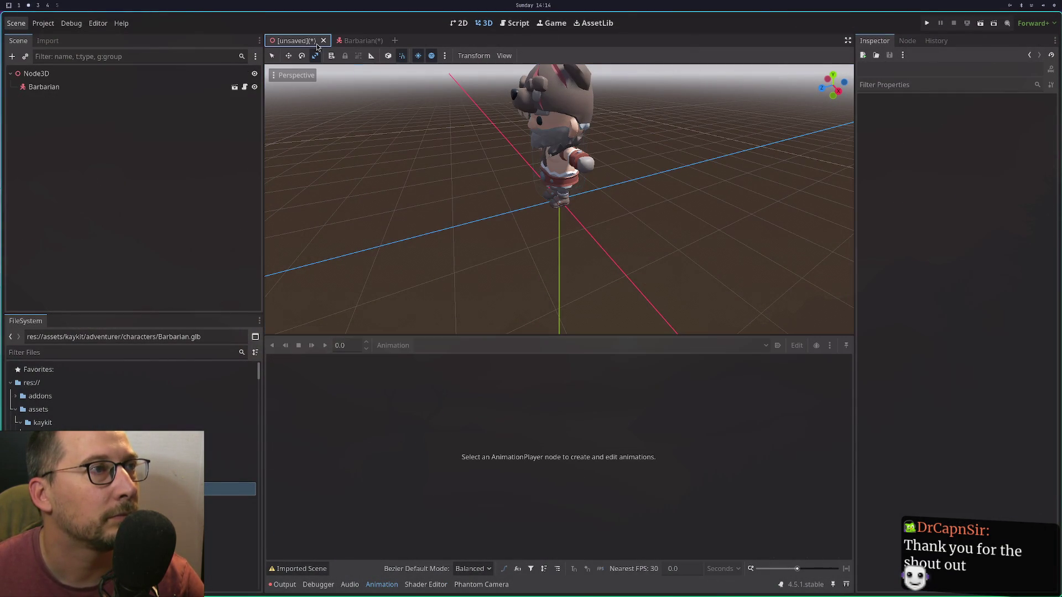
pyautogui.click(324, 40)
pyautogui.click(473, 319)
pyautogui.hotkey('ctrl', 's')
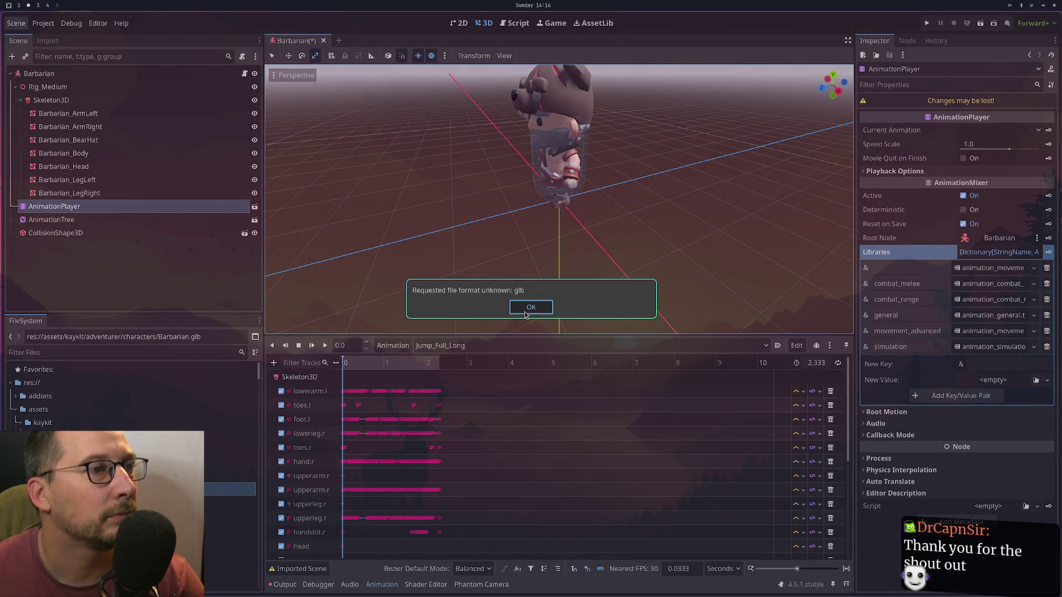
pyautogui.click(526, 308)
# Filter the FileSystem dock to show only glb files.
pyautogui.click(39, 352)
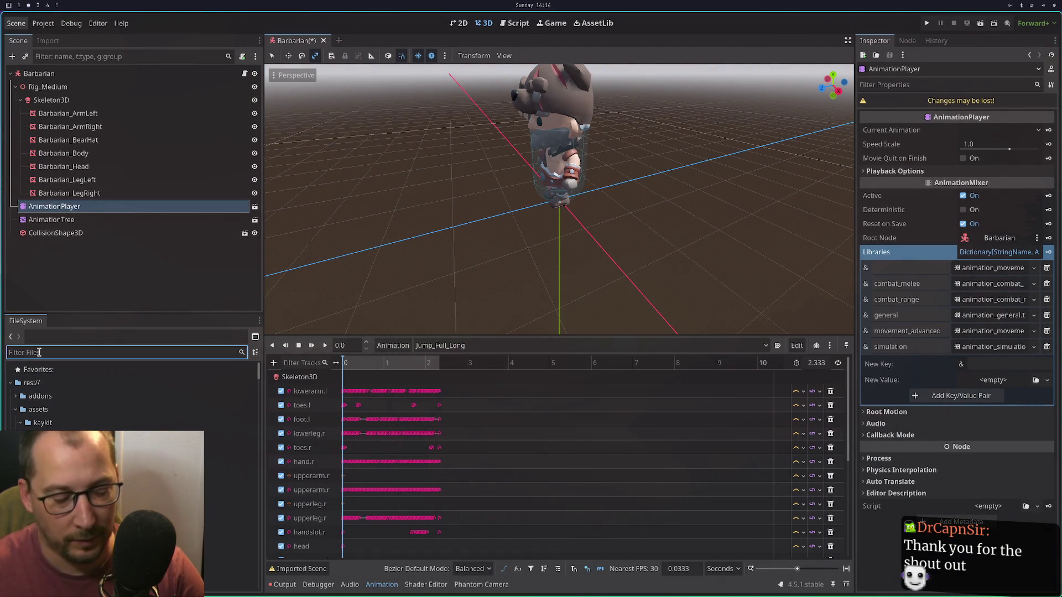
pyautogui.write('glb')
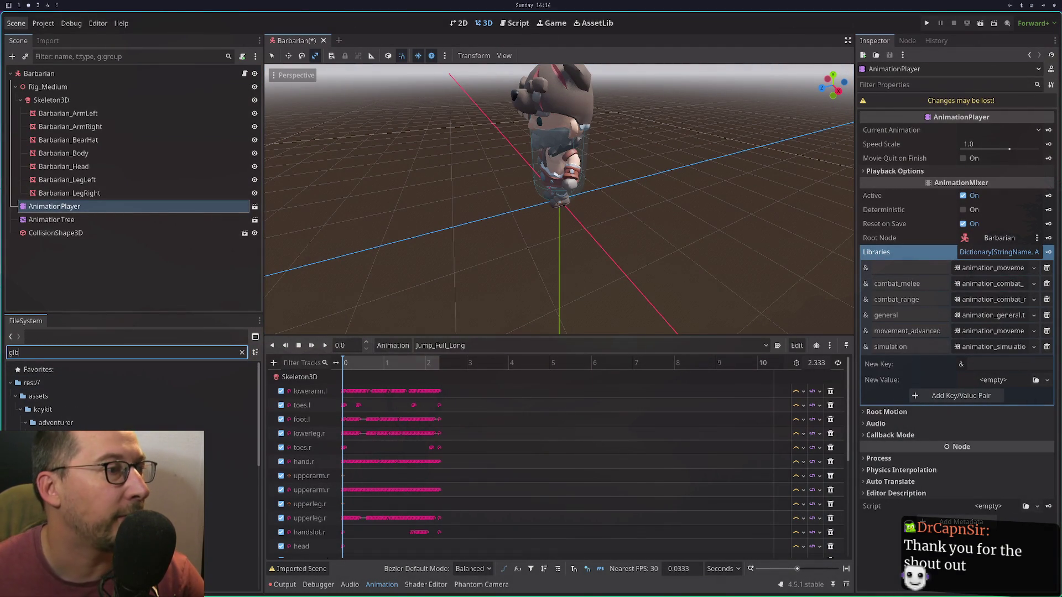
pyautogui.scroll(-5, 177, 413)
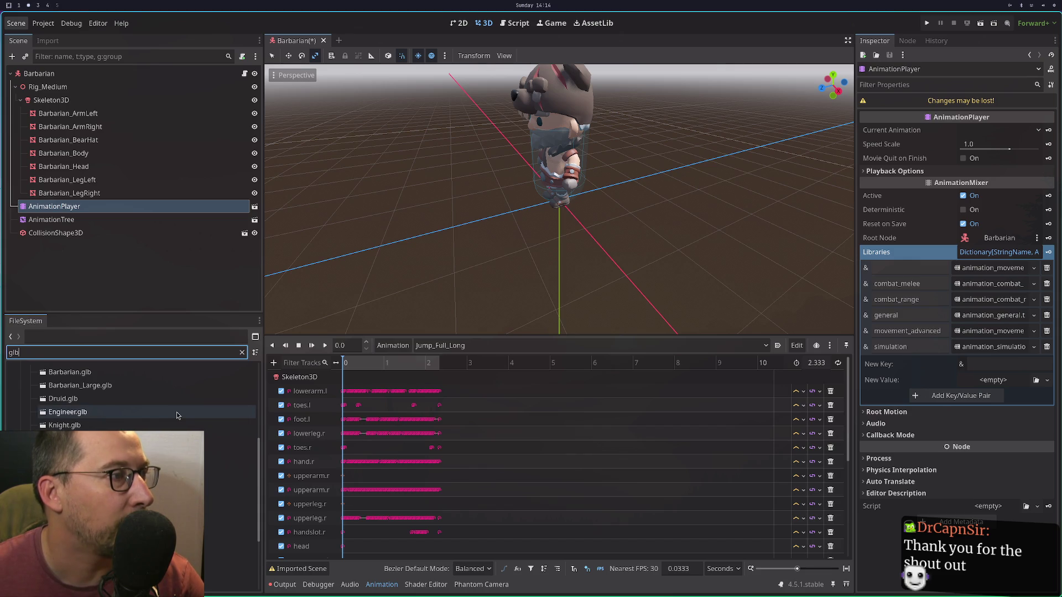
pyautogui.scroll(-5, 177, 413)
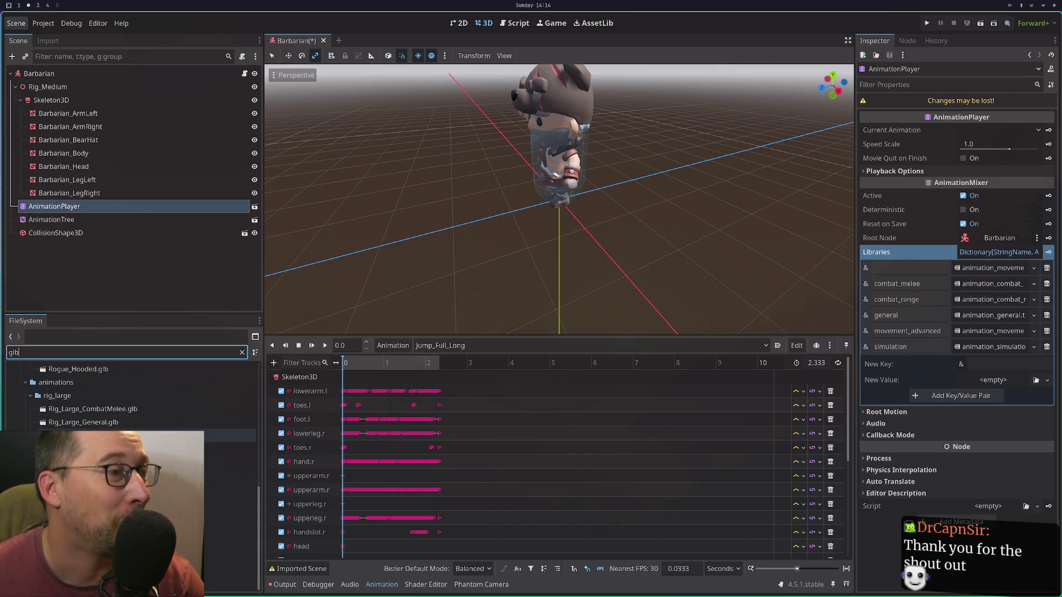
pyautogui.scroll(-3, 178, 413)
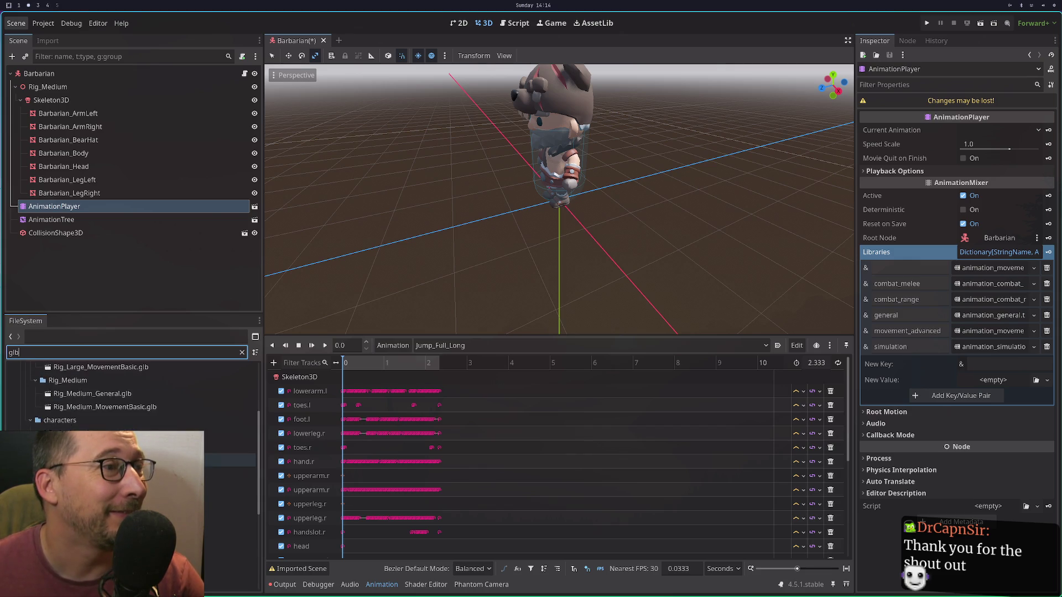
pyautogui.scroll(15, 177, 412)
# Delete the adventurer/animations folder and dismiss the unknown glb format error.
pyautogui.click(166, 463)
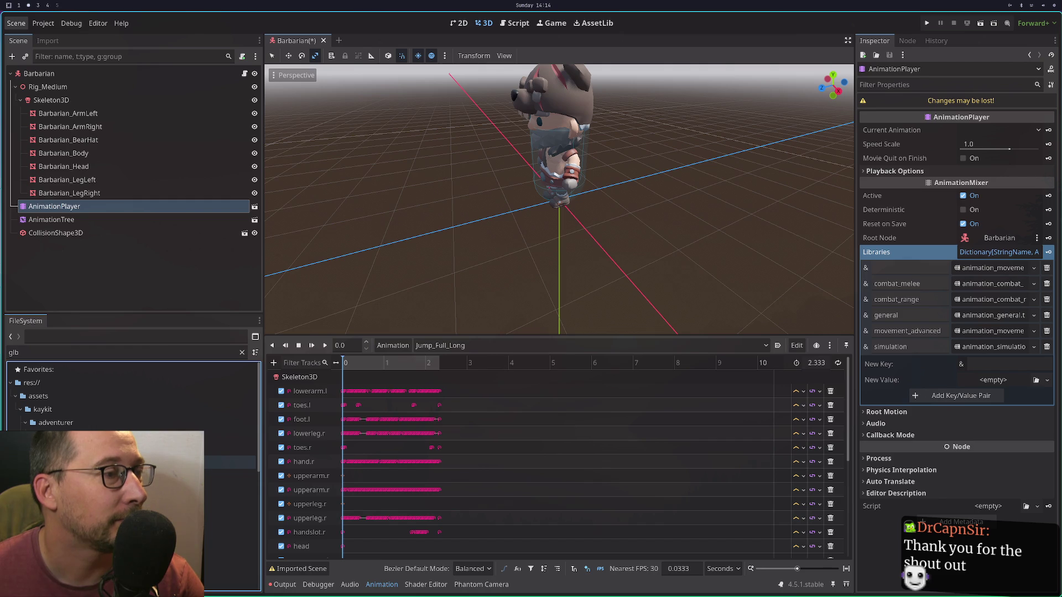
pyautogui.click(55, 422)
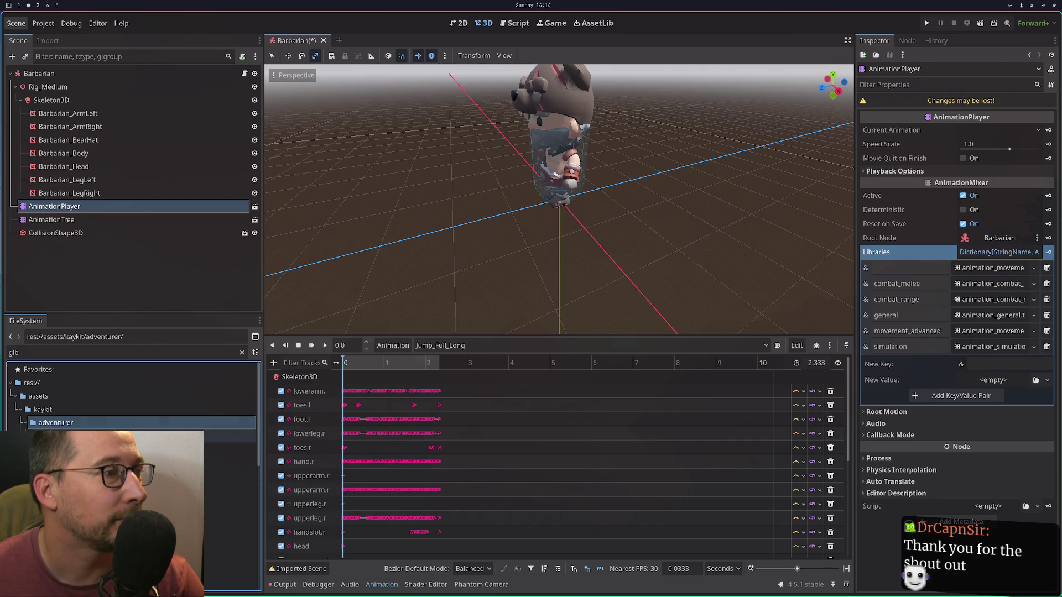
pyautogui.rightClick(55, 435)
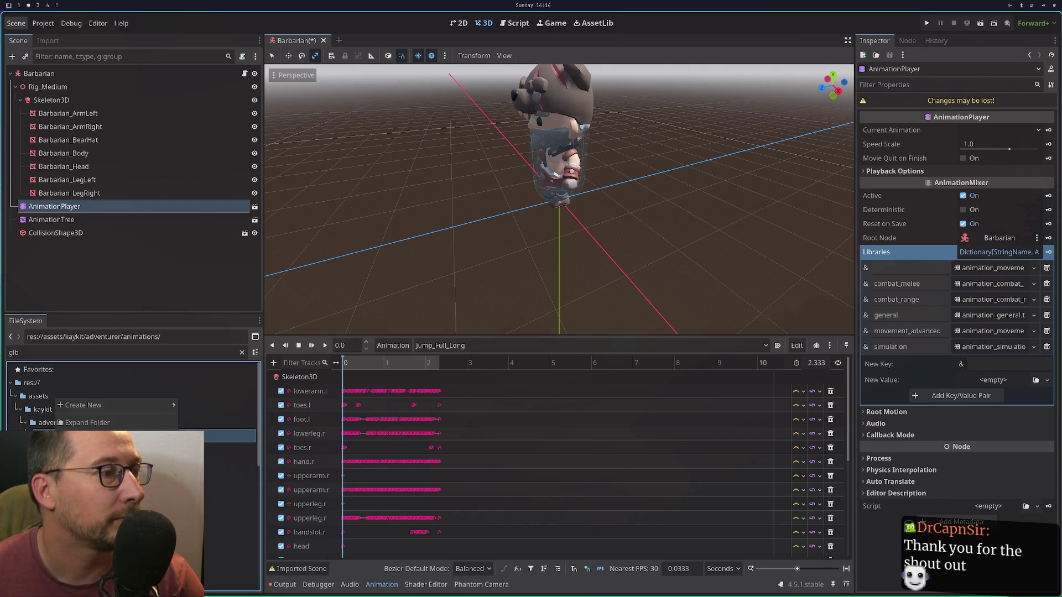
pyautogui.press('Delete')
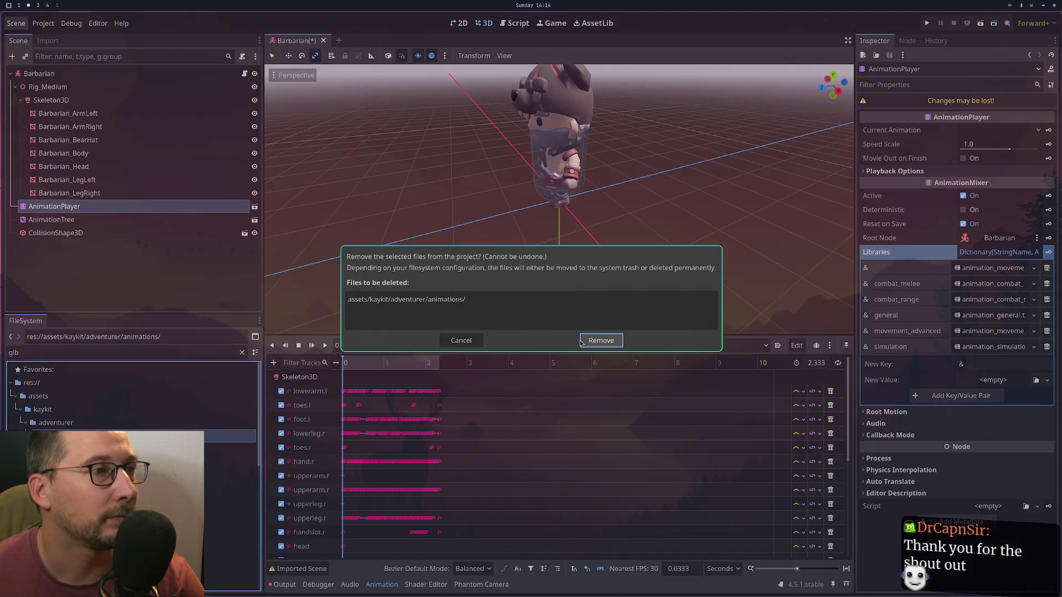
pyautogui.click(601, 341)
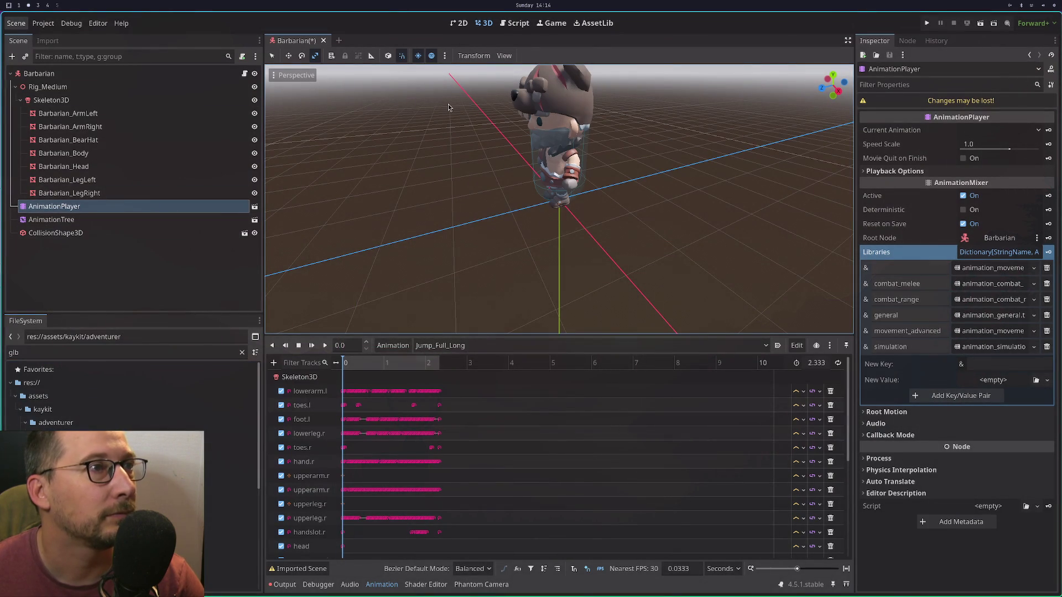
pyautogui.click(531, 307)
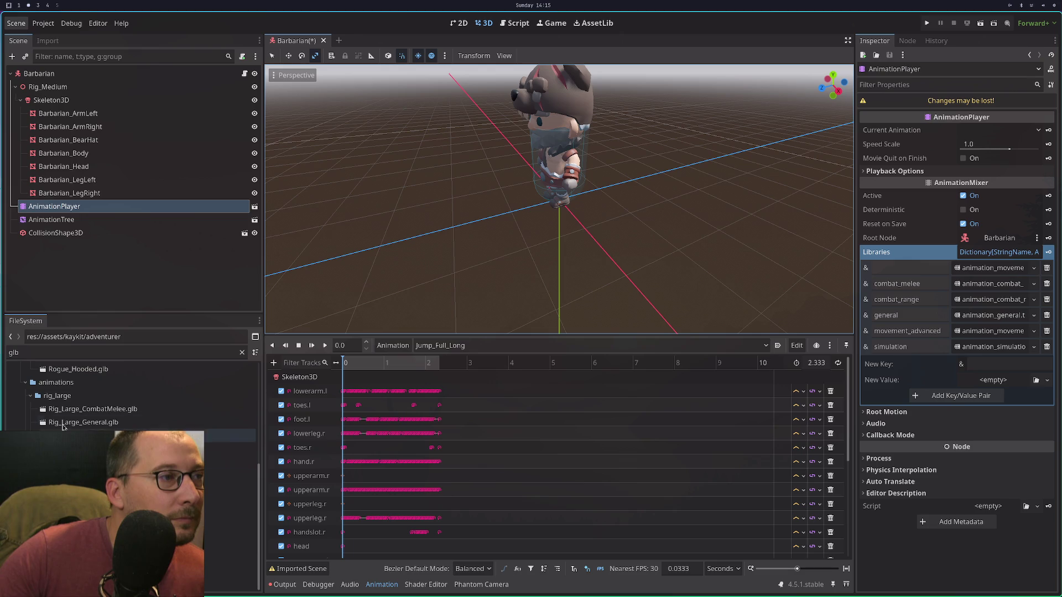
# Collapse the file tree and select AnimationTree to show its StateMachine graph.
pyautogui.click(27, 396)
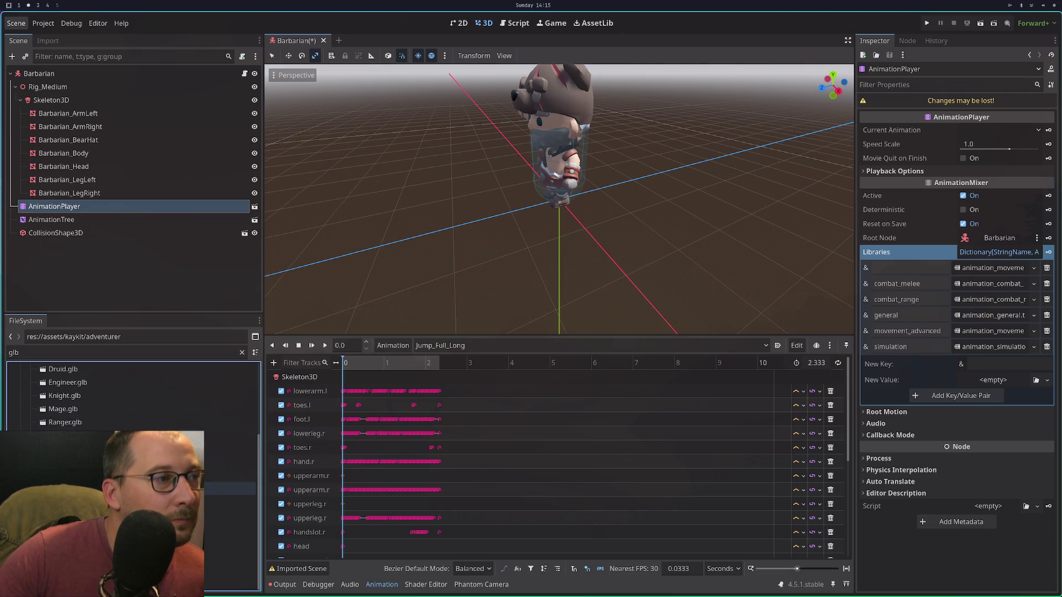
pyautogui.scroll(1, 23, 423)
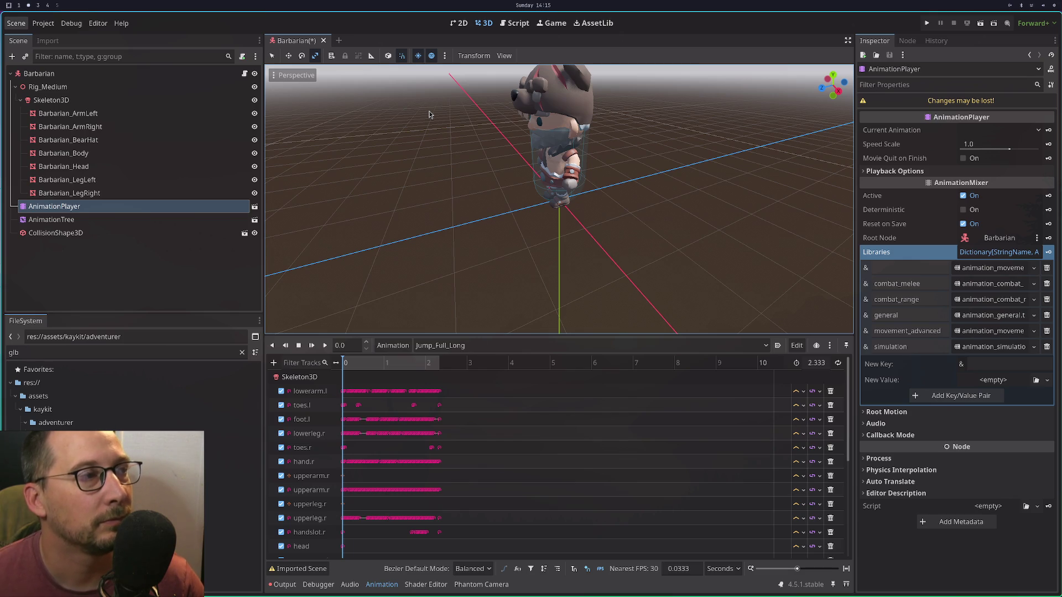
pyautogui.click(516, 23)
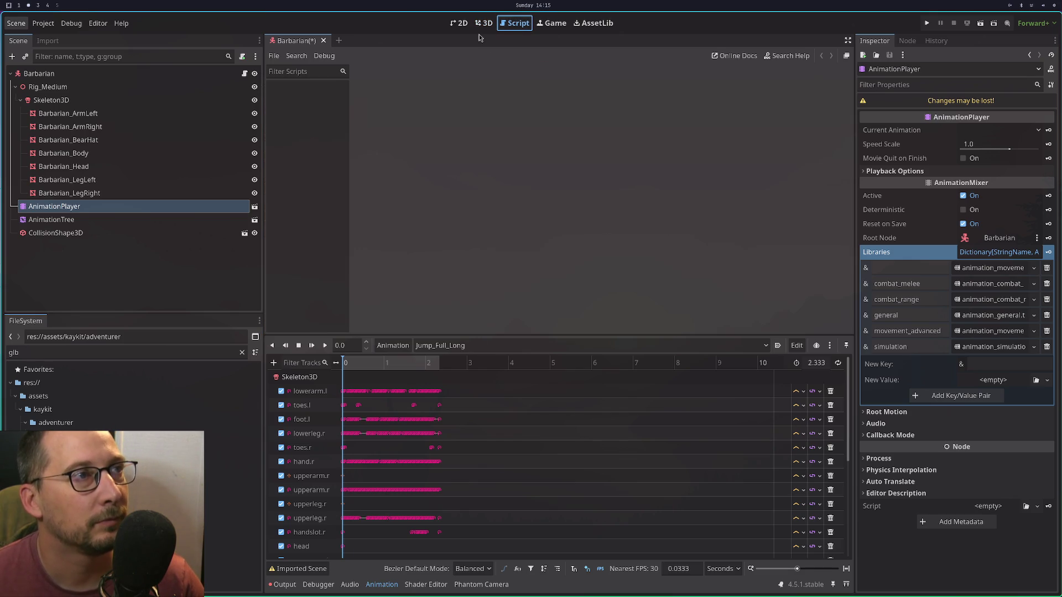
pyautogui.click(485, 24)
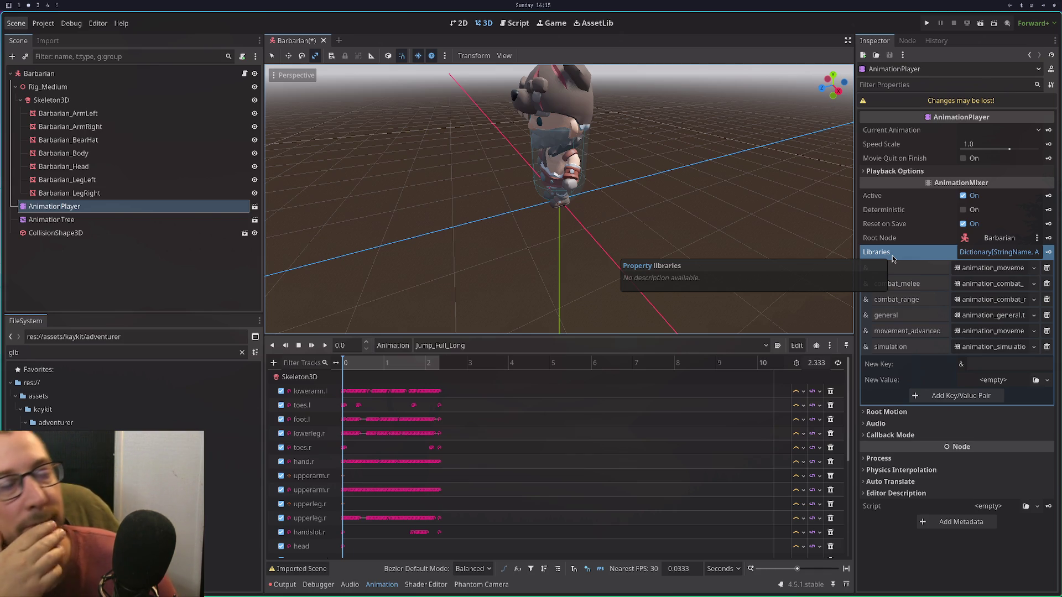
pyautogui.click(186, 233)
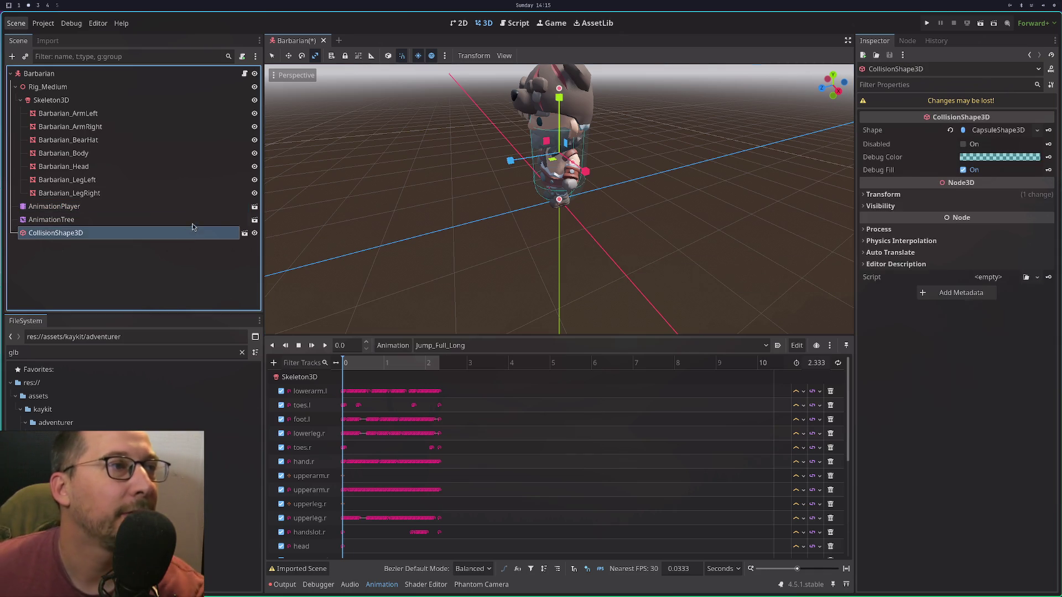
pyautogui.click(196, 220)
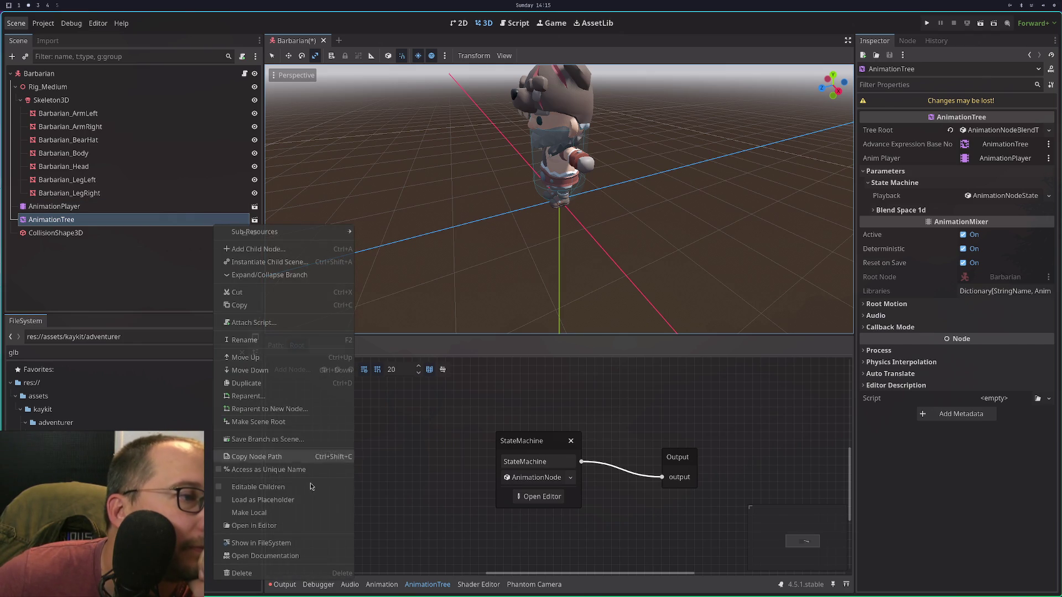
# Make the AnimationTree node local after the instantiated-scene save error.
pyautogui.click(309, 439)
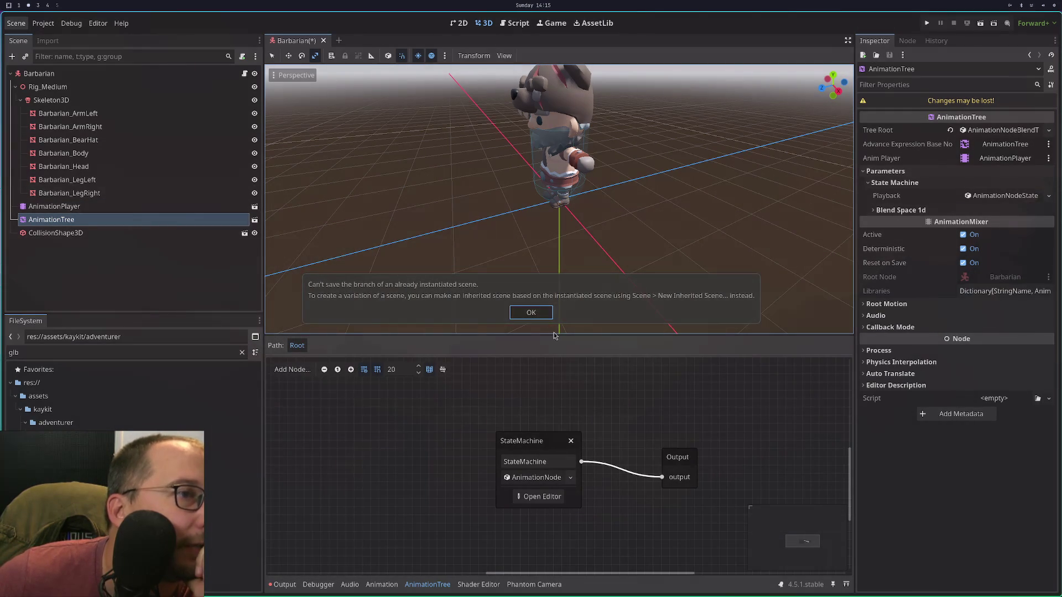
pyautogui.click(531, 313)
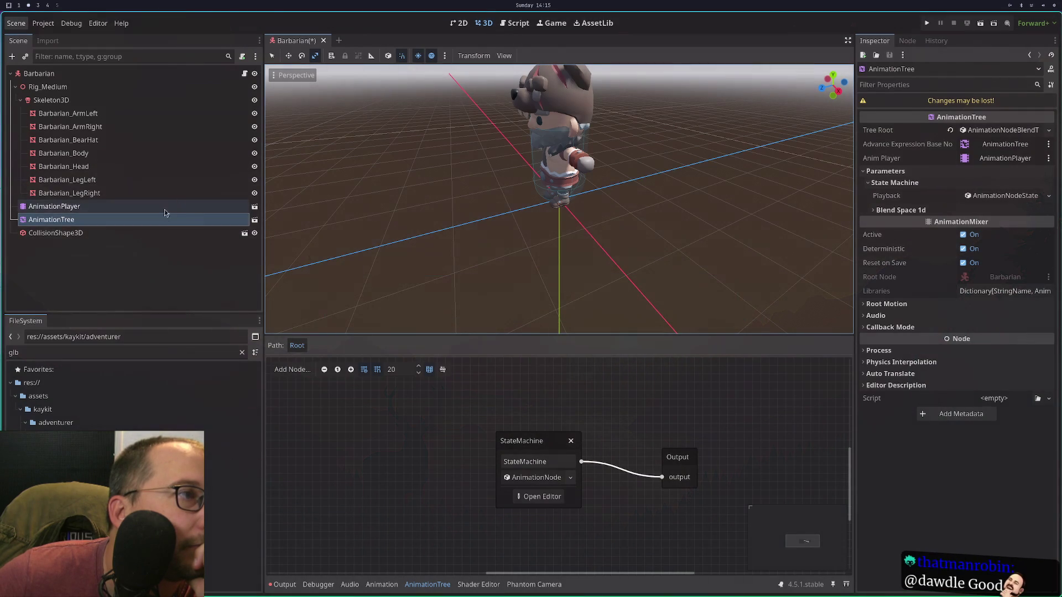
pyautogui.rightClick(168, 219)
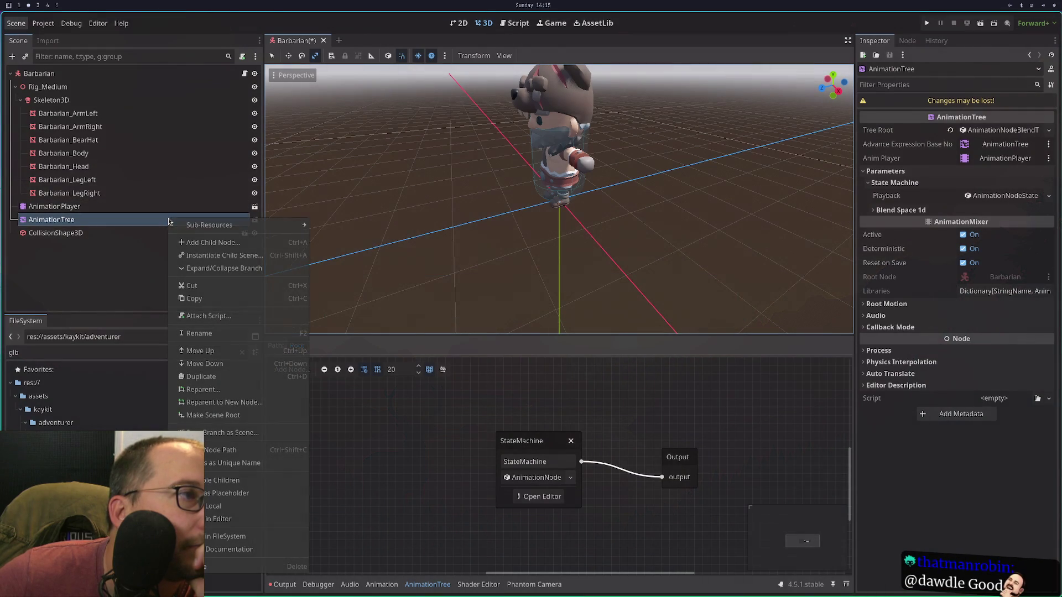
pyautogui.click(209, 505)
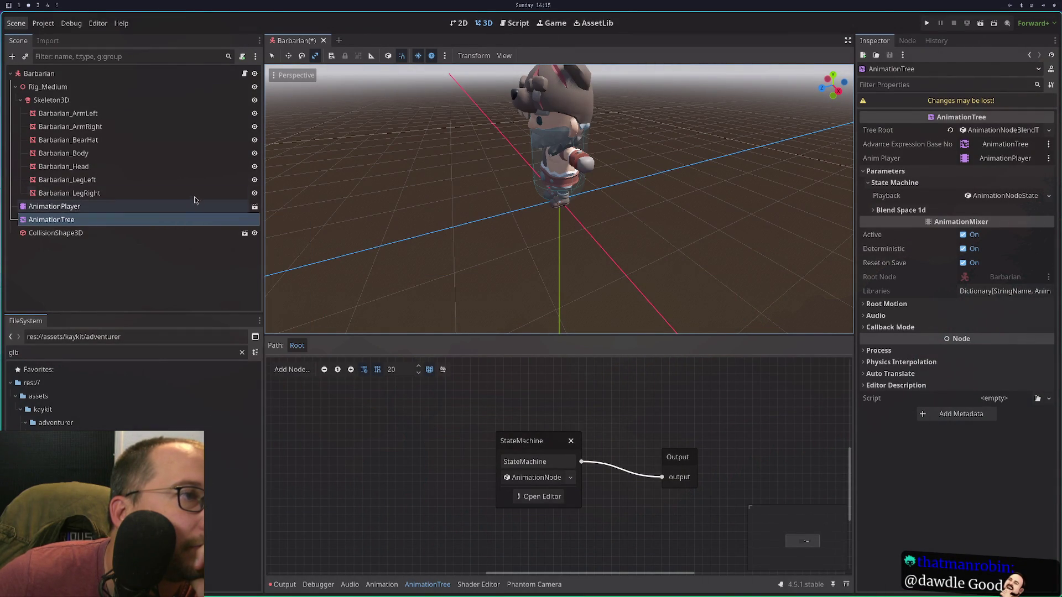
# Save the AnimationTree branch as res://assets/animation_tree.tscn, overwriting the existing file.
pyautogui.rightClick(201, 224)
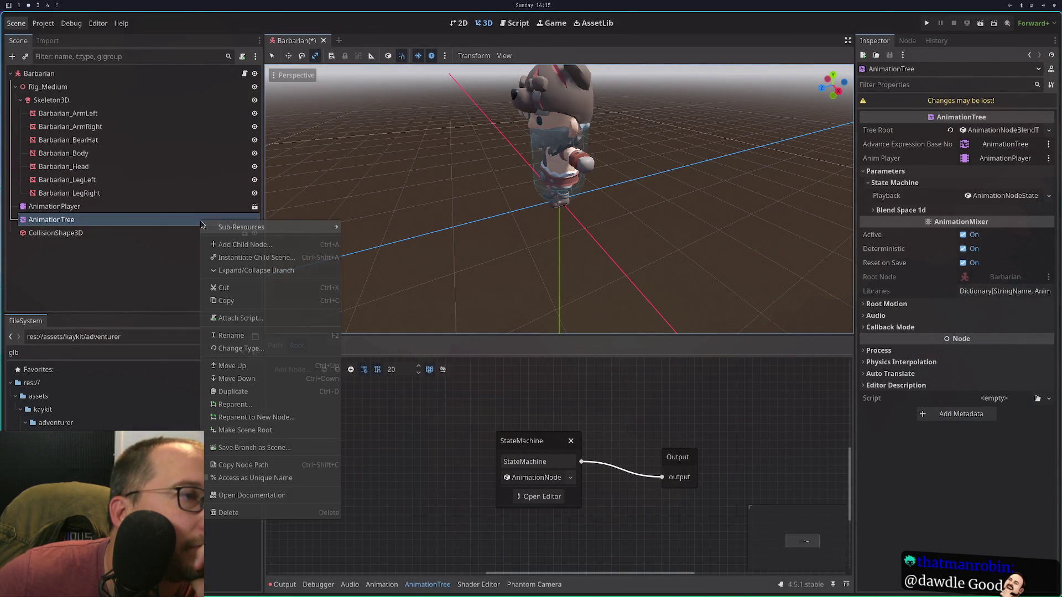
pyautogui.click(269, 449)
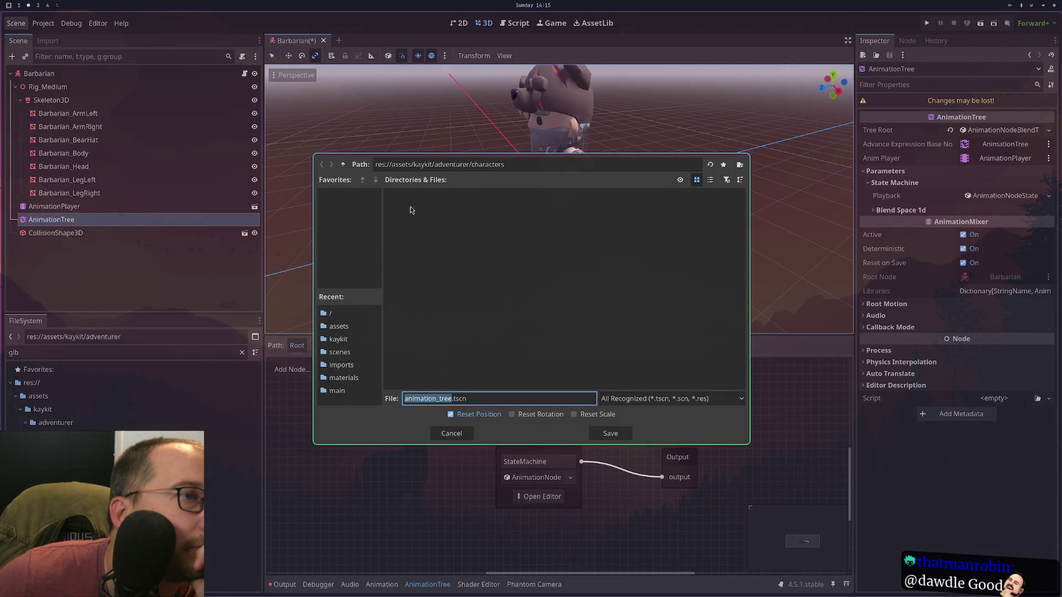
pyautogui.click(344, 165)
pyautogui.click(343, 164)
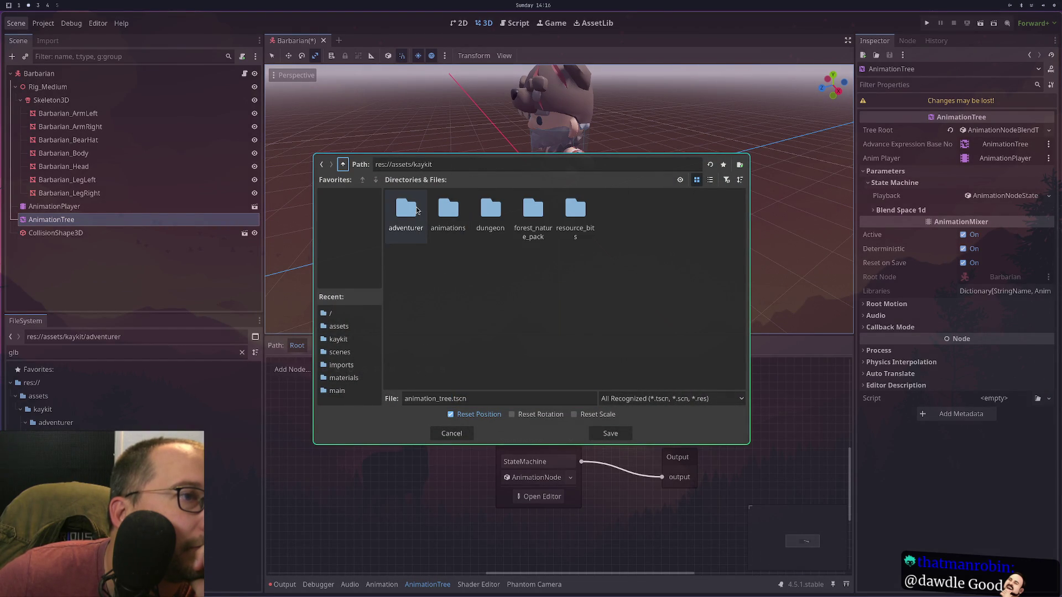
pyautogui.click(343, 165)
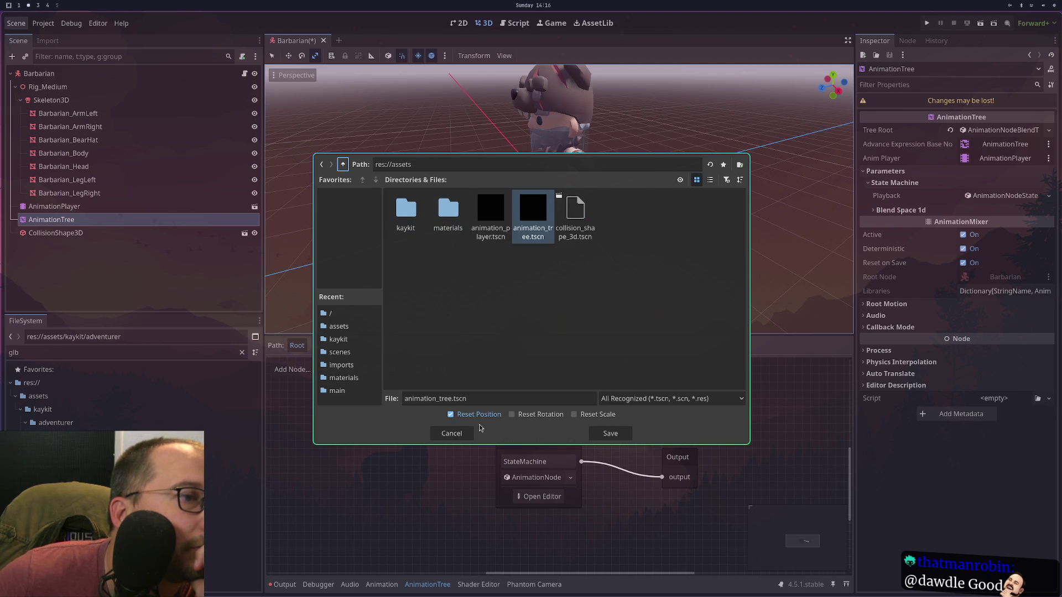
pyautogui.click(624, 439)
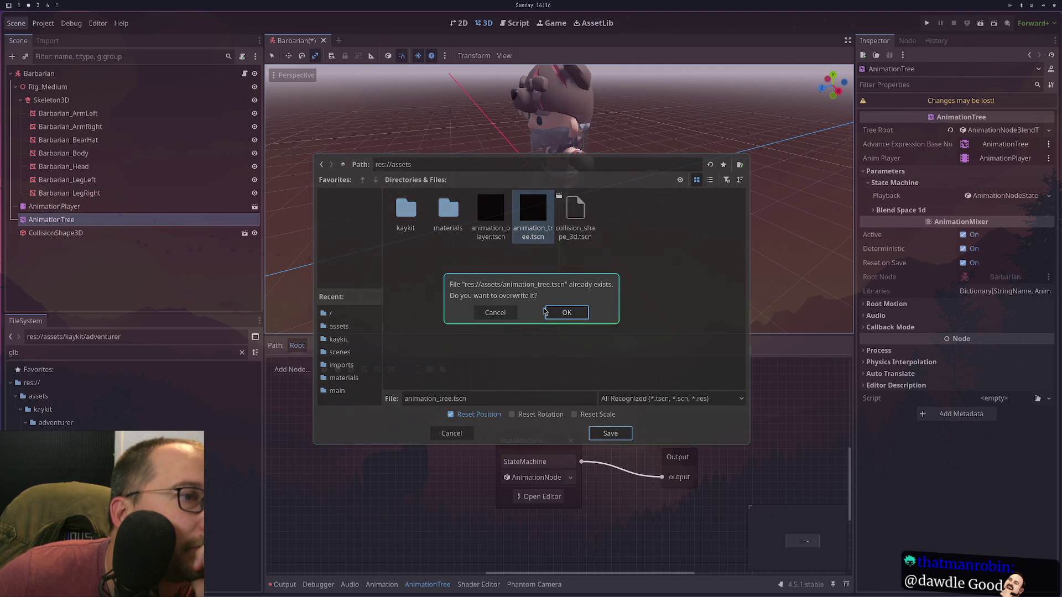
pyautogui.click(567, 313)
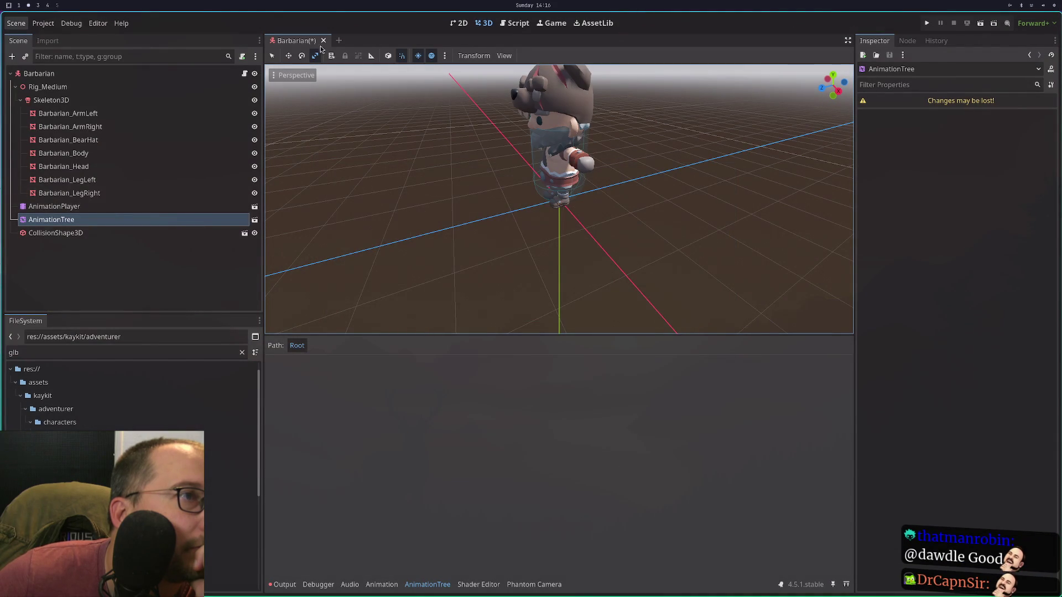
# Close the Barbarian scene without saving and reopen Barbarian.glb with Open Anyway.
pyautogui.click(324, 41)
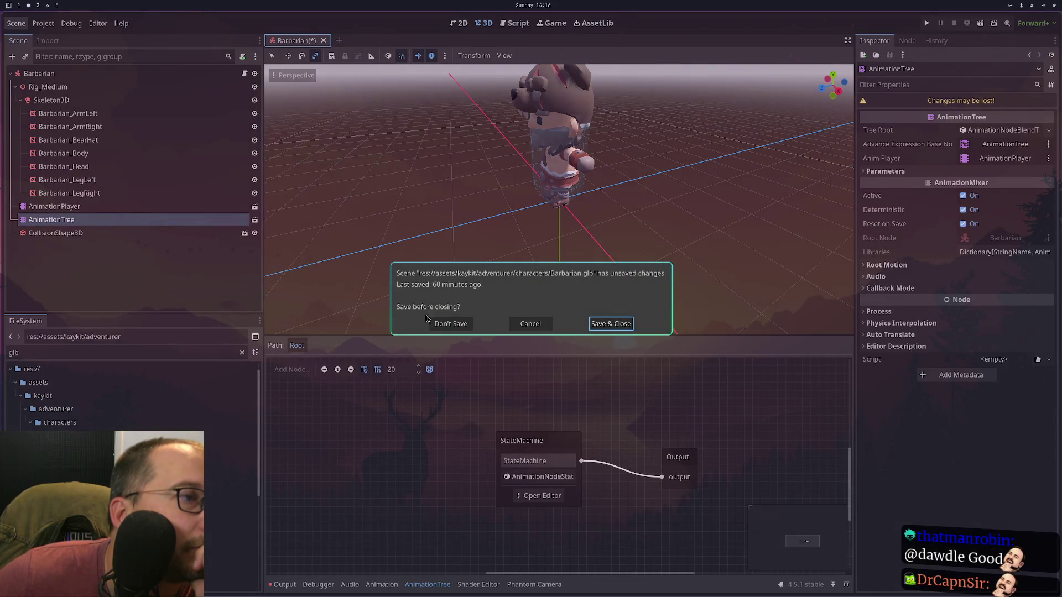
pyautogui.click(435, 323)
pyautogui.moveTo(72, 436)
pyautogui.mouseDown()
pyautogui.moveTo(534, 350)
pyautogui.moveTo(556, 336)
pyautogui.mouseUp()
pyautogui.click(234, 87)
pyautogui.click(521, 315)
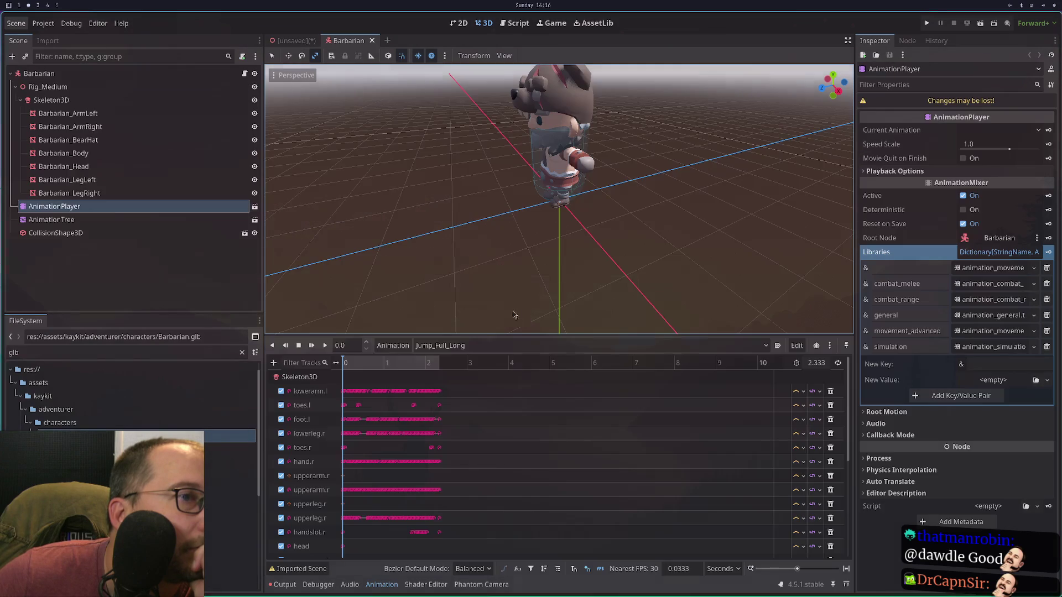
# Open the AnimationTree's StateMachine editor, showing only Start and End states.
pyautogui.click(138, 219)
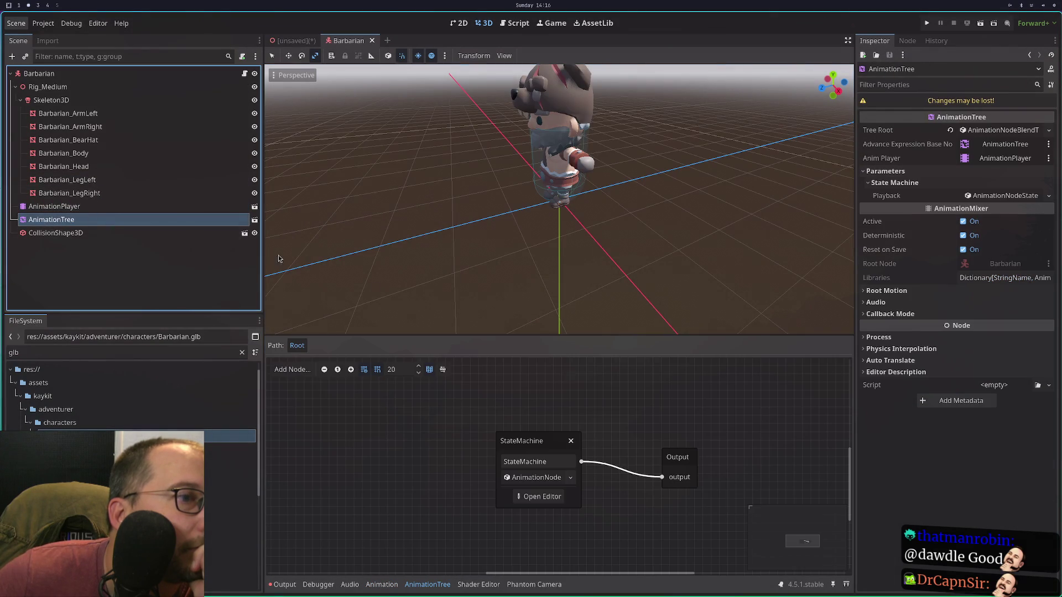
pyautogui.click(548, 496)
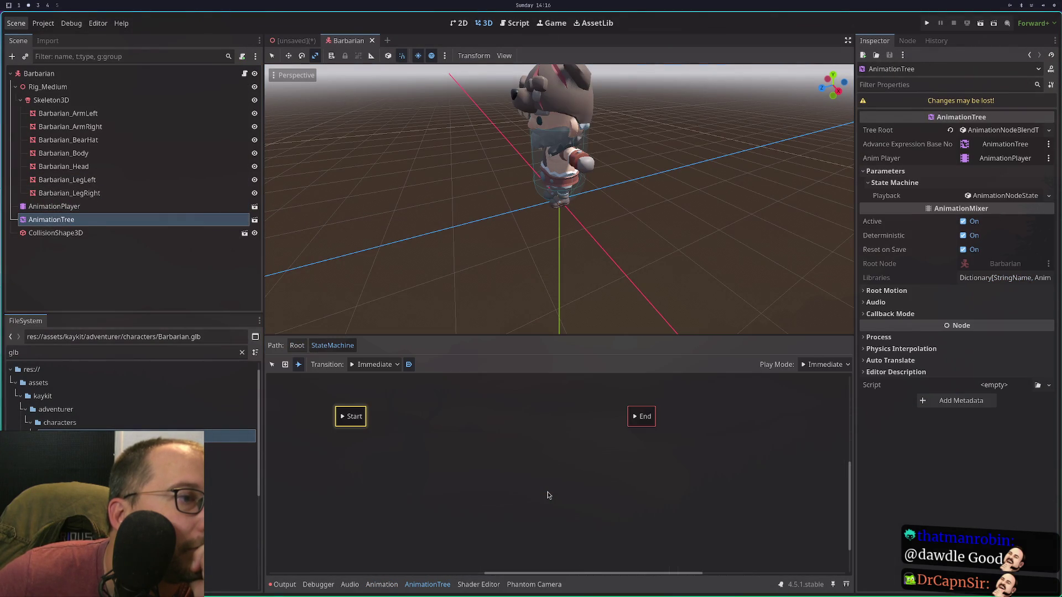
pyautogui.click(413, 421)
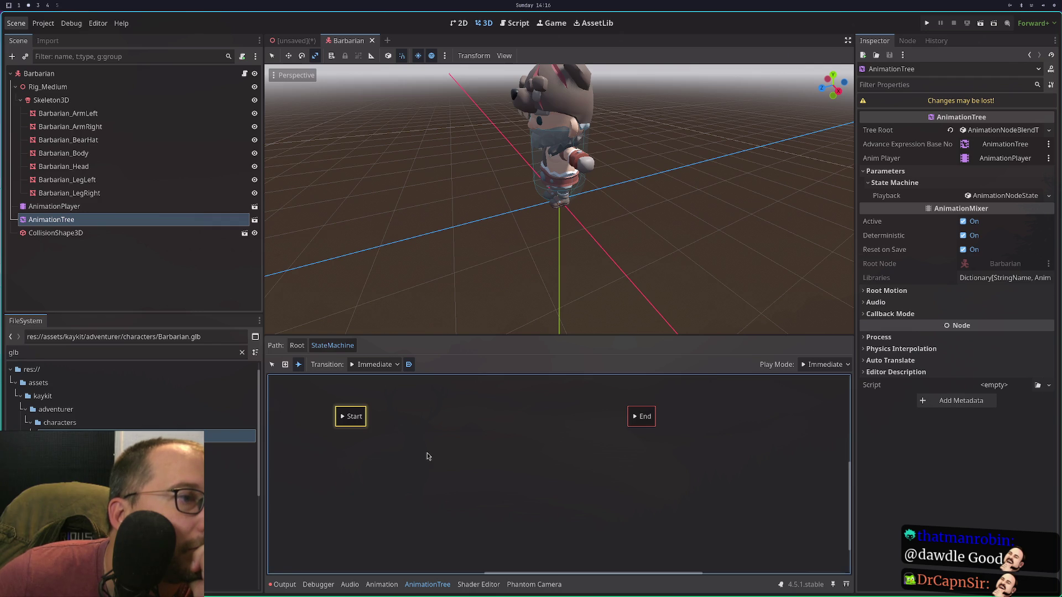
pyautogui.click(272, 364)
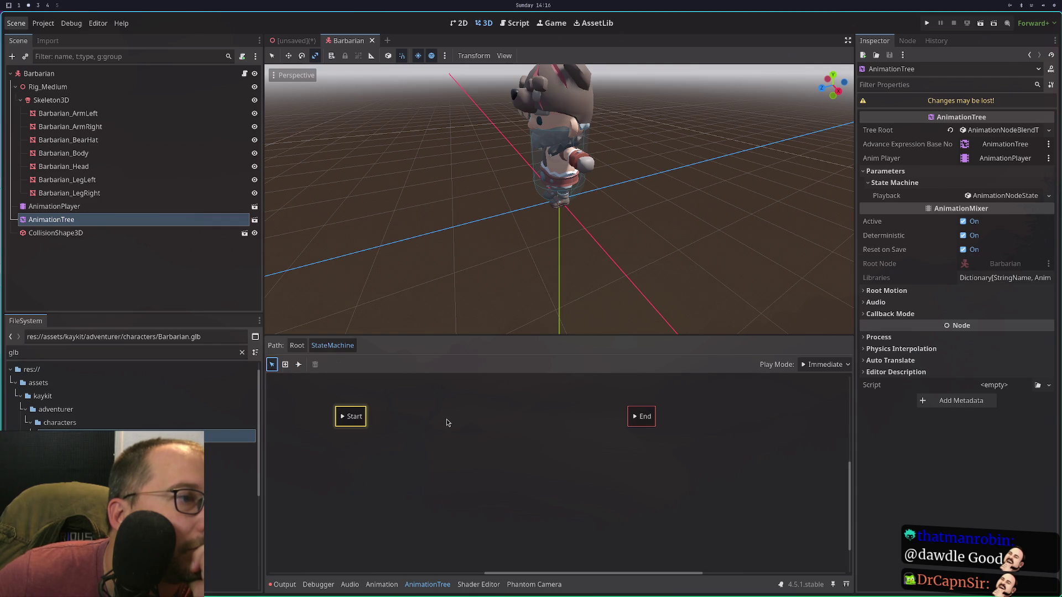
# Add a BlendSpace1D state and connect a transition from Start to it.
pyautogui.rightClick(447, 423)
pyautogui.moveTo(459, 428)
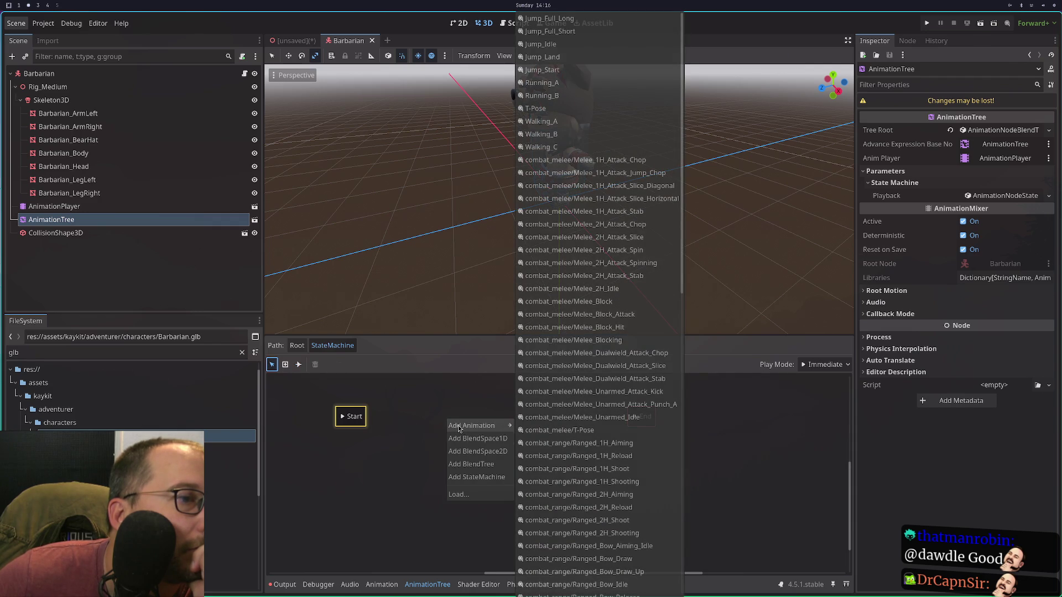
pyautogui.click(475, 438)
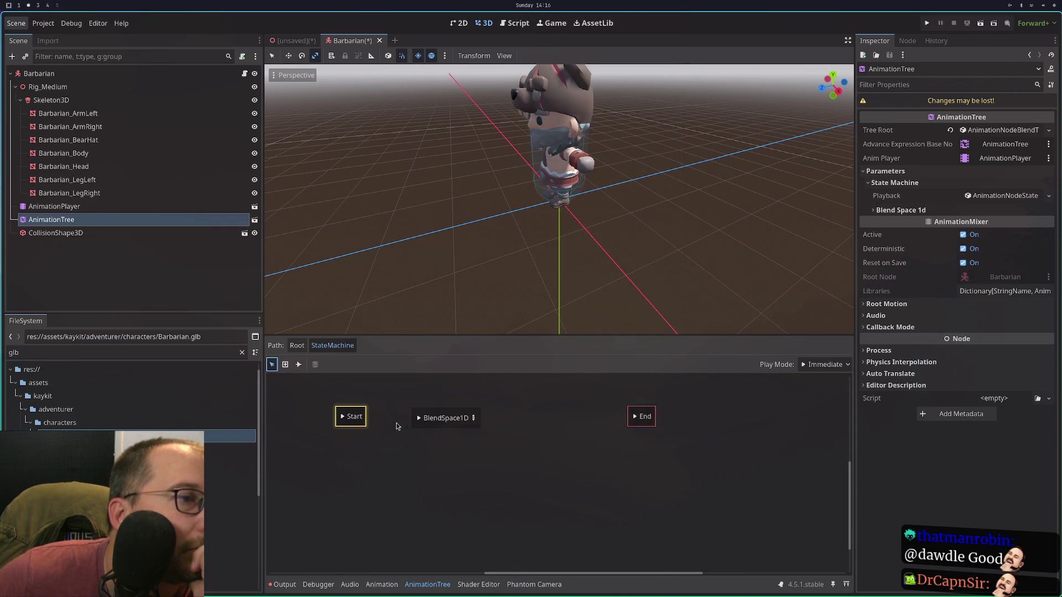
pyautogui.click(354, 421)
pyautogui.click(299, 364)
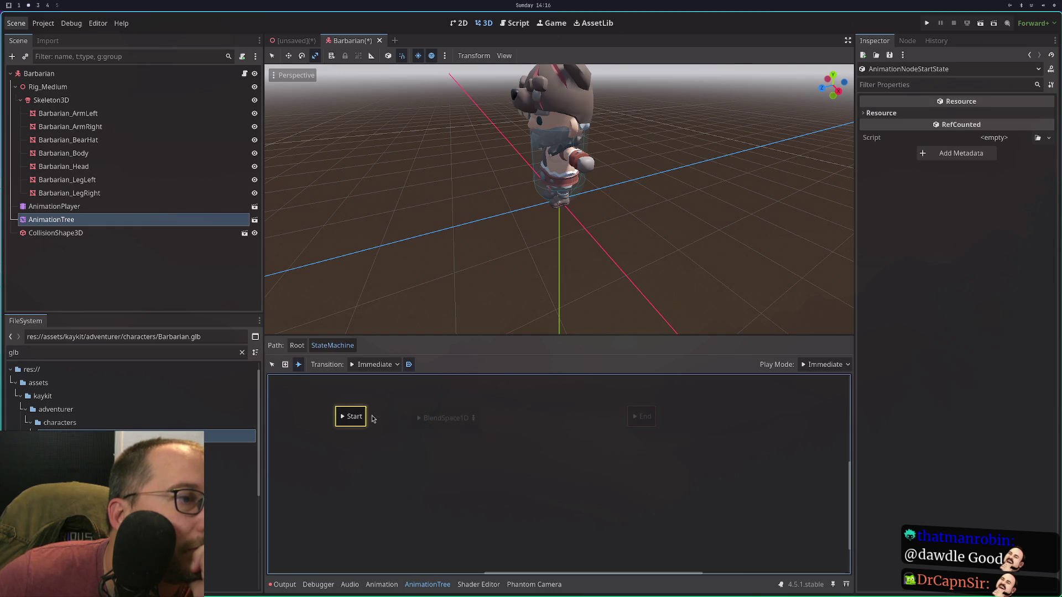
pyautogui.click(449, 414)
# Rename the BlendSpace1D state to 'movement'.
pyautogui.rightClick(448, 419)
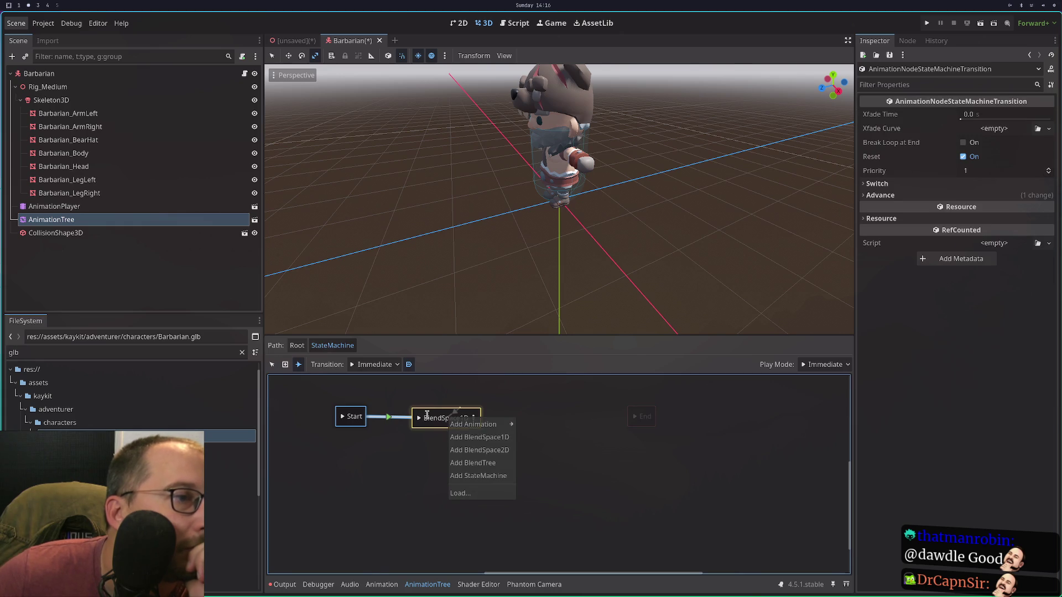
pyautogui.click(272, 364)
pyautogui.click(271, 365)
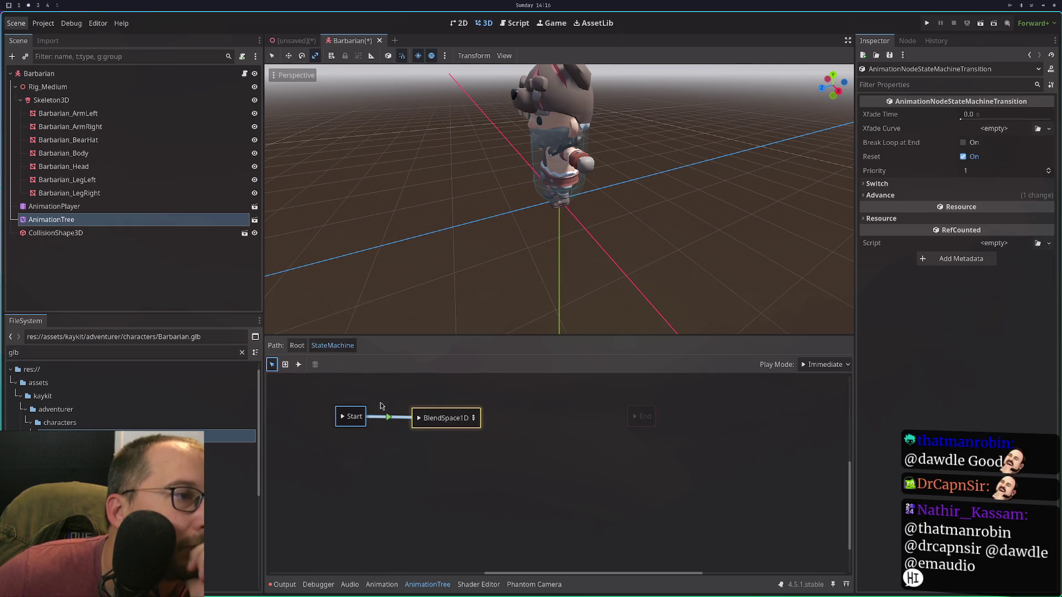
pyautogui.doubleClick(447, 417)
pyautogui.write('mov')
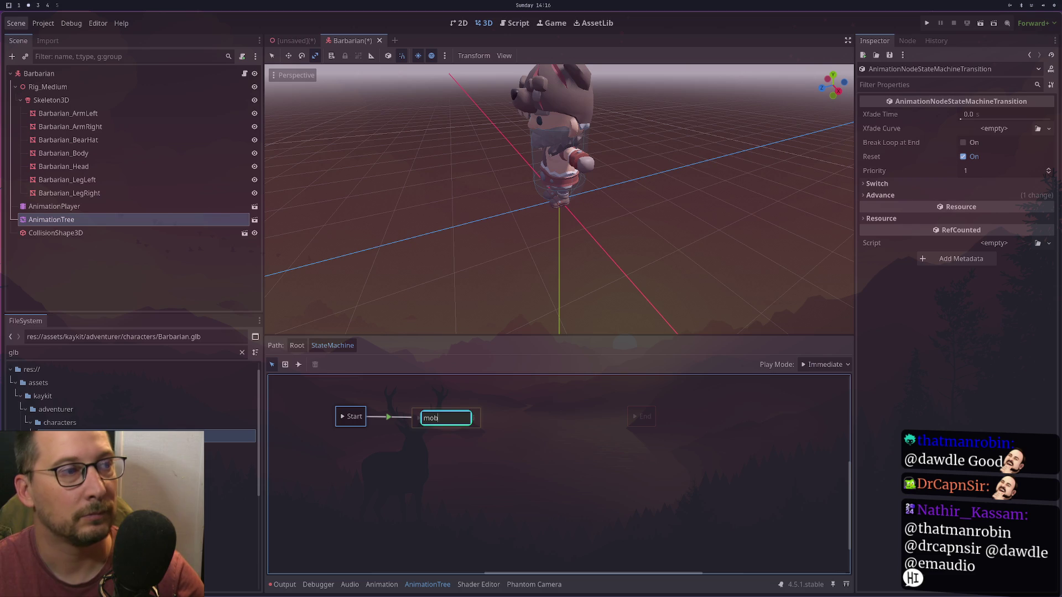
pyautogui.write('ement')
pyautogui.press('Return')
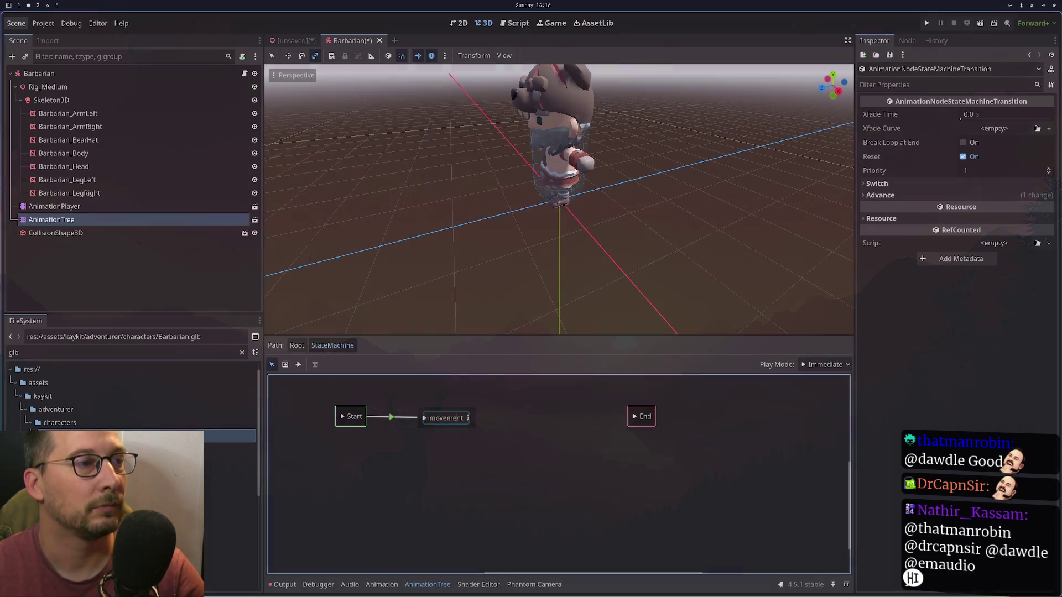
# Open the movement state's blend space editor after dismissing the glb format error.
pyautogui.click(468, 419)
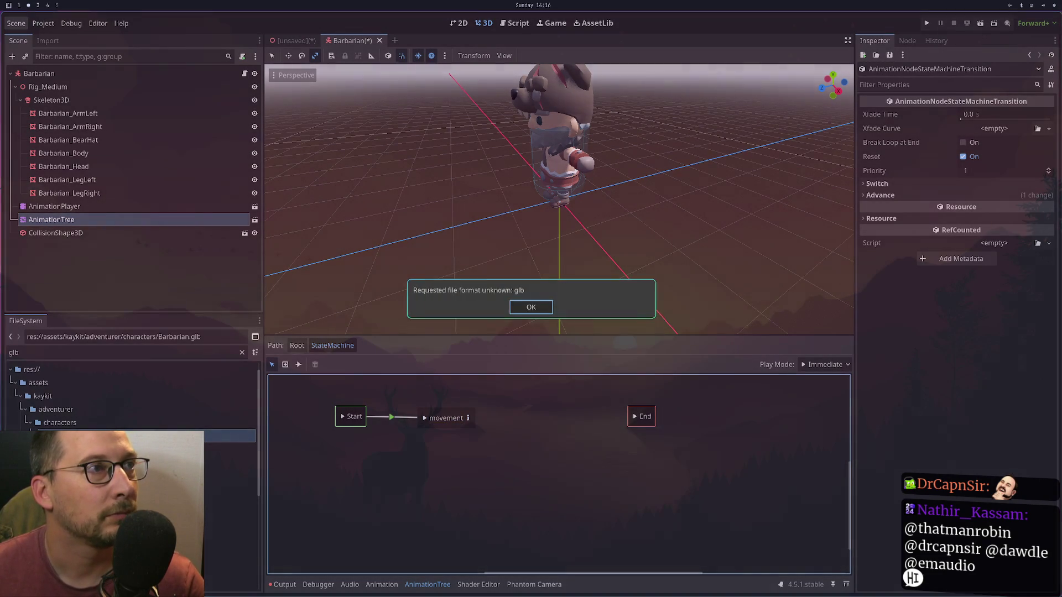
pyautogui.click(532, 307)
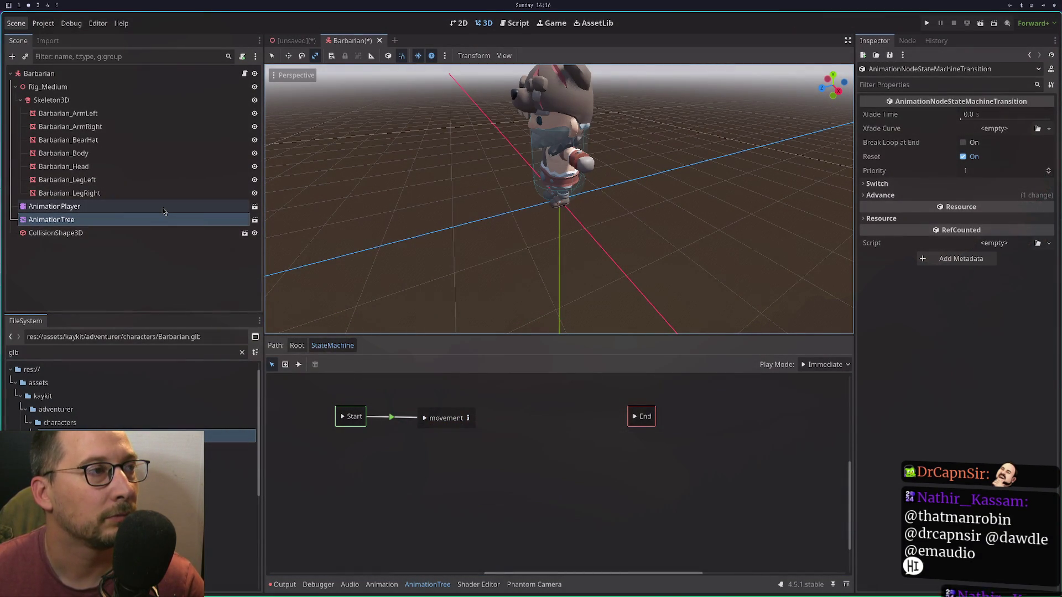
pyautogui.rightClick(458, 443)
pyautogui.moveTo(470, 449)
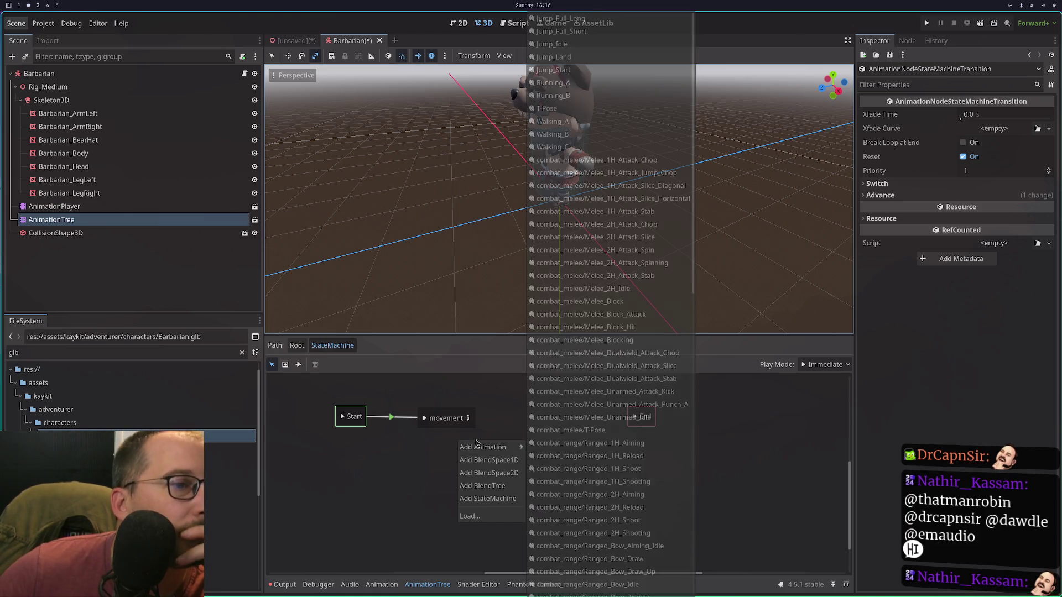
pyautogui.click(468, 418)
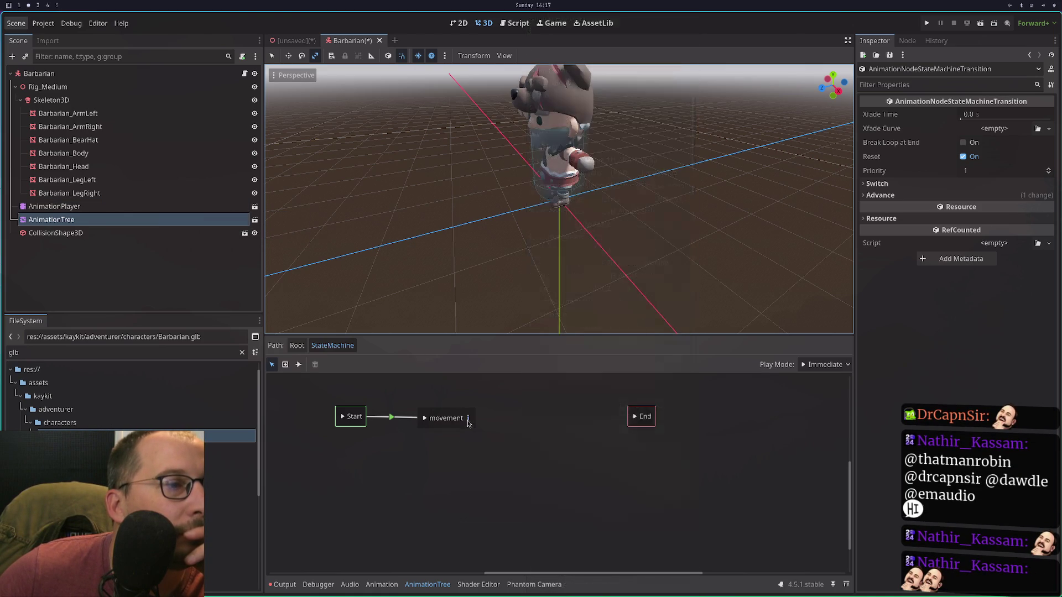
pyautogui.click(468, 418)
pyautogui.click(468, 418)
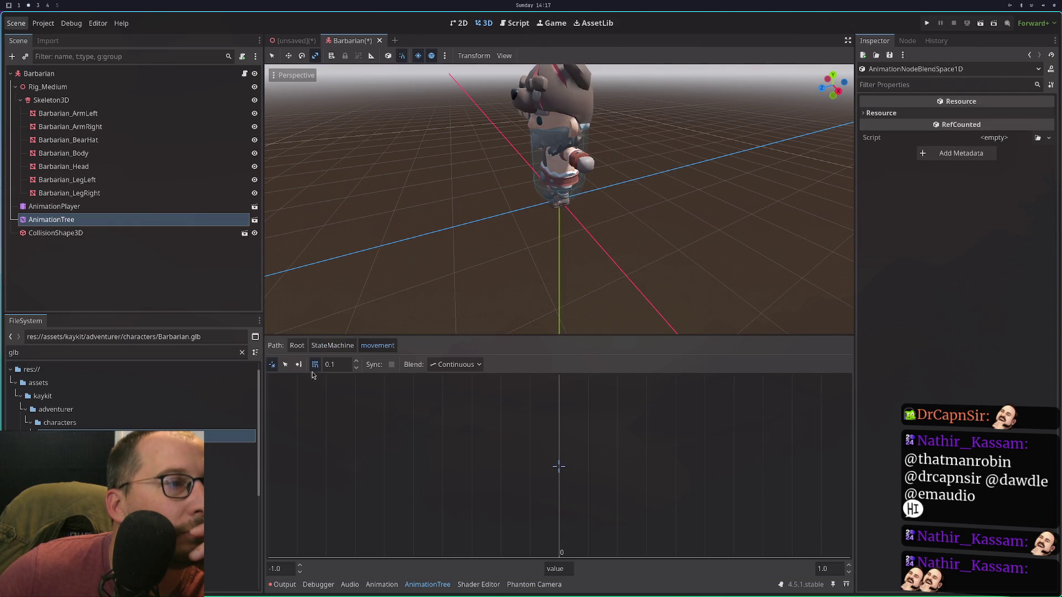
# Try adding general/Hit_B to the movement blend space; a glb format error leaves it empty.
pyautogui.rightClick(557, 468)
pyautogui.moveTo(565, 471)
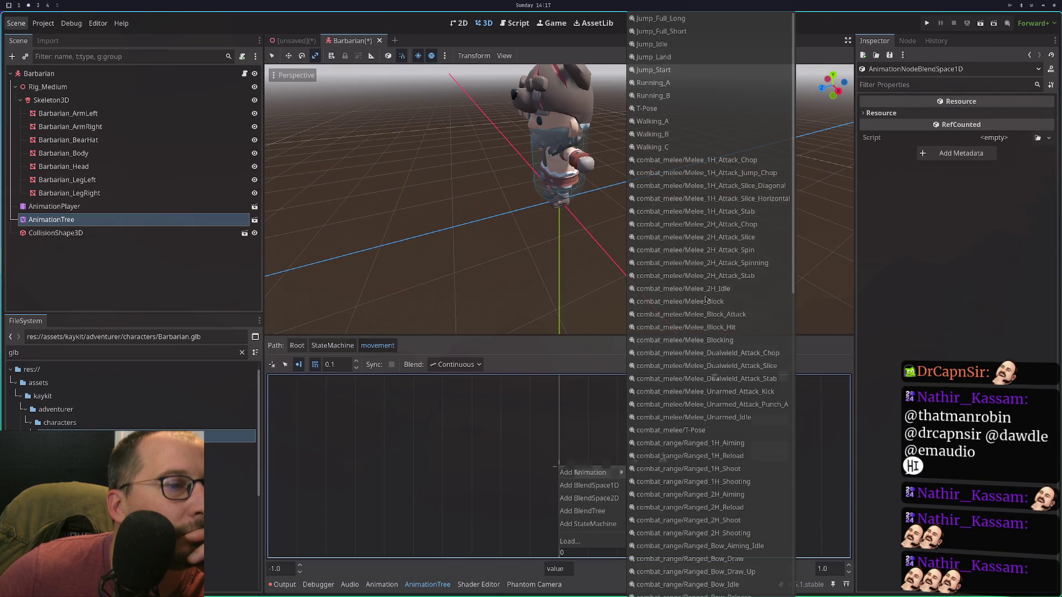
pyautogui.scroll(-10, 717, 261)
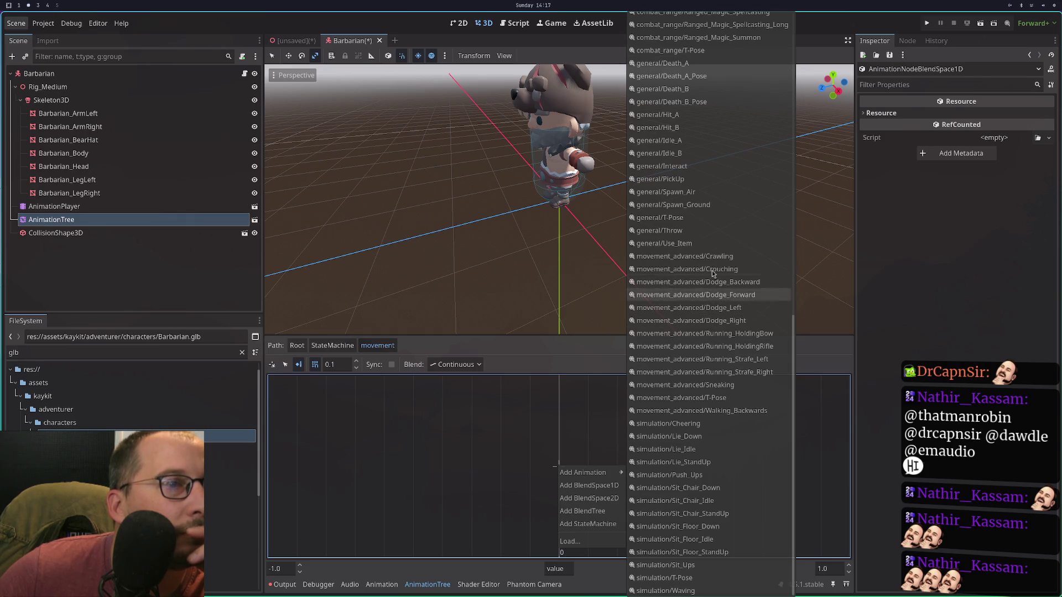
pyautogui.scroll(3, 702, 224)
pyautogui.scroll(9, 702, 227)
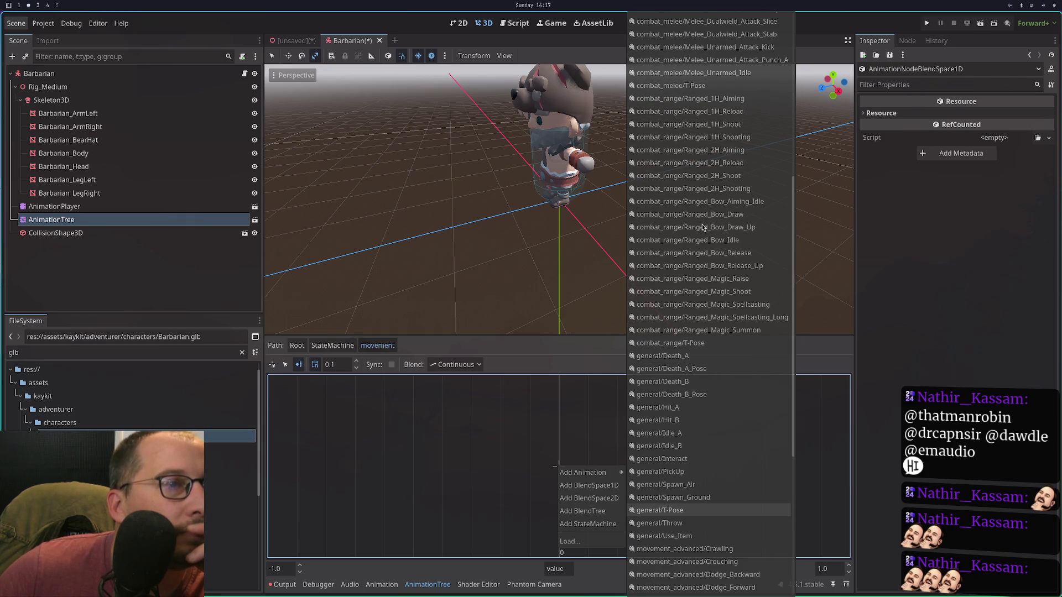
pyautogui.click(696, 422)
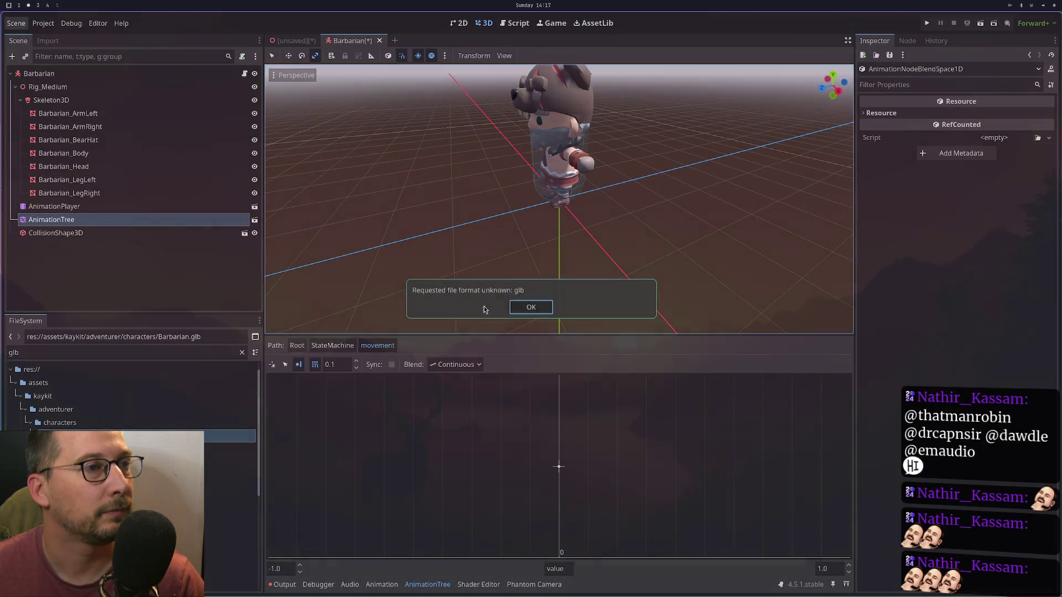
pyautogui.click(530, 308)
pyautogui.rightClick(226, 227)
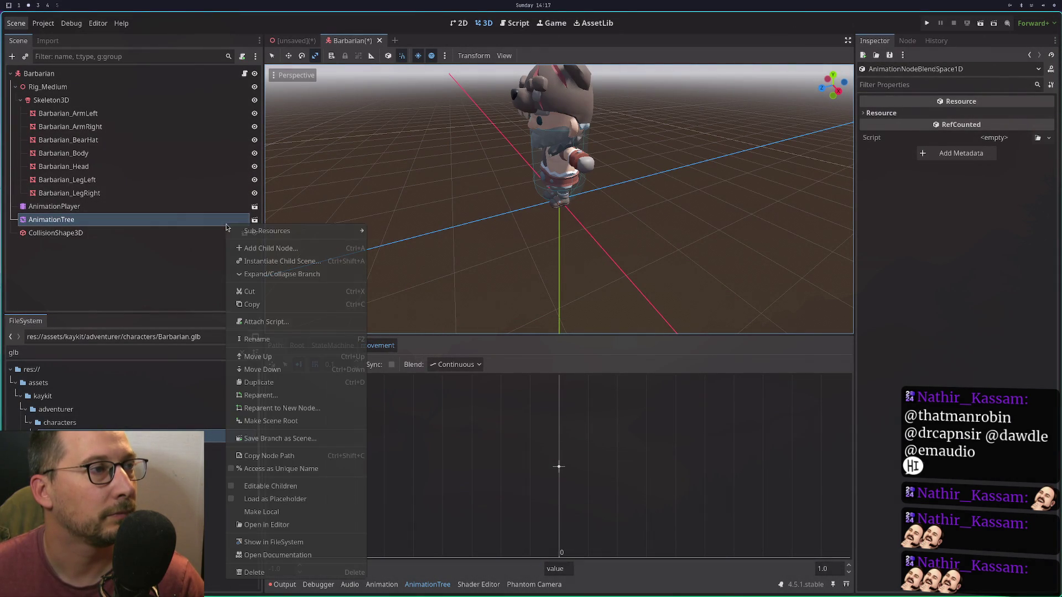
# Navigate back up from the blend space to the Root blend tree.
pyautogui.click(311, 512)
pyautogui.click(326, 346)
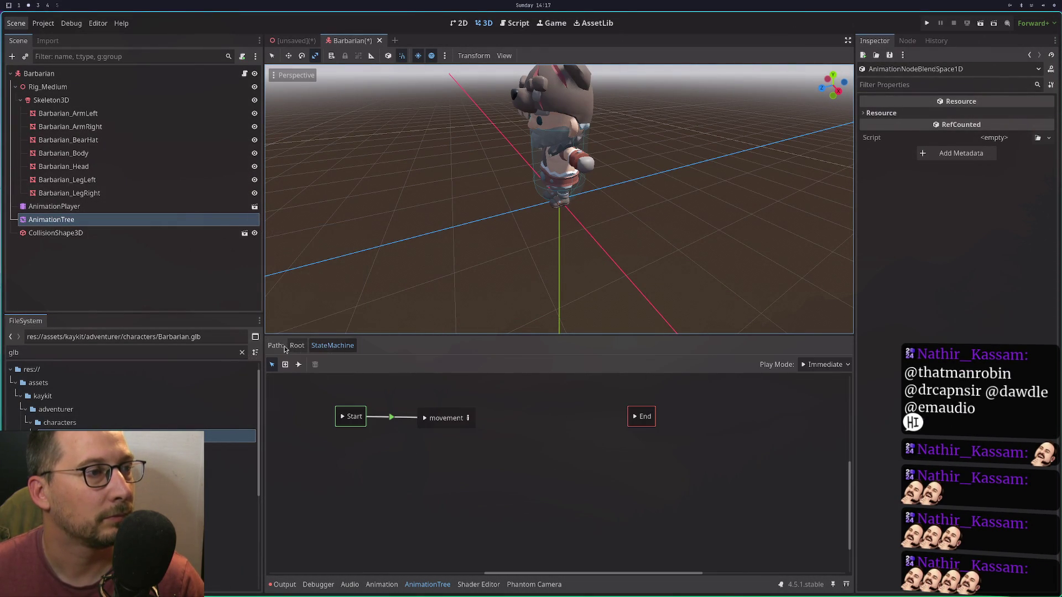
pyautogui.click(297, 346)
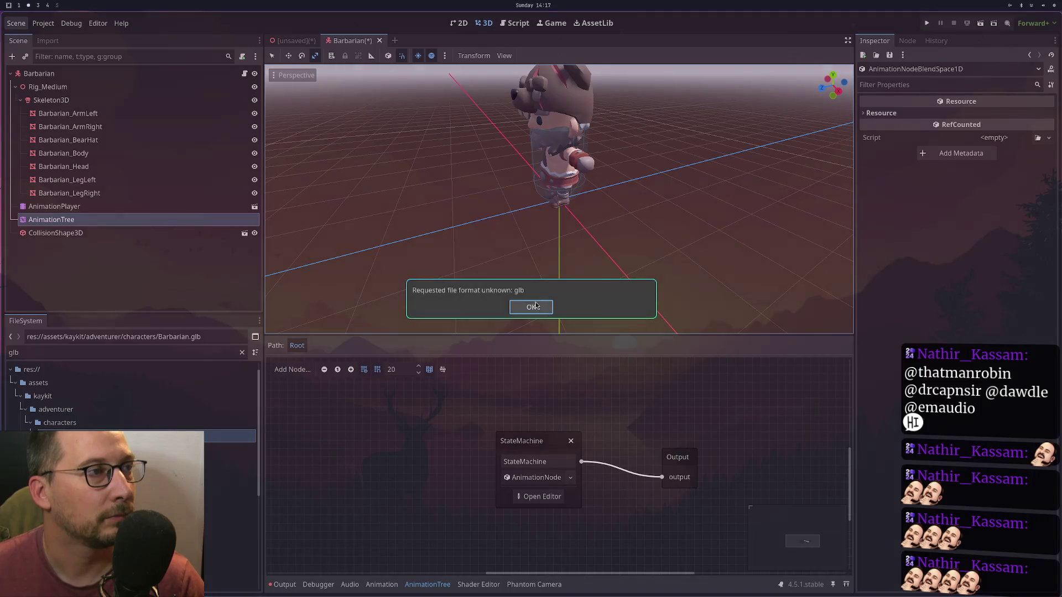
pyautogui.click(535, 306)
# Save the AnimationTree branch over res://assets/animation_tree.tscn, confirming the overwrite.
pyautogui.rightClick(199, 224)
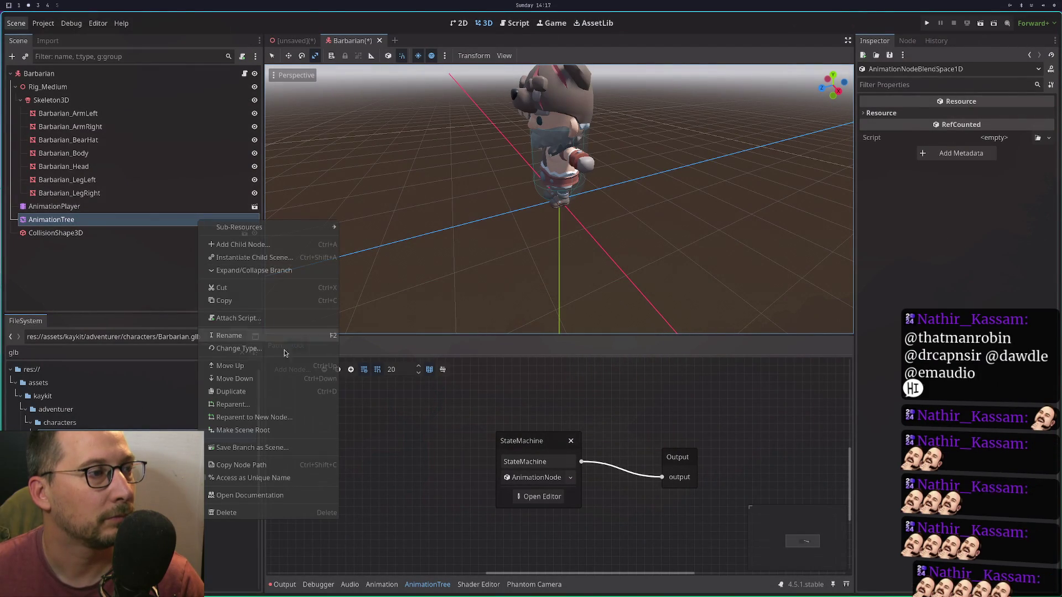
pyautogui.click(266, 447)
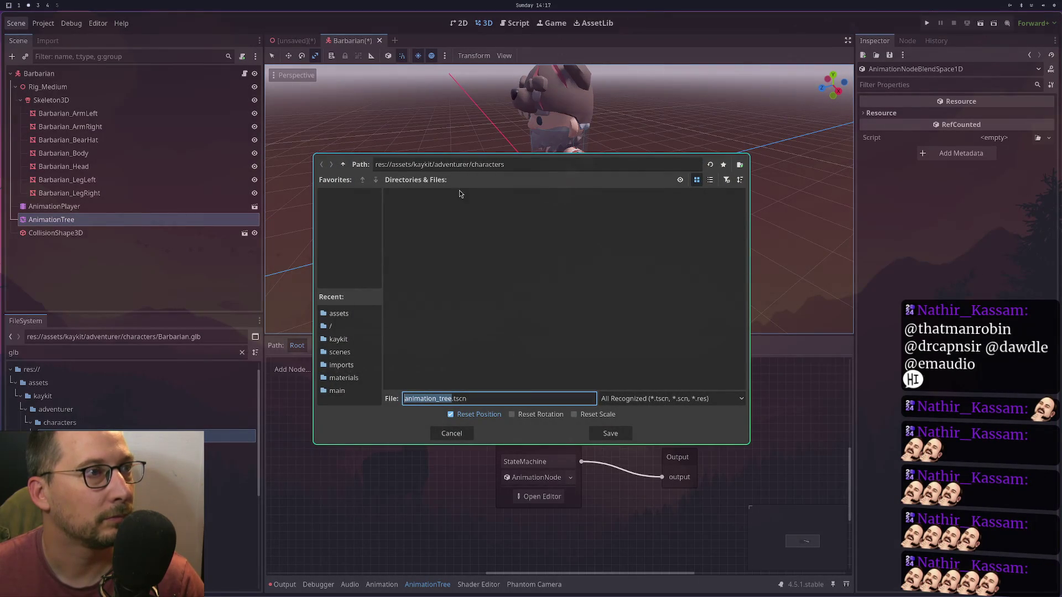
pyautogui.doubleClick(344, 171)
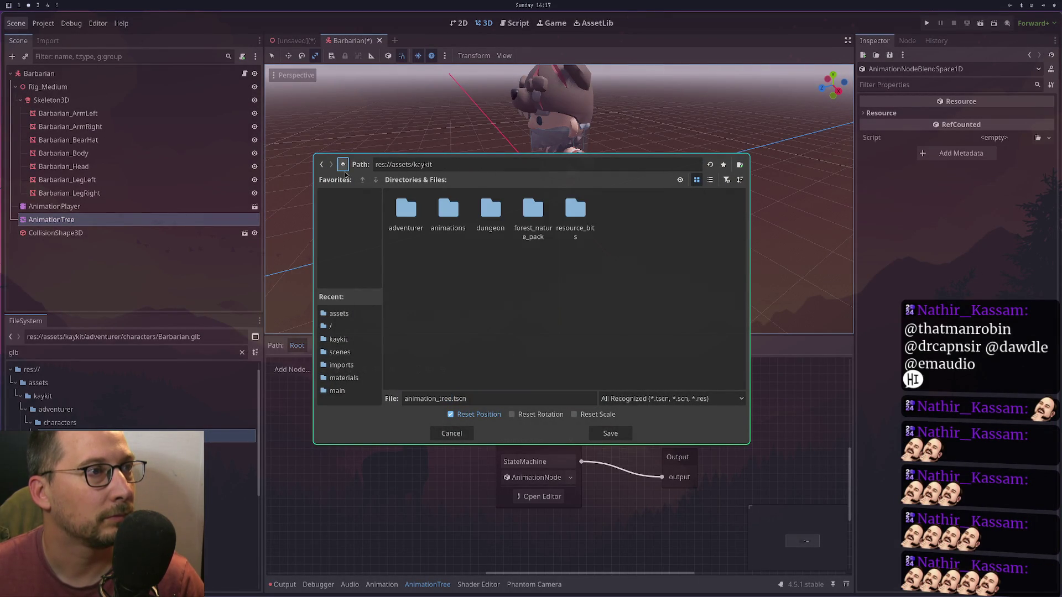
pyautogui.click(344, 172)
pyautogui.click(535, 223)
pyautogui.click(593, 437)
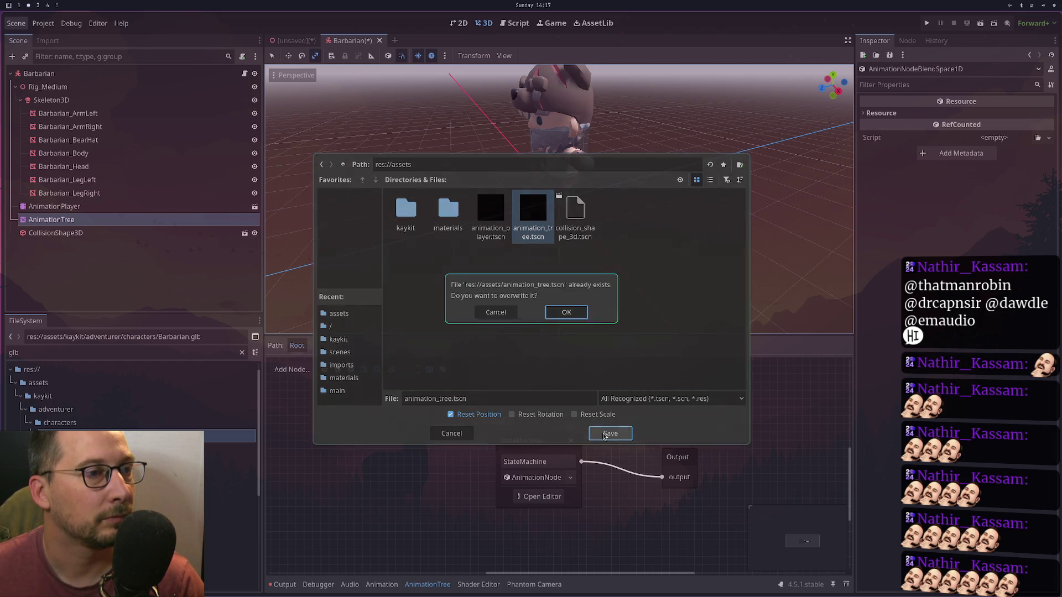
pyautogui.click(570, 315)
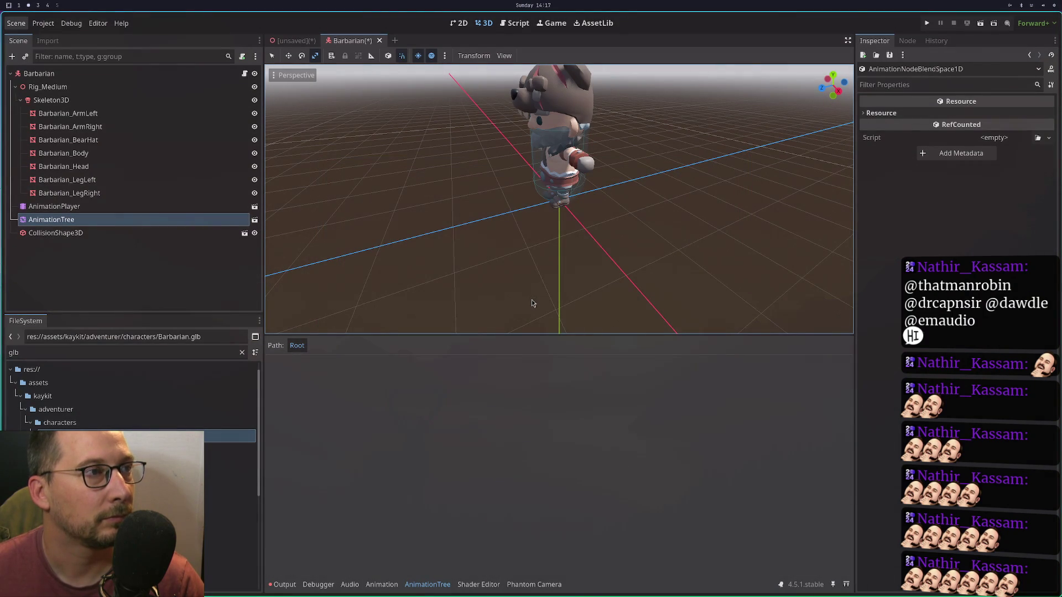
pyautogui.click(83, 193)
pyautogui.click(83, 219)
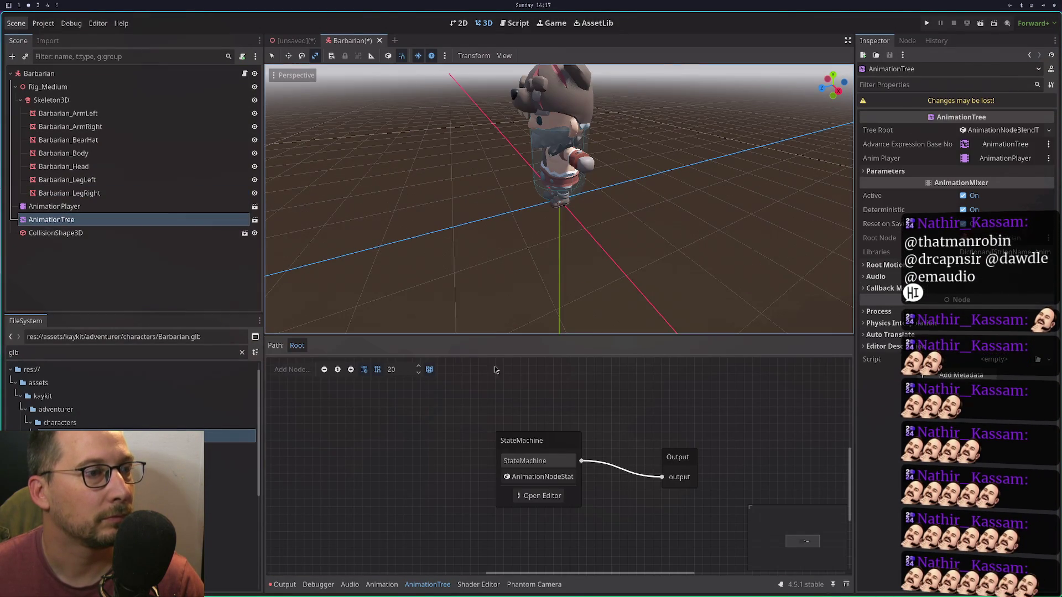
pyautogui.click(532, 496)
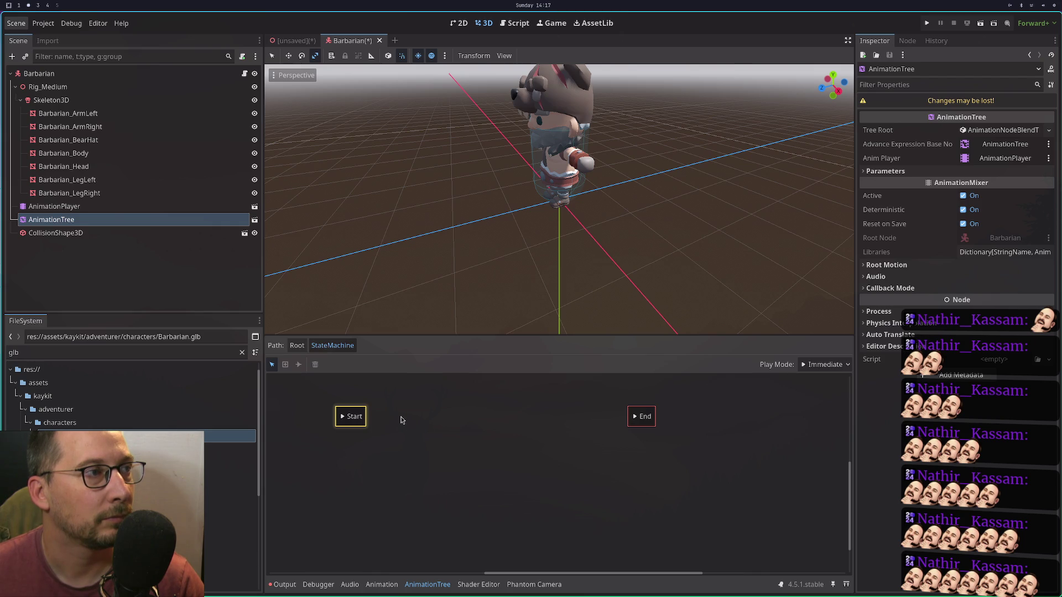
pyautogui.click(531, 307)
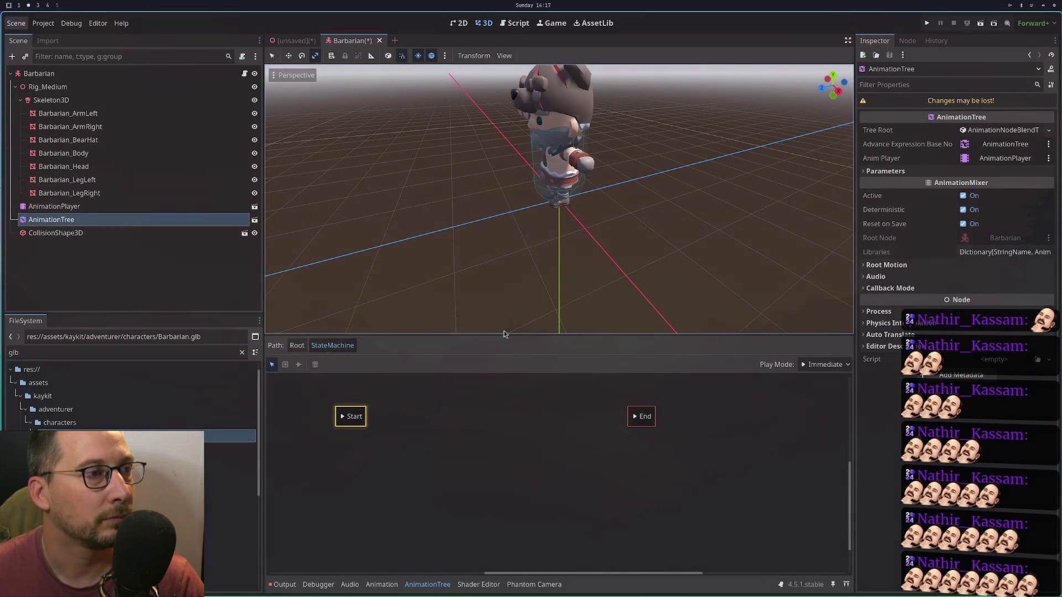
pyautogui.click(400, 421)
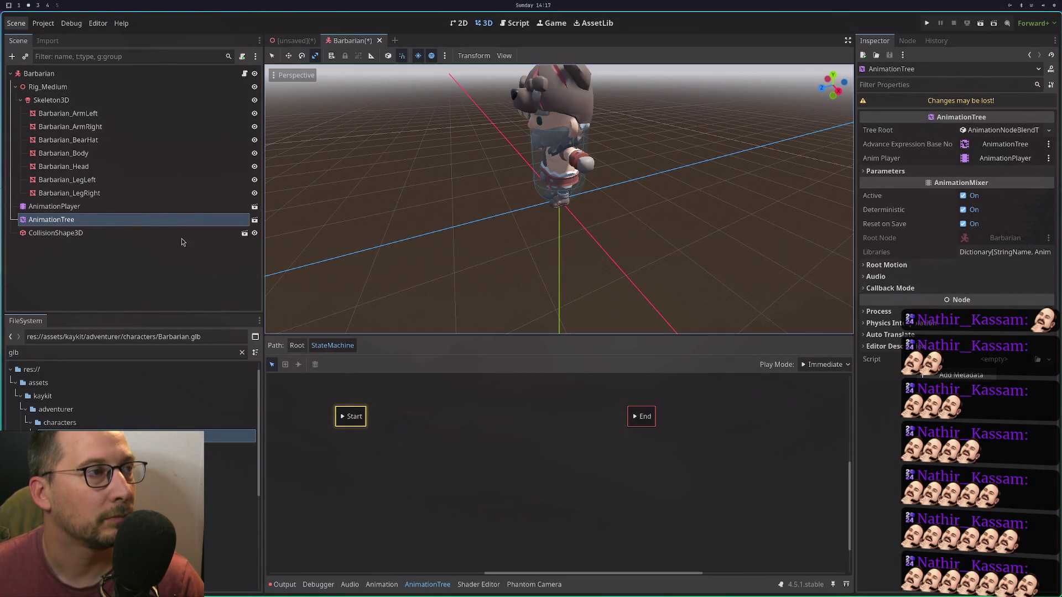
pyautogui.click(138, 207)
pyautogui.click(142, 221)
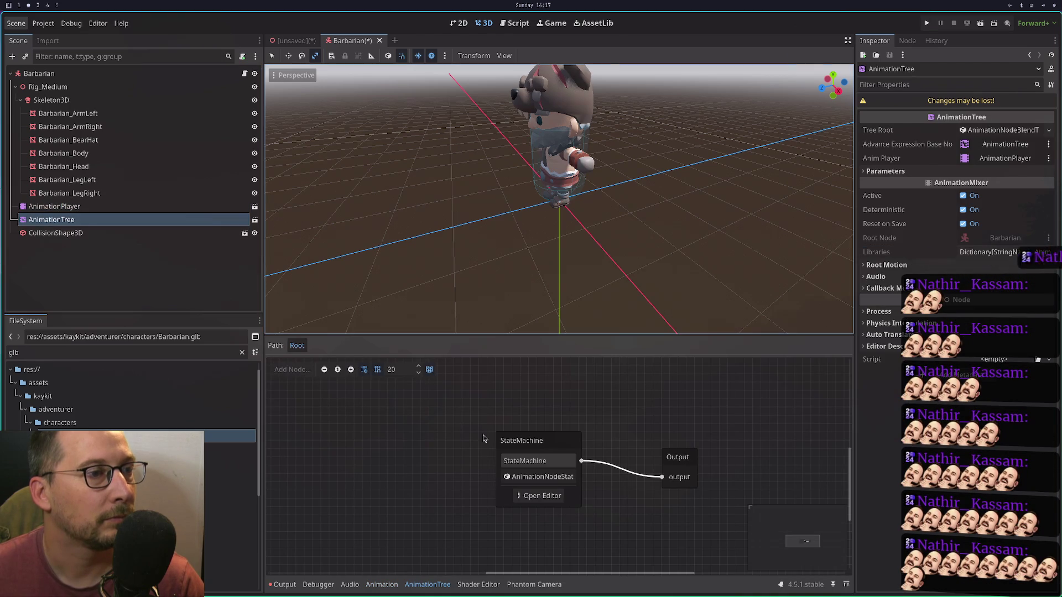
pyautogui.click(531, 478)
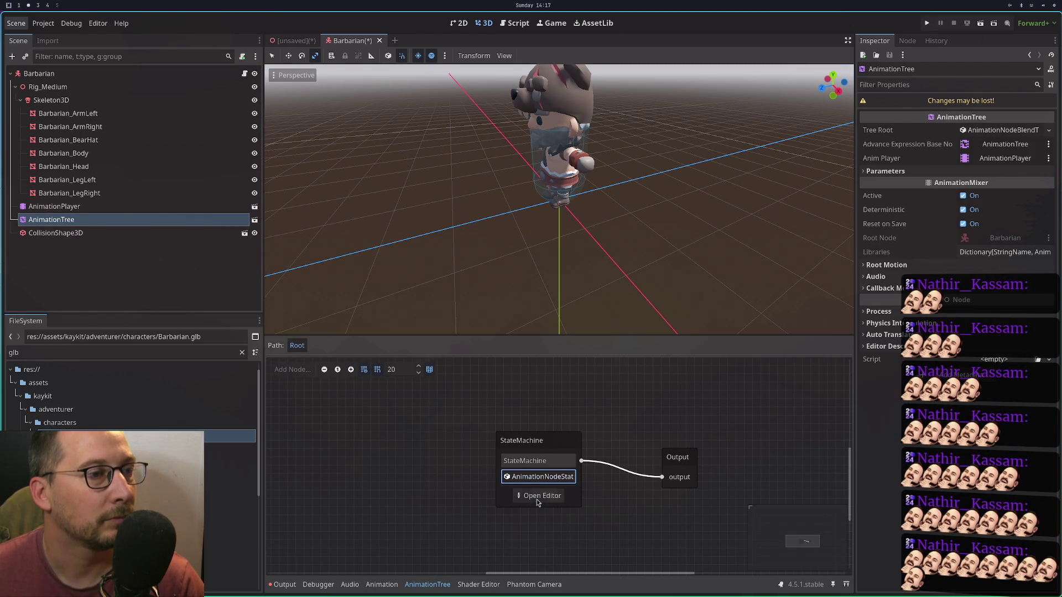
pyautogui.click(537, 499)
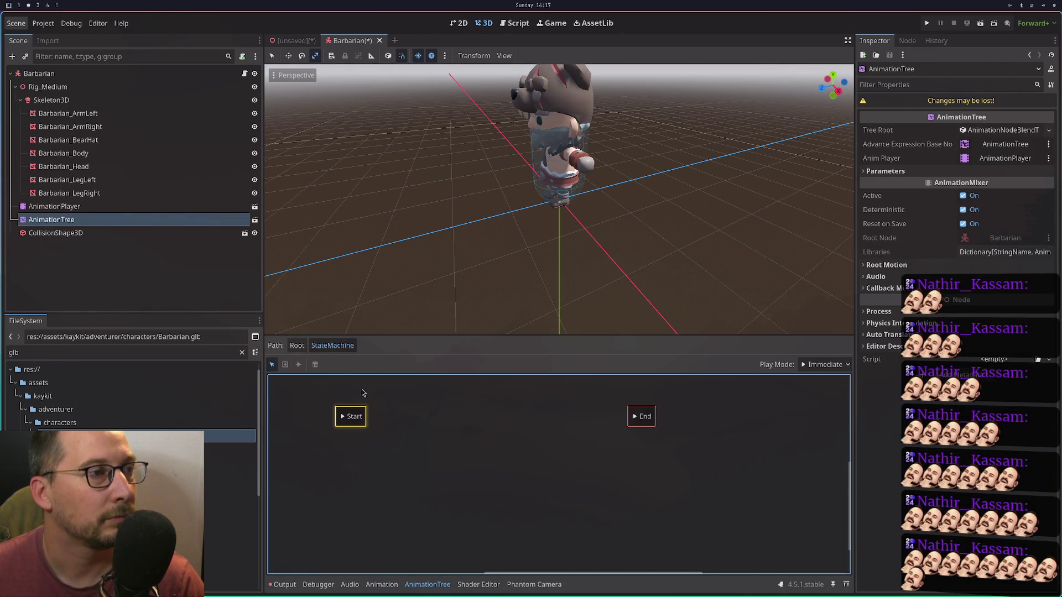
pyautogui.click(287, 365)
pyautogui.click(272, 364)
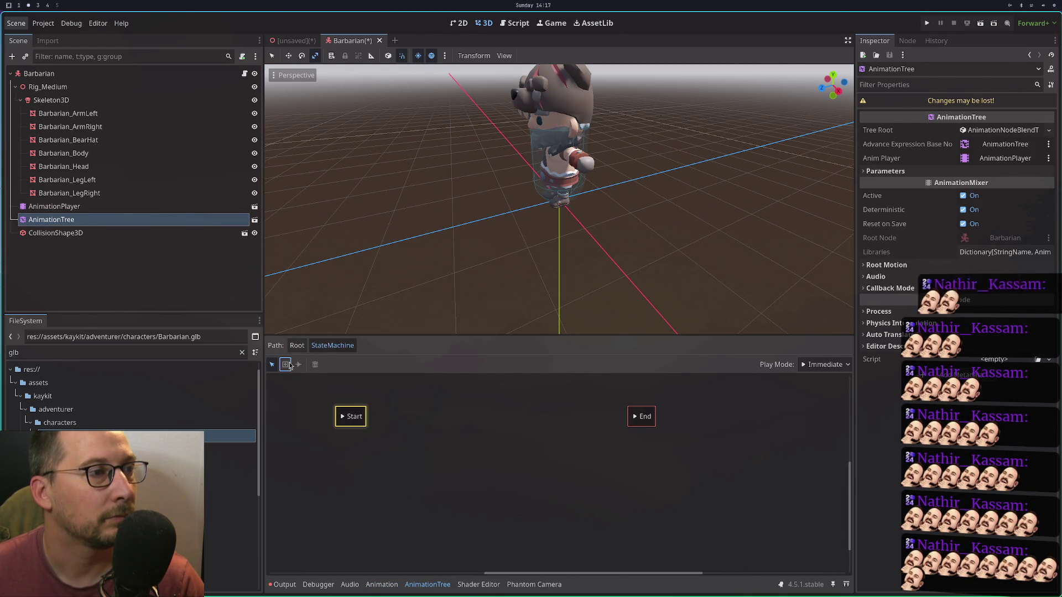
pyautogui.click(410, 411)
pyautogui.click(974, 160)
pyautogui.click(535, 212)
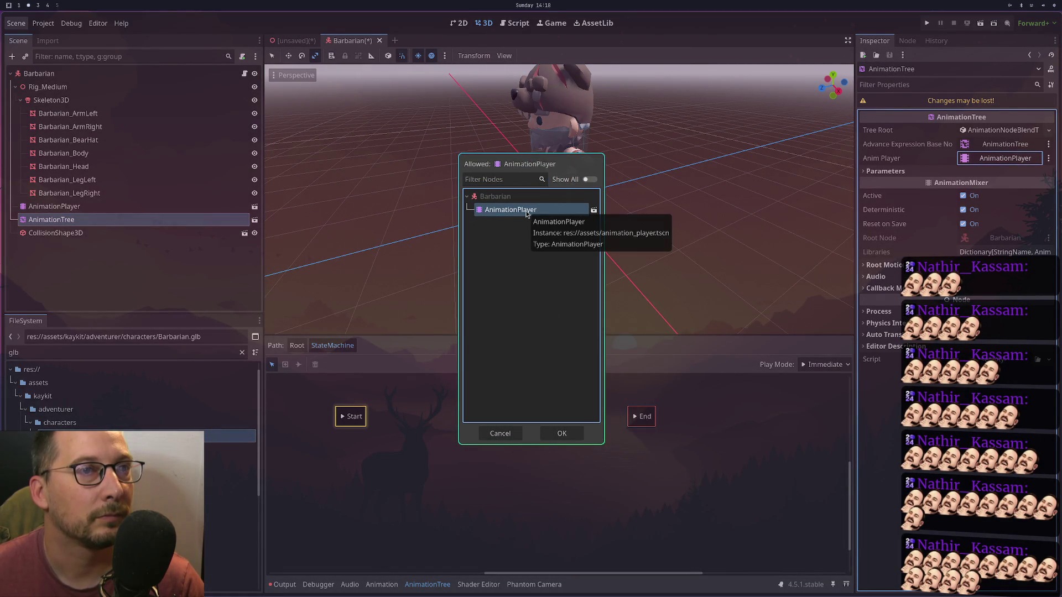
pyautogui.doubleClick(526, 208)
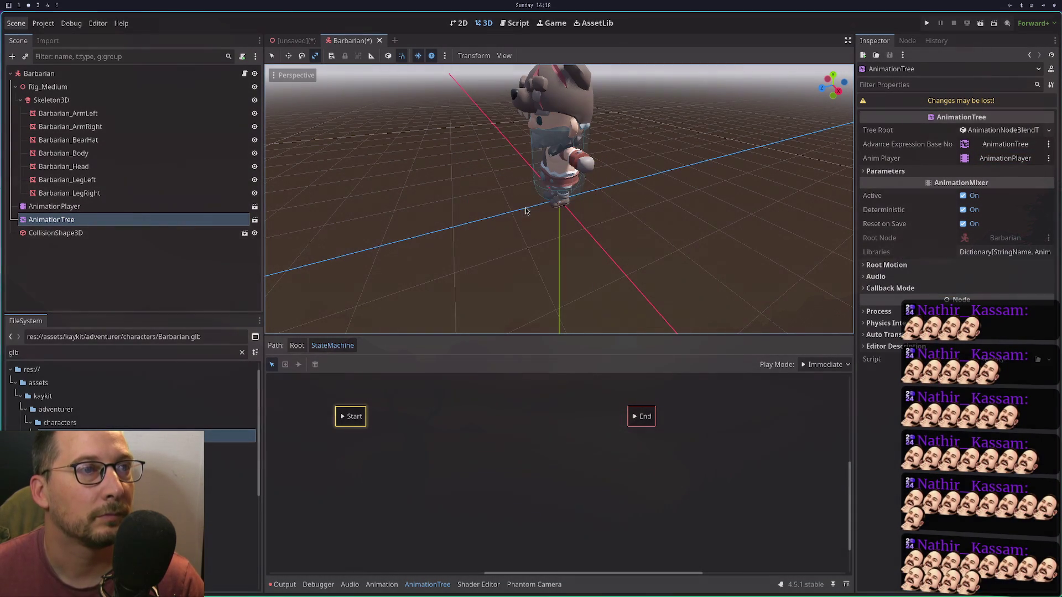
pyautogui.click(418, 441)
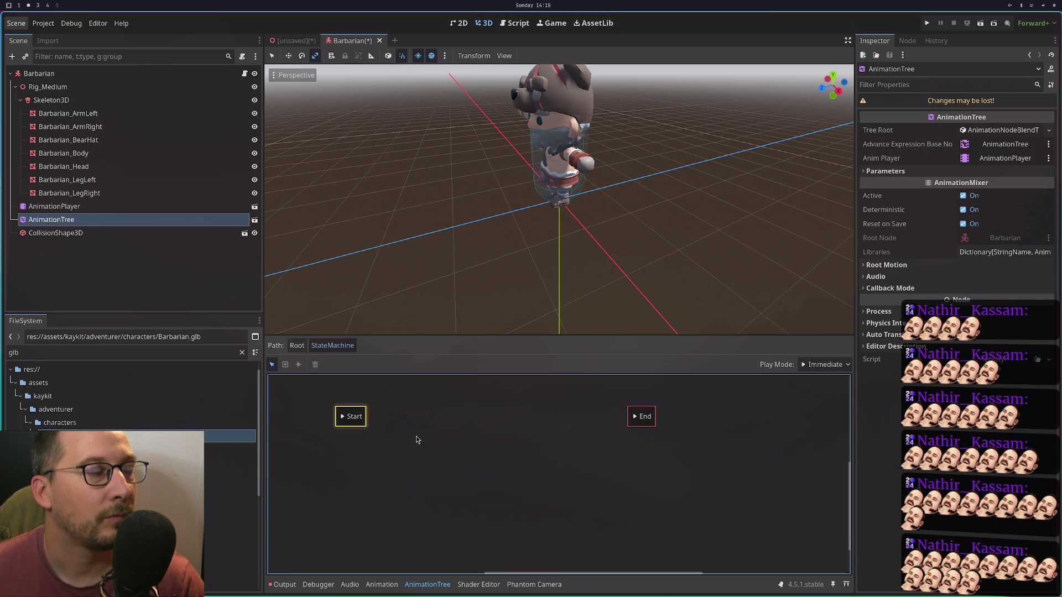
pyautogui.click(297, 345)
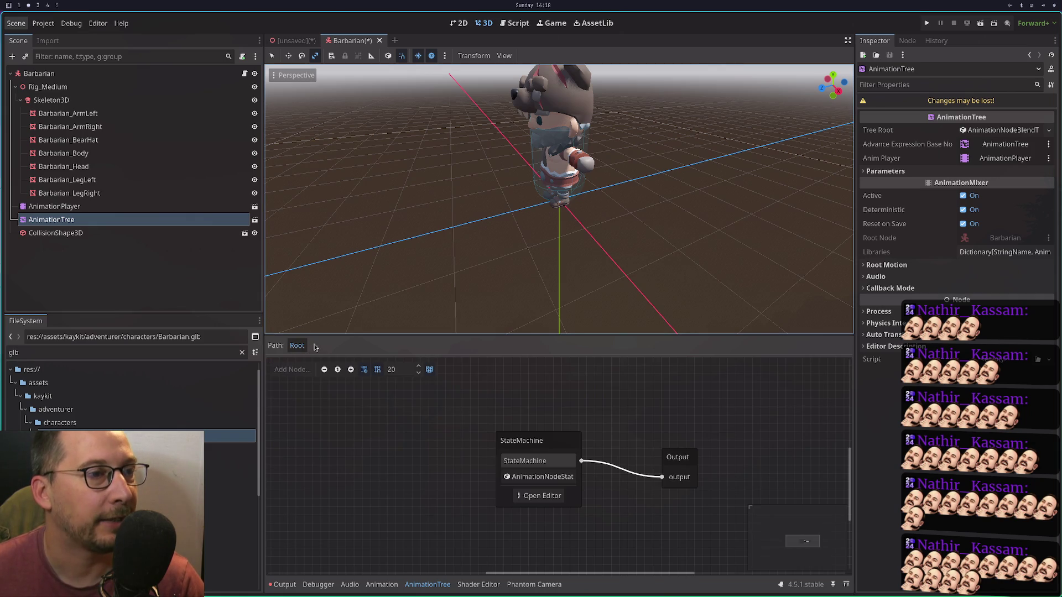
pyautogui.click(472, 413)
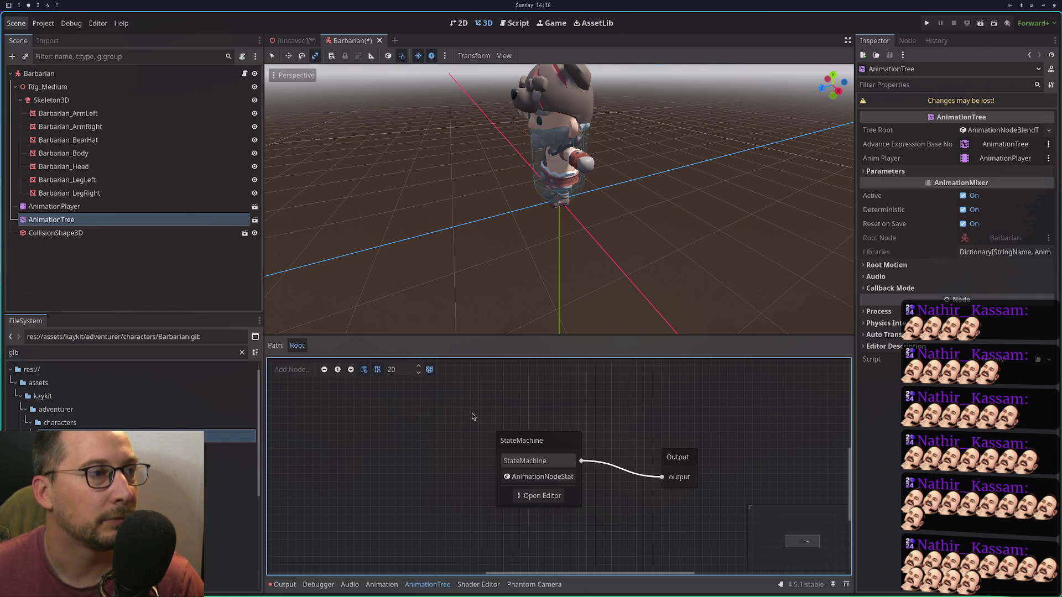
# Close Barbarian without saving and open Barbarian.glb as a New Inherited scene.
pyautogui.click(380, 40)
pyautogui.click(451, 323)
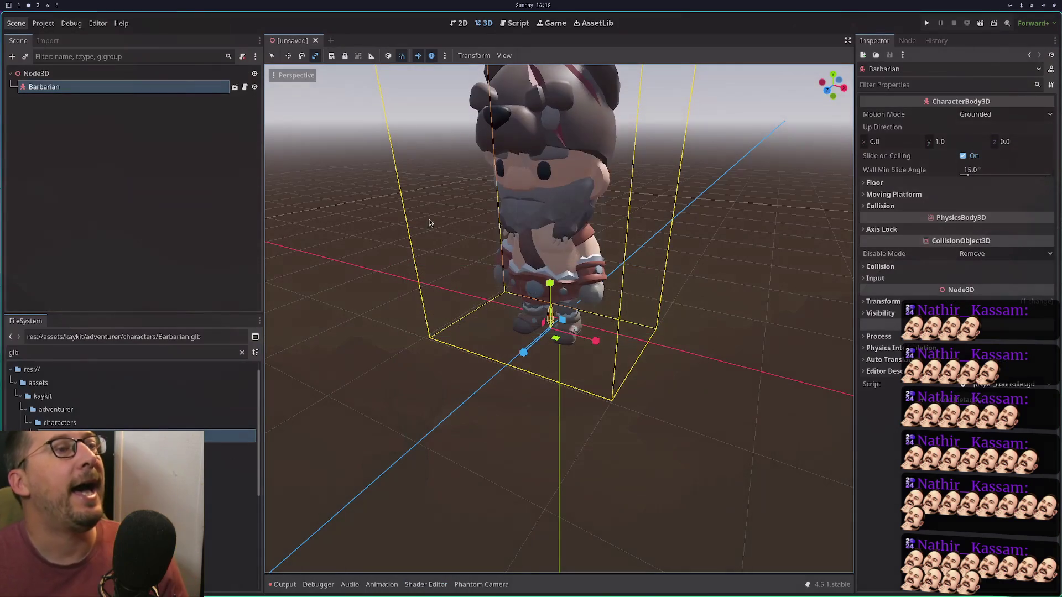
pyautogui.click(233, 94)
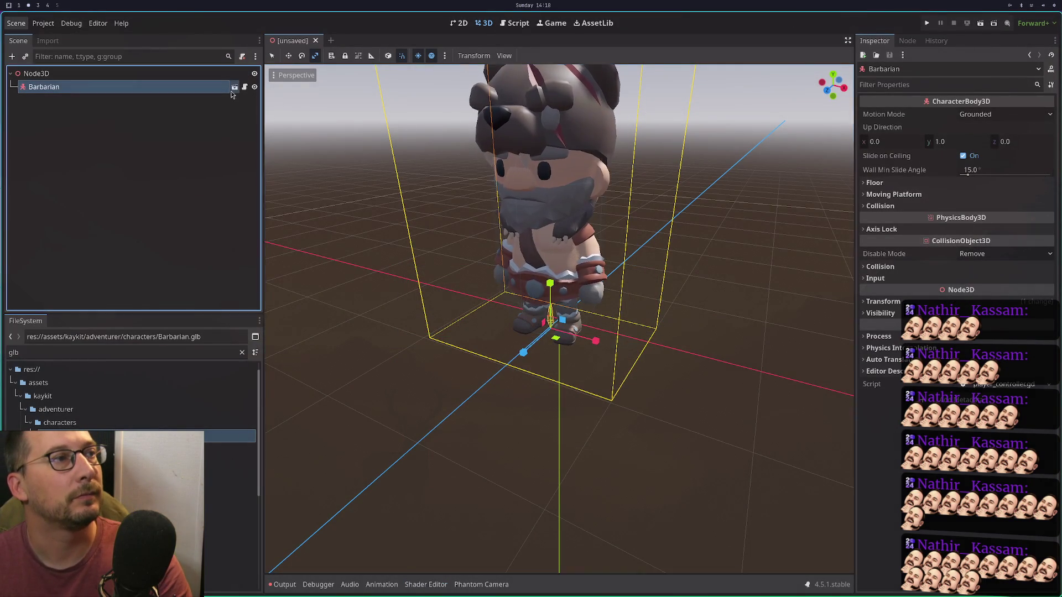
pyautogui.click(234, 88)
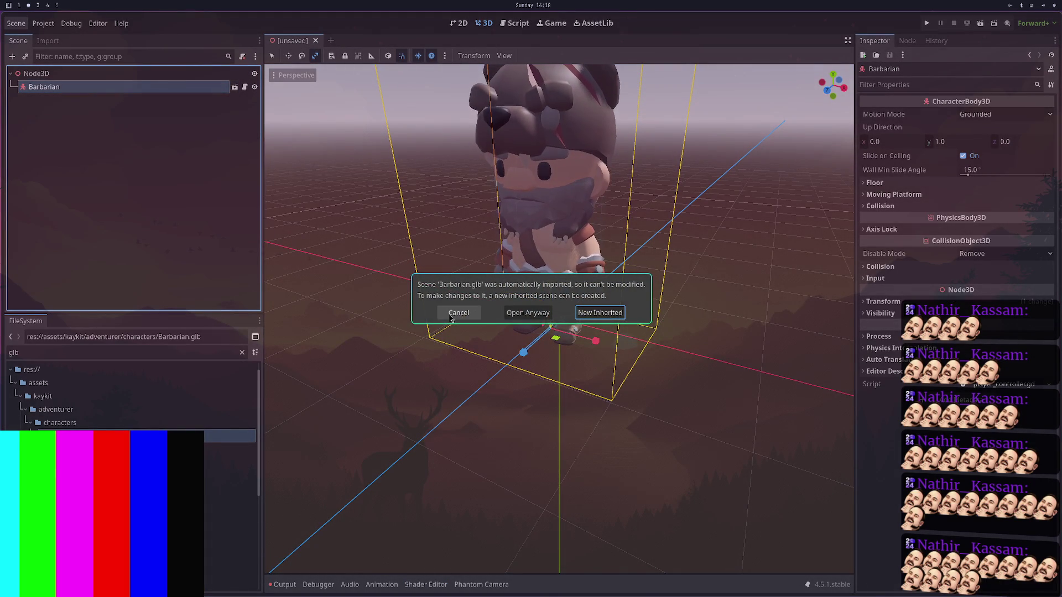
pyautogui.click(601, 313)
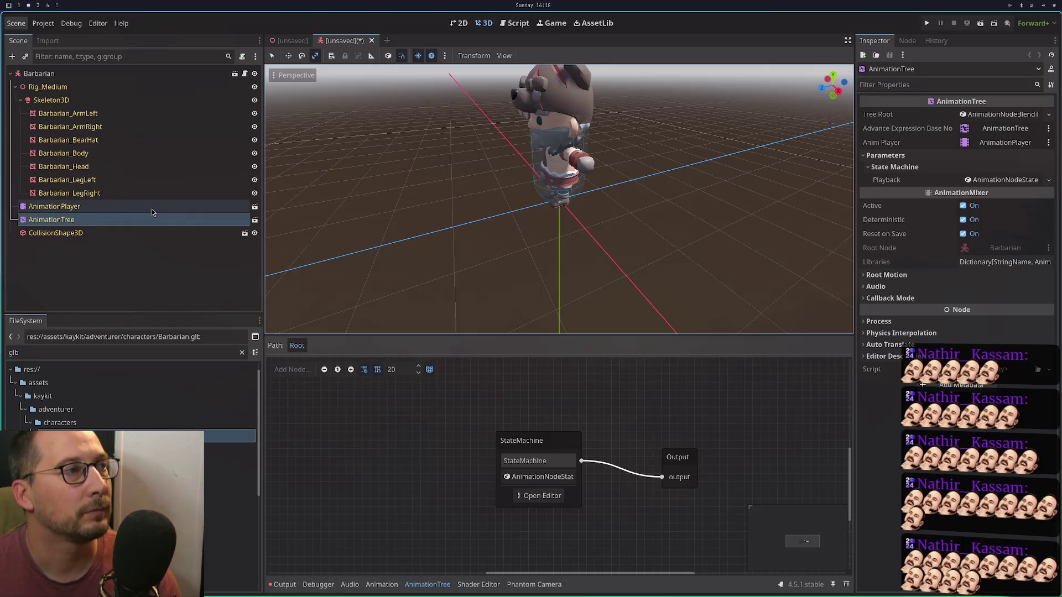
# Try deleting the AnimationPlayer and AnimationTree nodes, which fails with an inherited-nodes error.
pyautogui.keyDown('ctrl'); pyautogui.click(153, 209); pyautogui.keyUp('ctrl')
pyautogui.rightClick(154, 209)
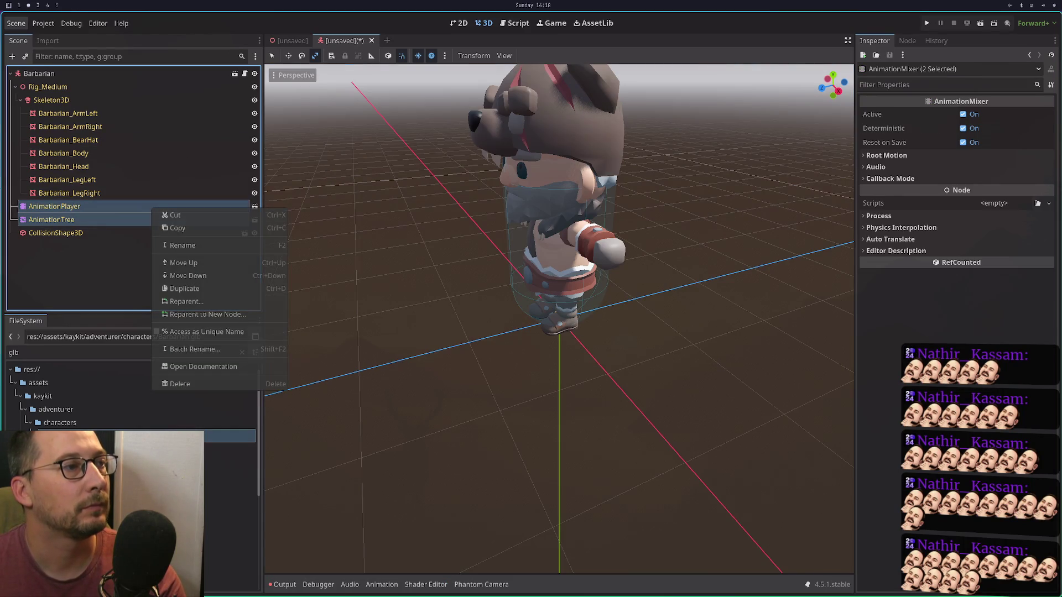
pyautogui.click(180, 384)
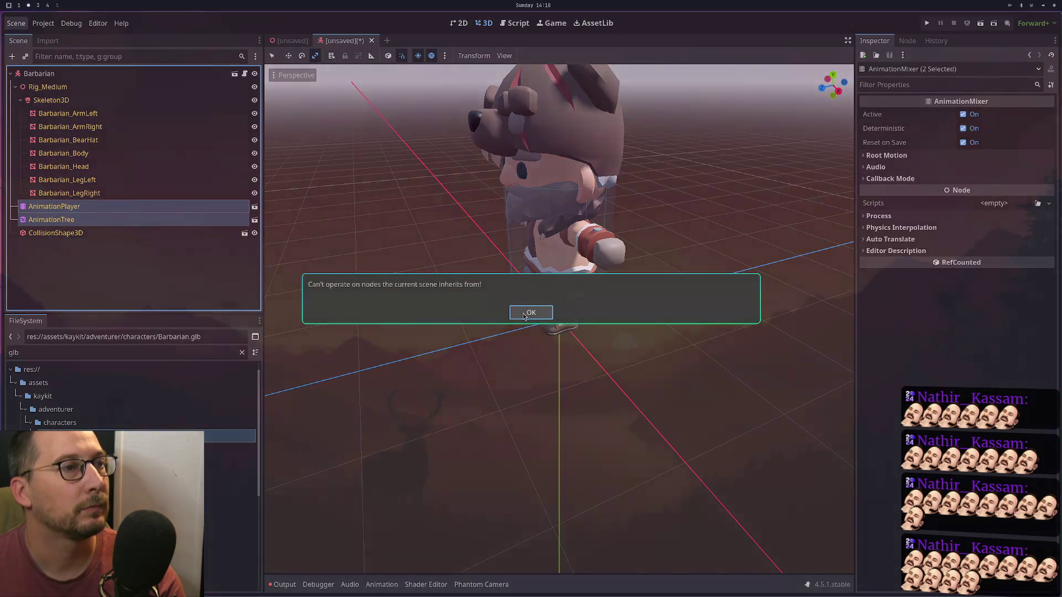
pyautogui.click(526, 313)
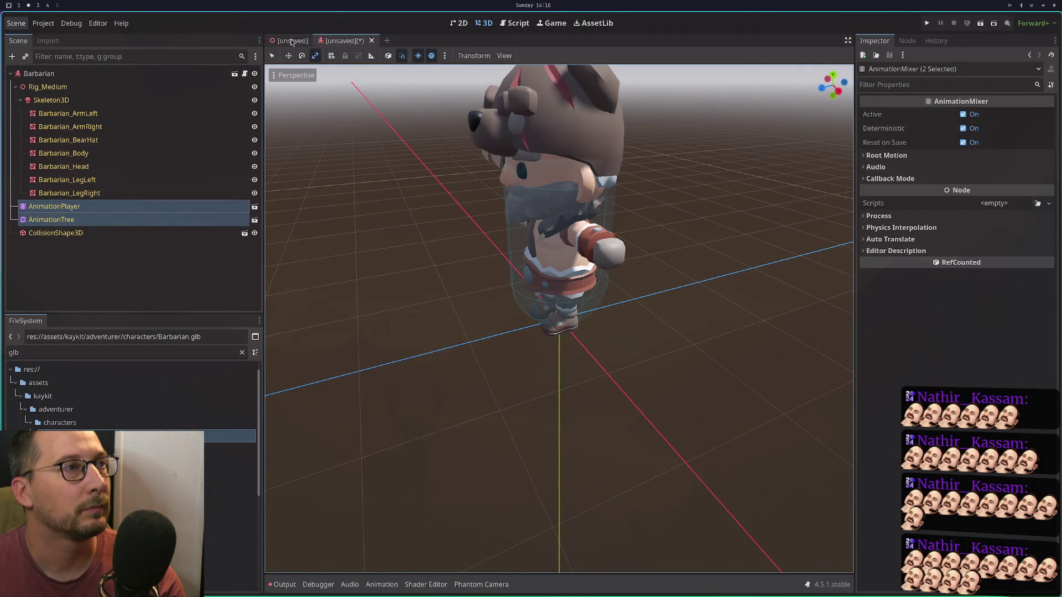
# Open the Barbarian scene directly via Open in Editor and close the inherited copy.
pyautogui.click(292, 41)
pyautogui.rightClick(92, 97)
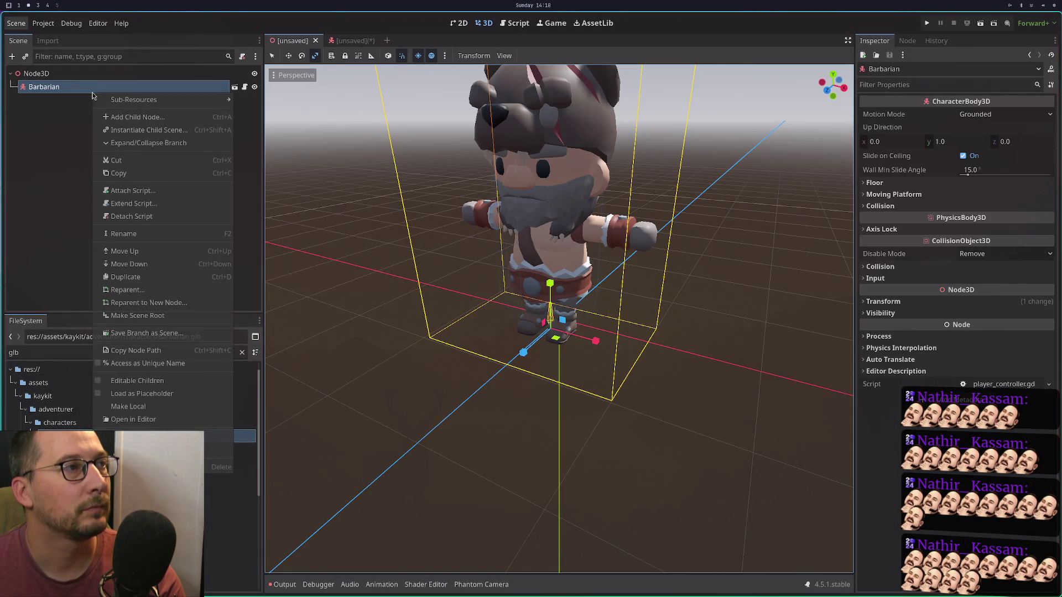
pyautogui.click(164, 420)
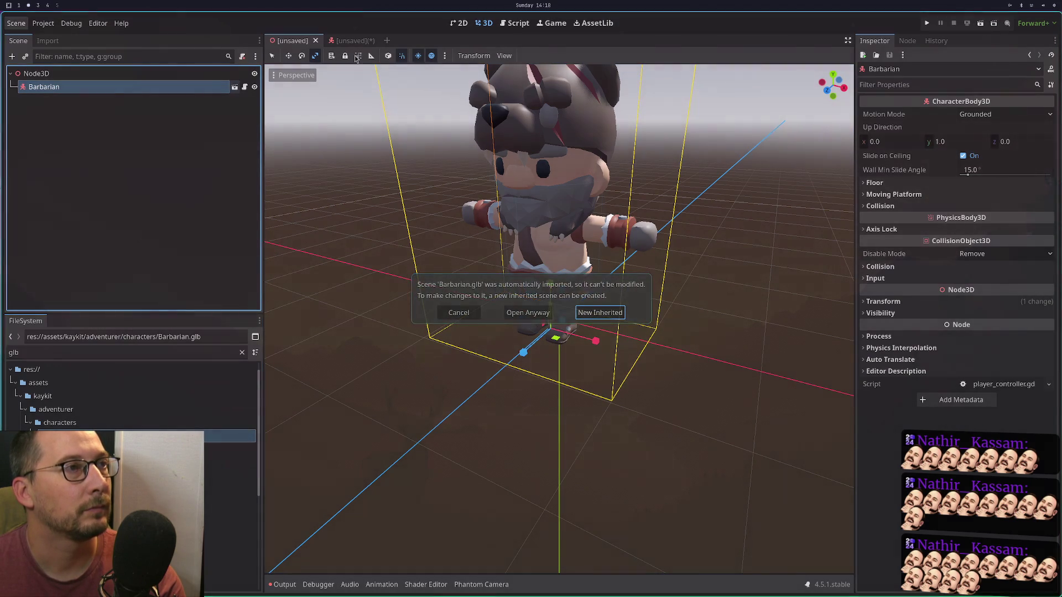
pyautogui.click(519, 313)
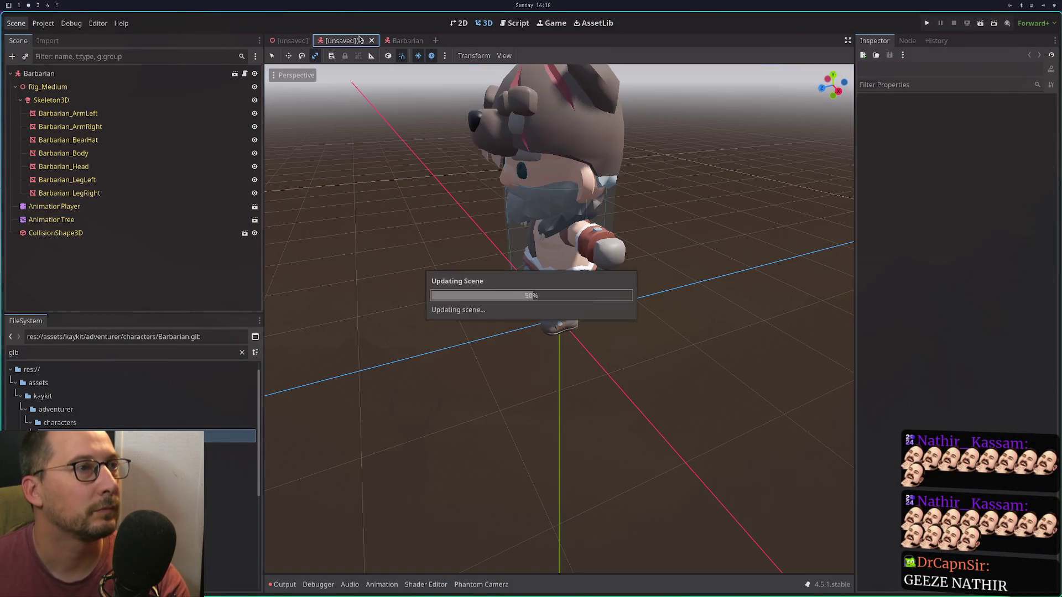
pyautogui.click(357, 45)
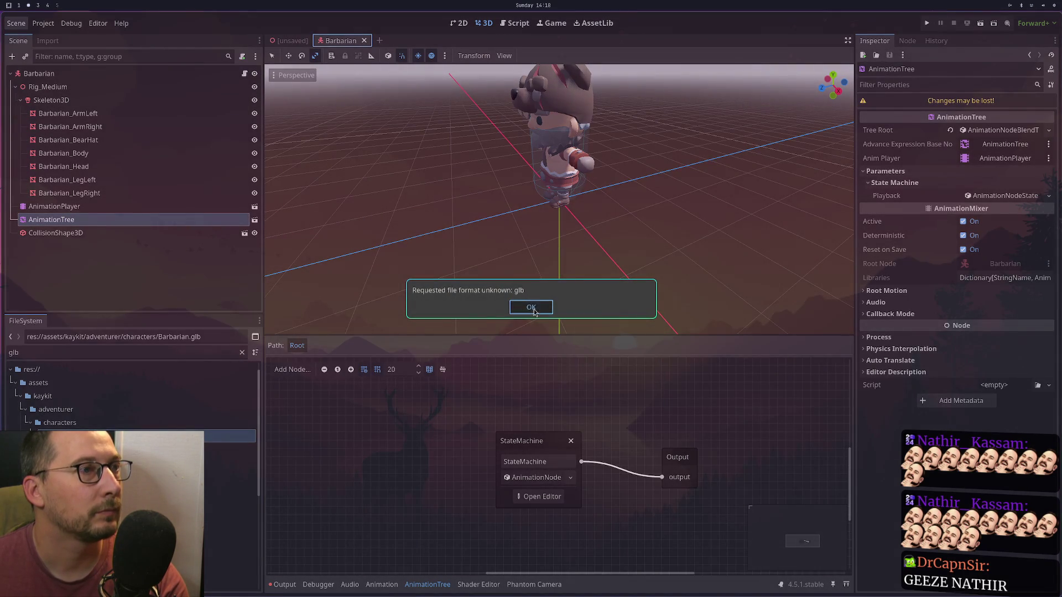
# Use Save Scene As to store Barbarian as res://barbarian.tscn, confirming the overwrite.
pyautogui.click(532, 311)
pyautogui.click(16, 22)
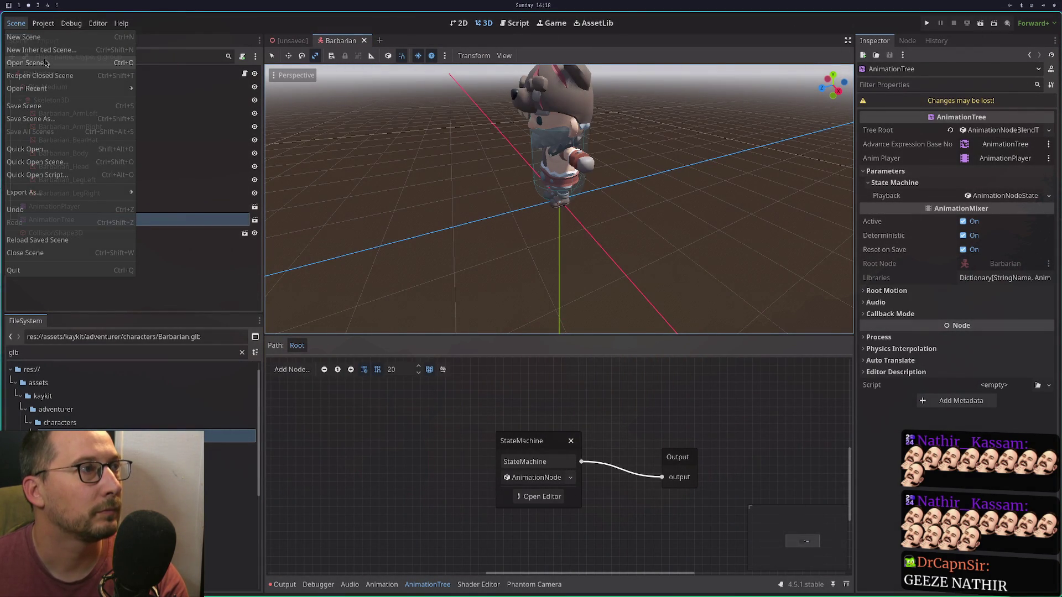
pyautogui.click(31, 118)
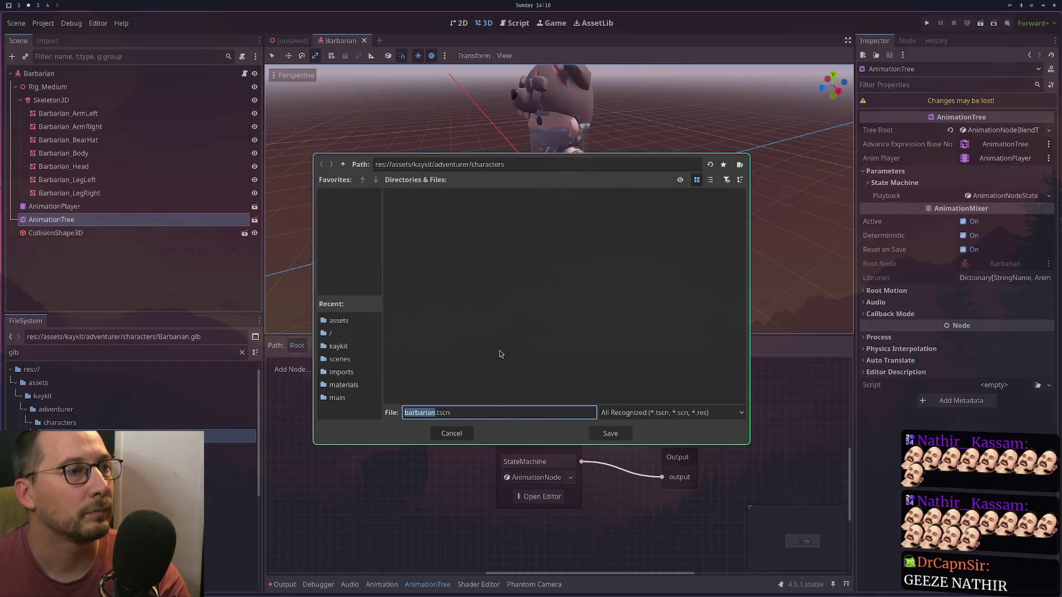
pyautogui.click(343, 164)
pyautogui.click(343, 164)
pyautogui.click(343, 165)
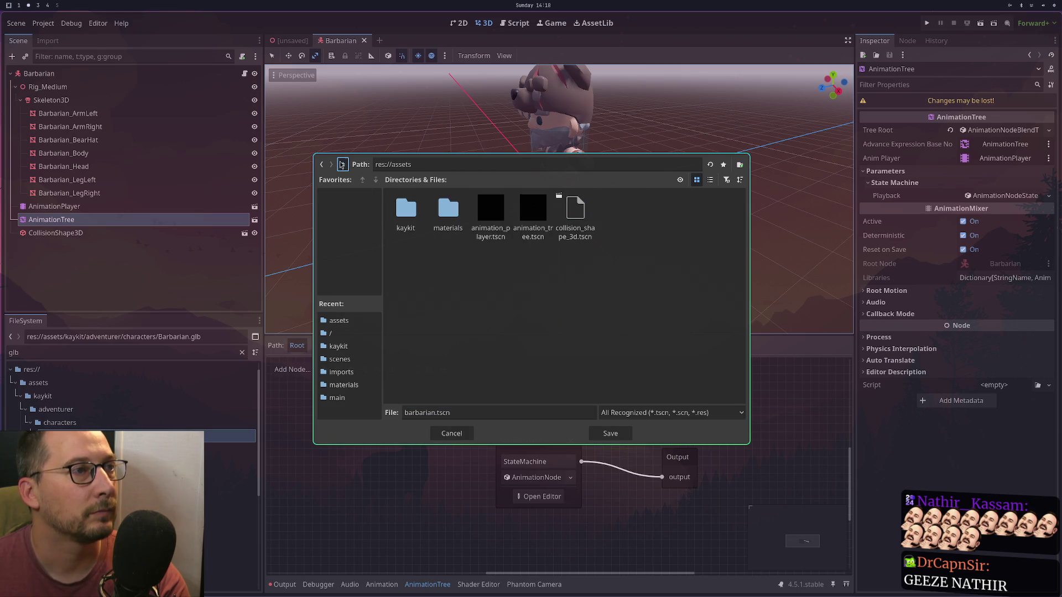
pyautogui.click(343, 164)
pyautogui.click(629, 436)
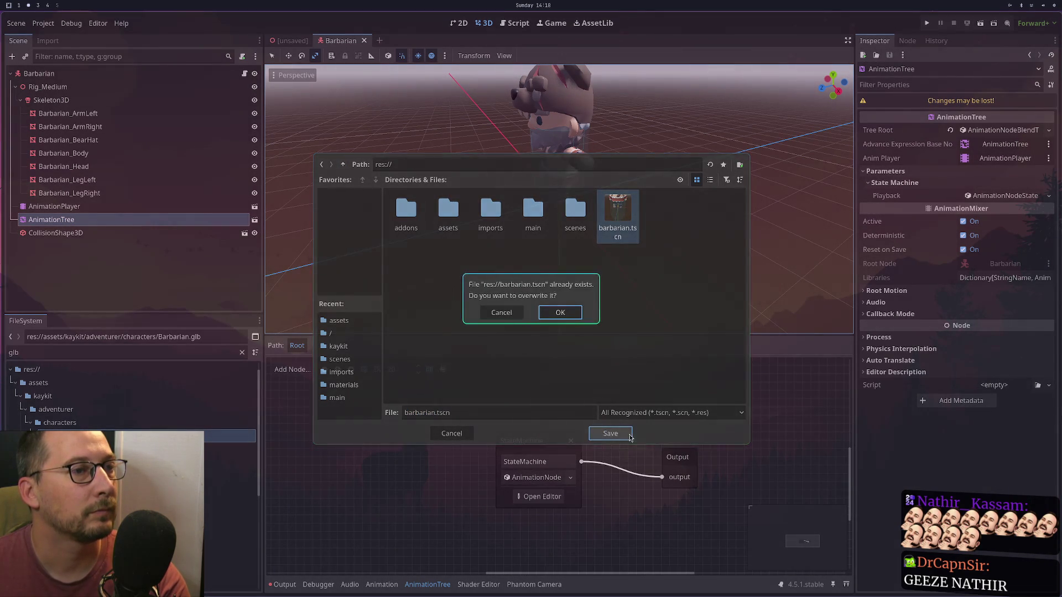
pyautogui.click(561, 313)
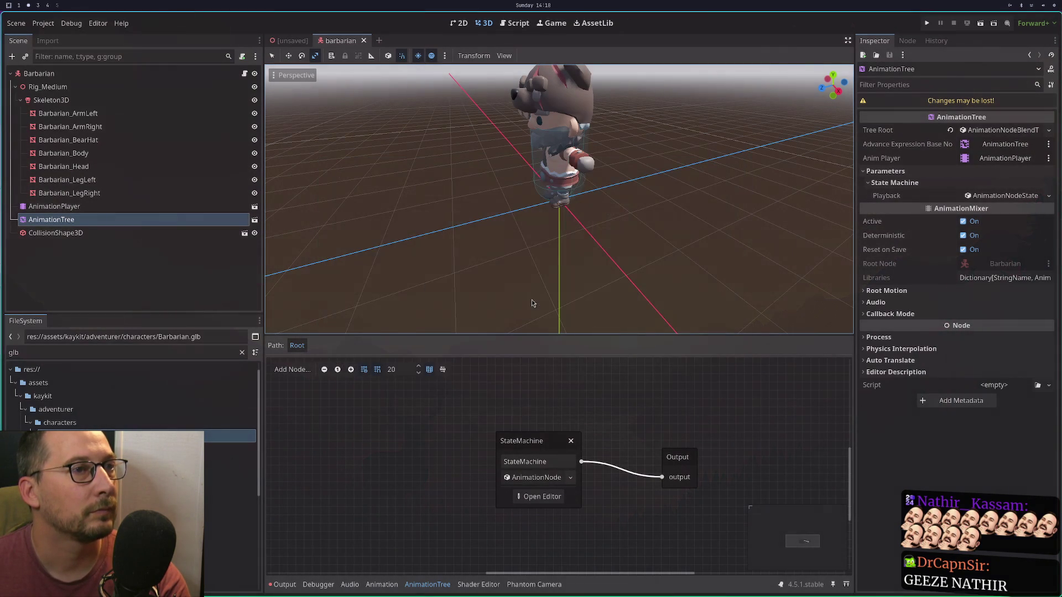
pyautogui.scroll(-5, 133, 398)
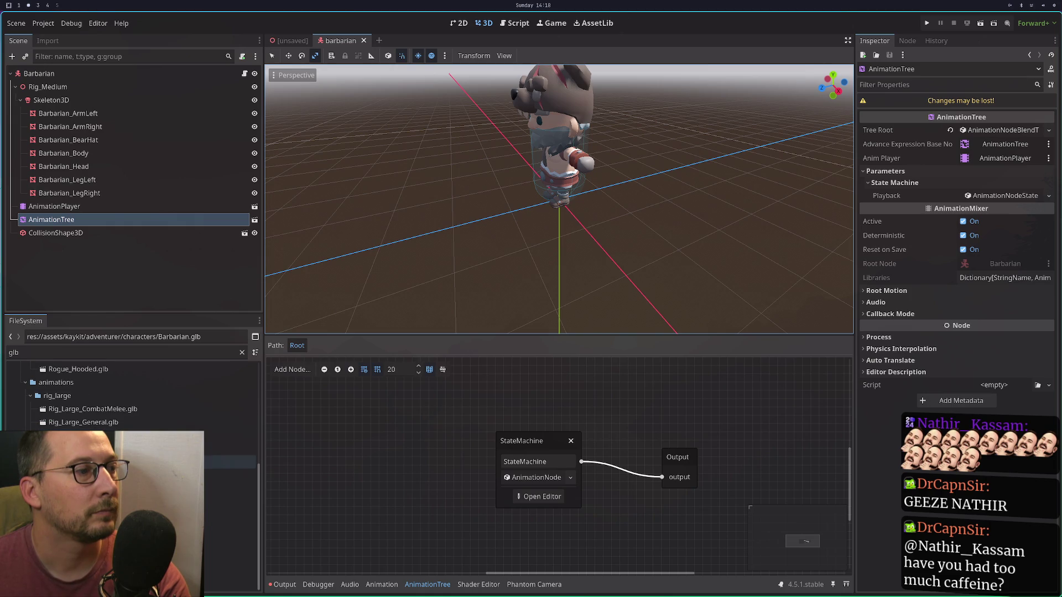
# Add a Walking_A animation state to the StateMachine and save the barbarian scene.
pyautogui.click(242, 352)
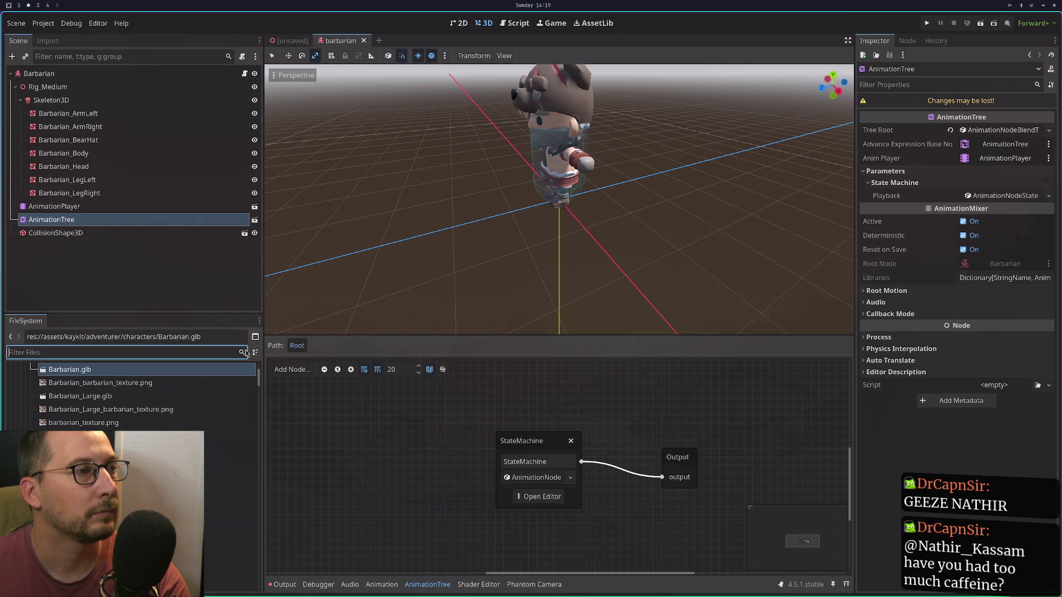
pyautogui.scroll(-5, 138, 388)
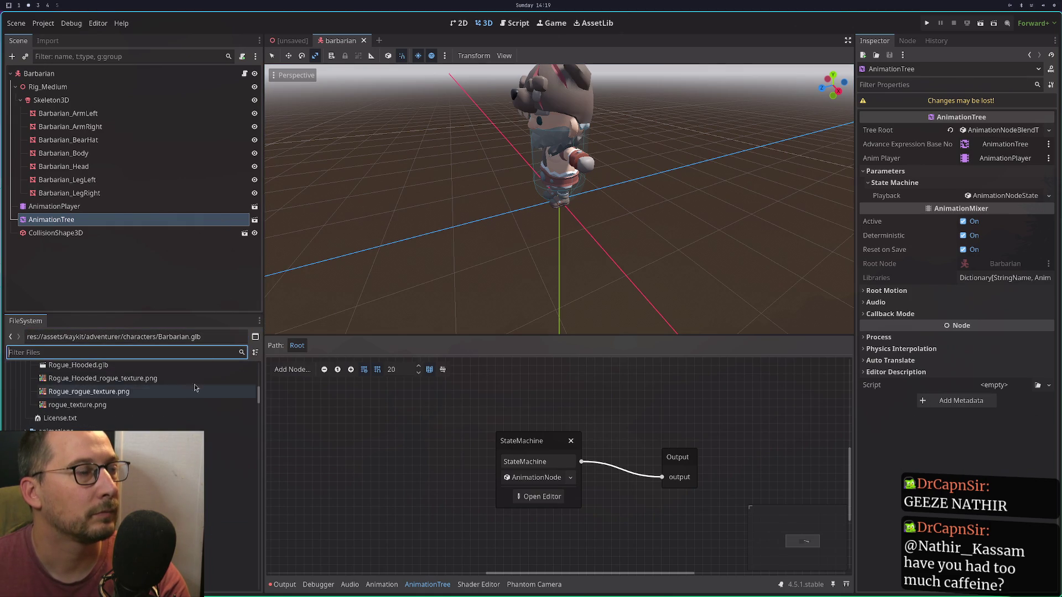
pyautogui.click(537, 497)
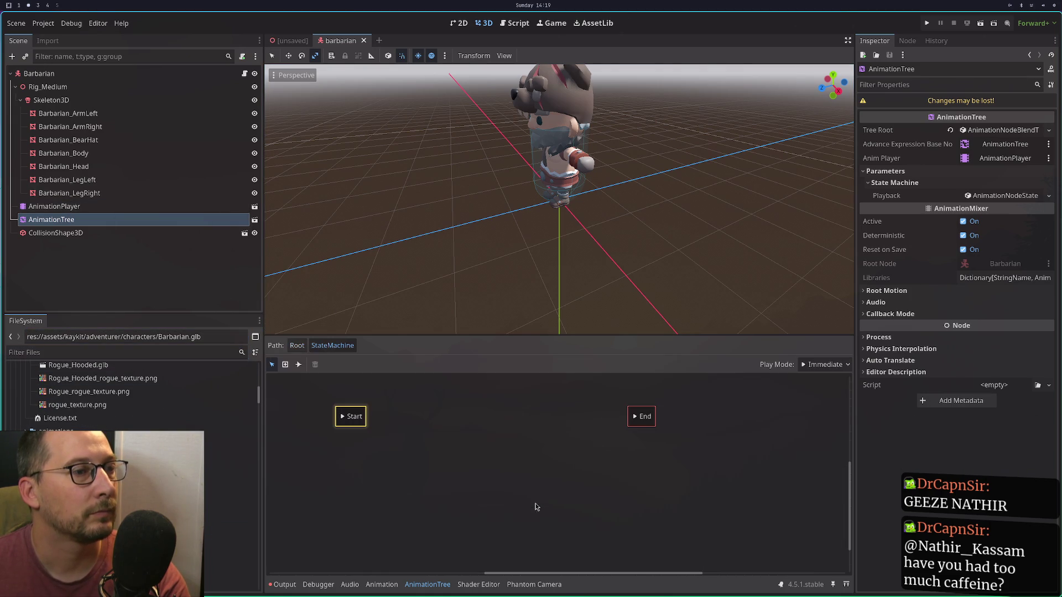
pyautogui.rightClick(403, 404)
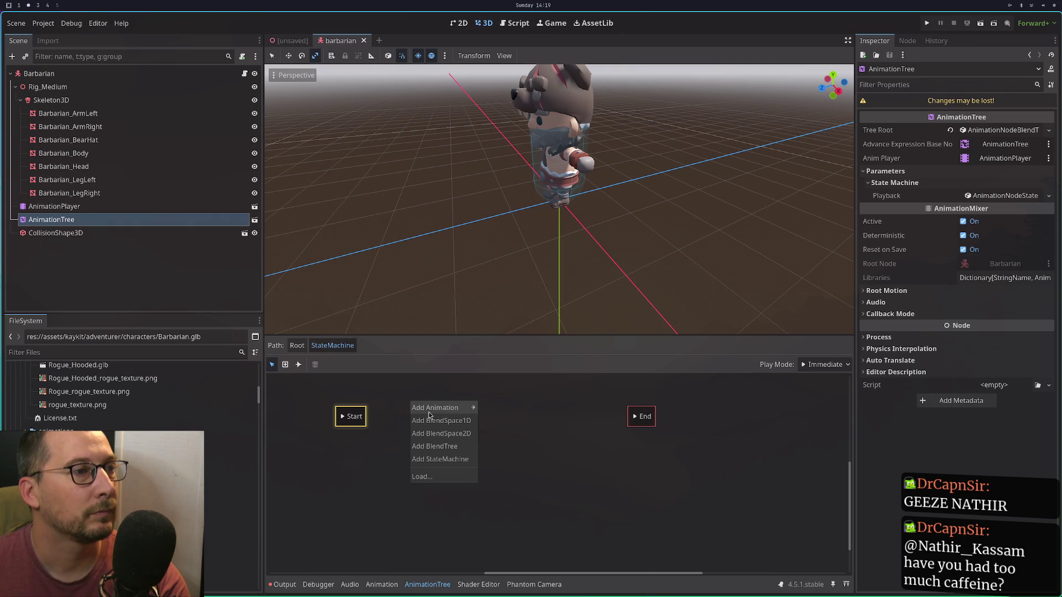
pyautogui.moveTo(430, 412)
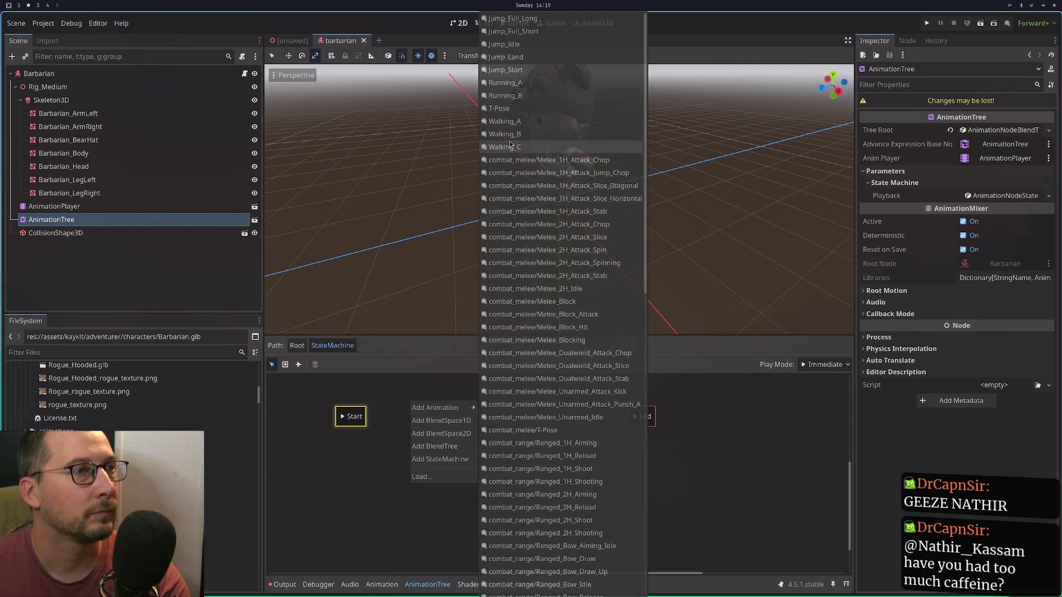
pyautogui.click(520, 122)
pyautogui.hotkey('ctrl', 's')
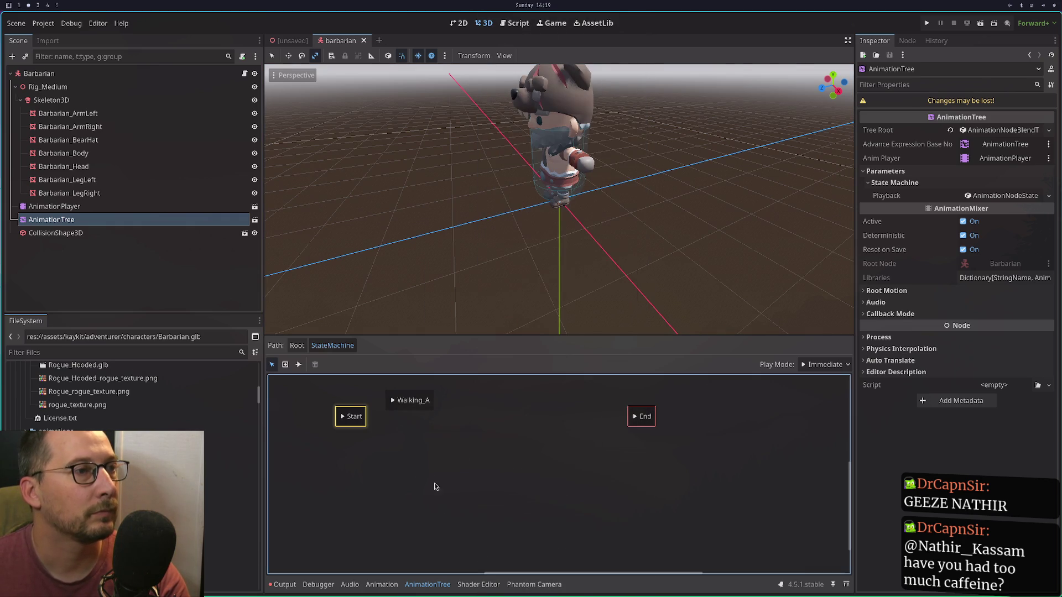
# Inspect the linked animation_tree scene's state machine, then close both scene tabs.
pyautogui.click(202, 211)
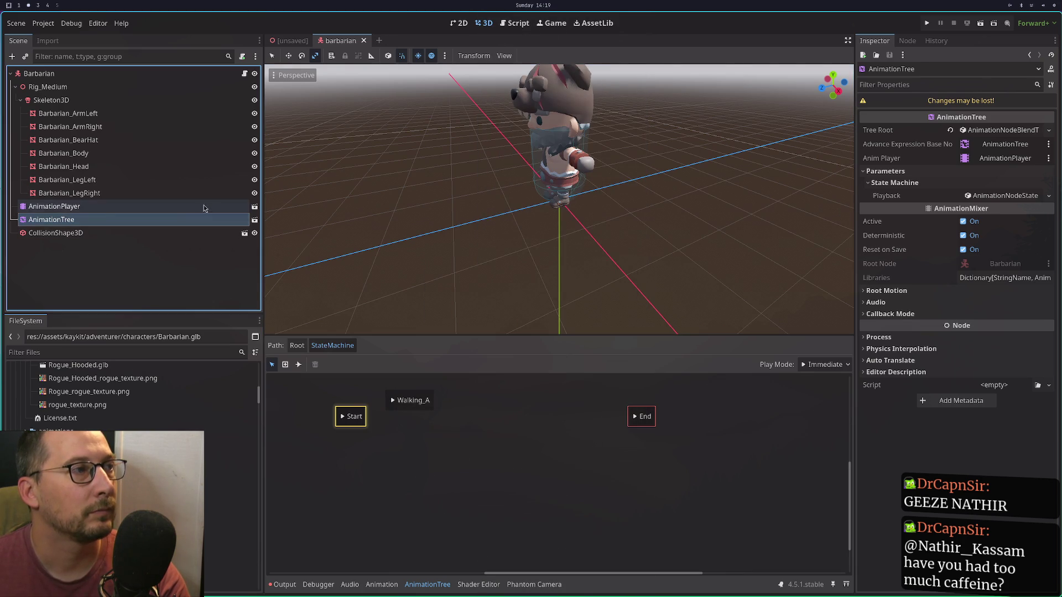
pyautogui.click(255, 220)
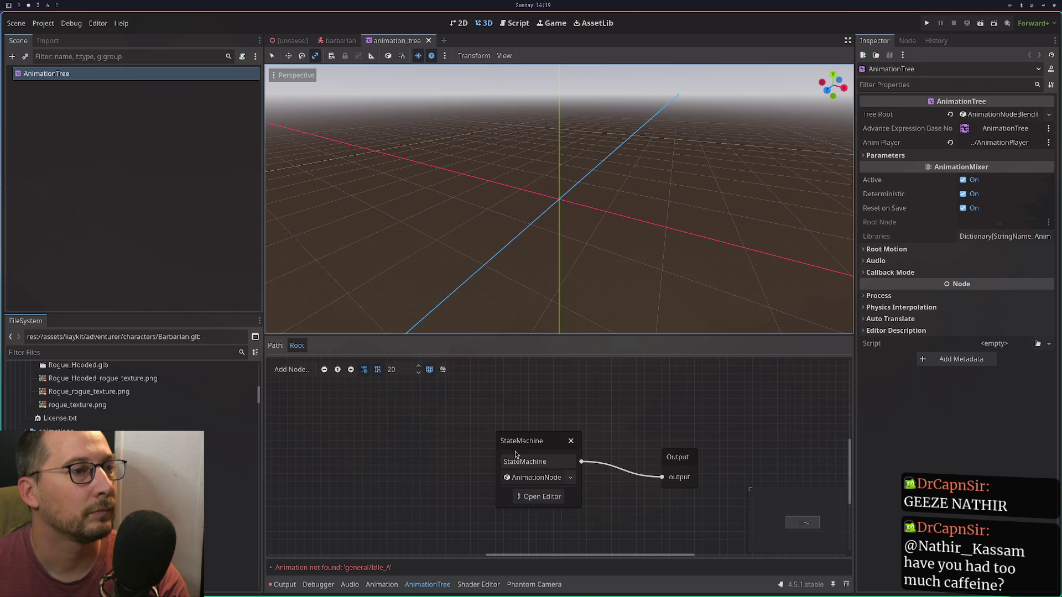
pyautogui.click(538, 501)
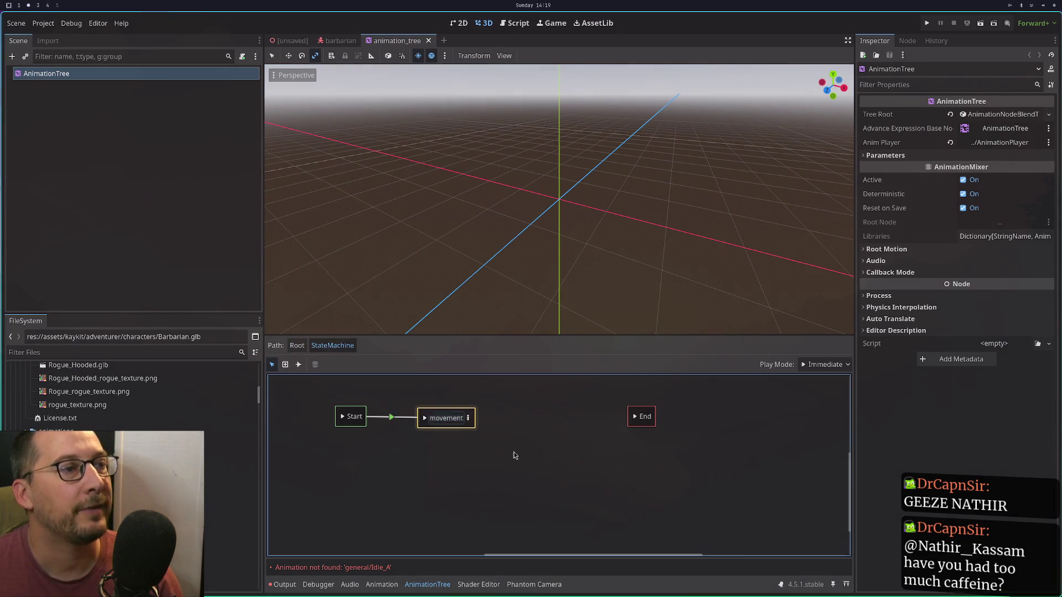
pyautogui.click(428, 40)
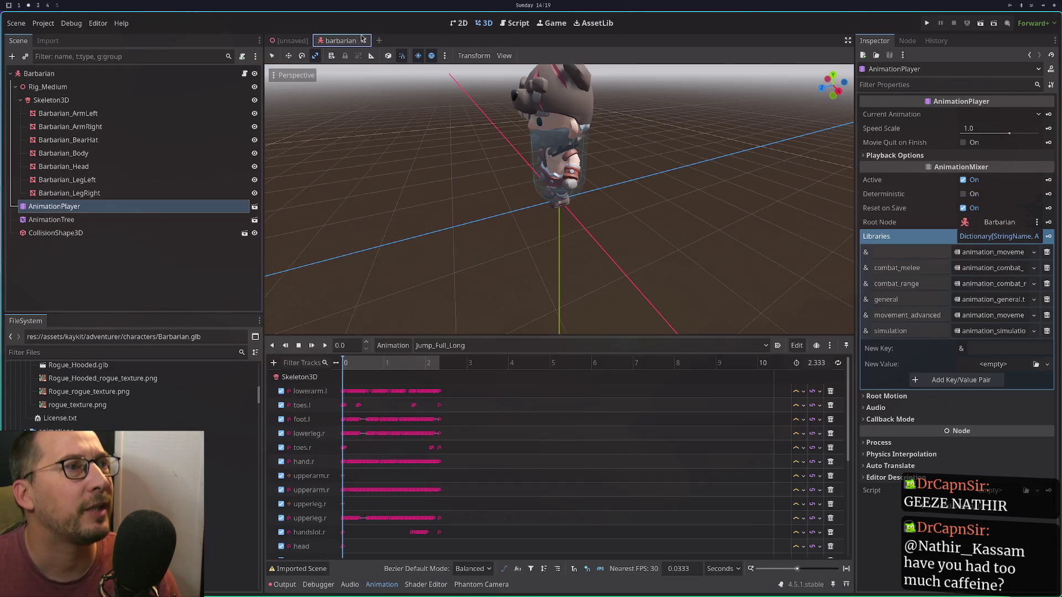
pyautogui.click(364, 40)
# Reopen barbarian.tscn from the FileSystem and check its Walking_A state.
pyautogui.scroll(-10, 229, 467)
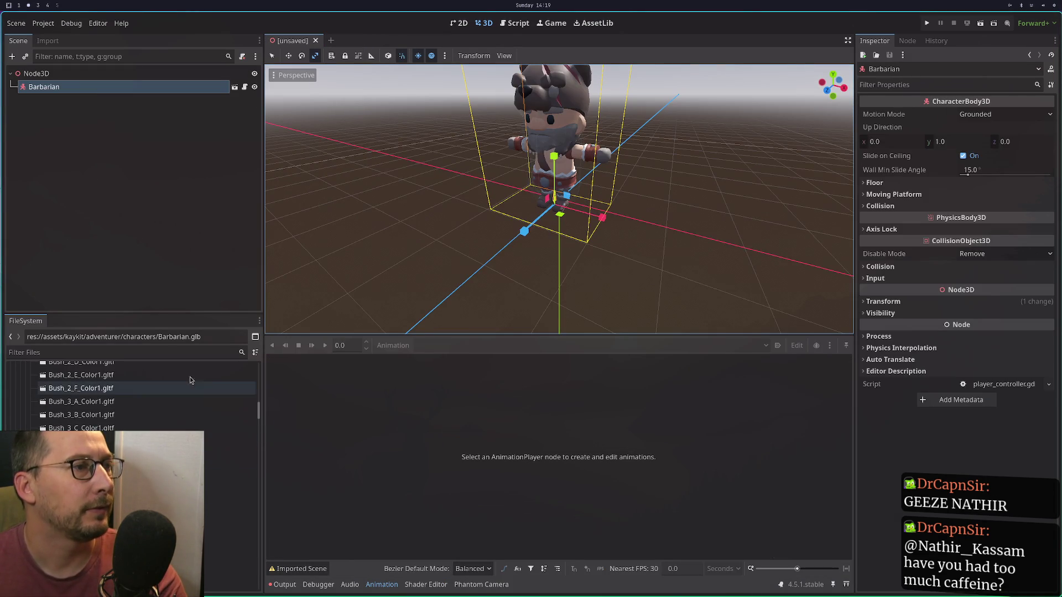
pyautogui.moveTo(258, 412); pyautogui.dragTo(244, 580)
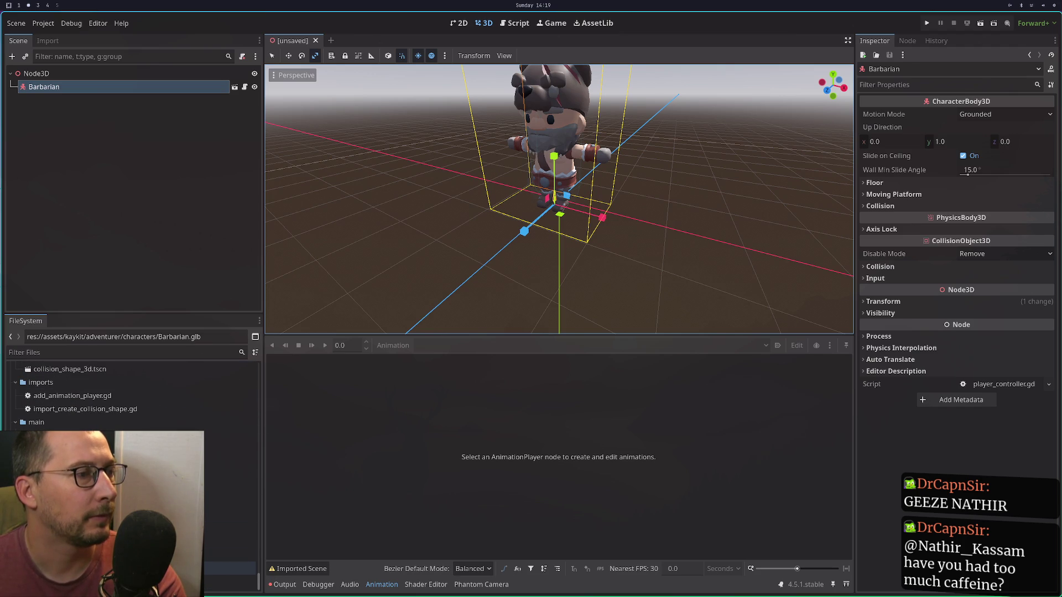
pyautogui.doubleClick(182, 569)
pyautogui.click(536, 495)
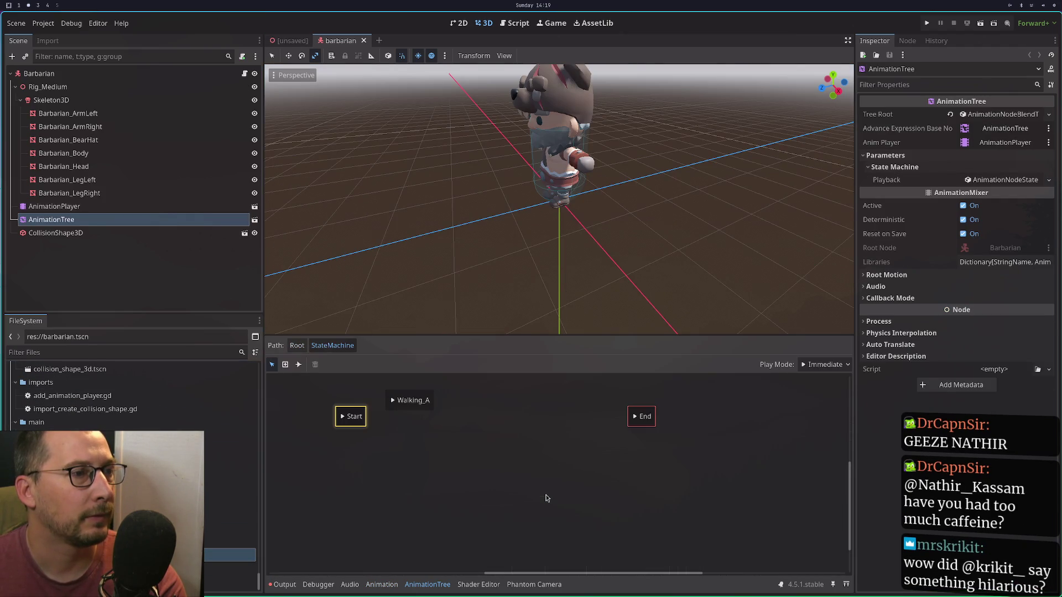
pyautogui.click(417, 409)
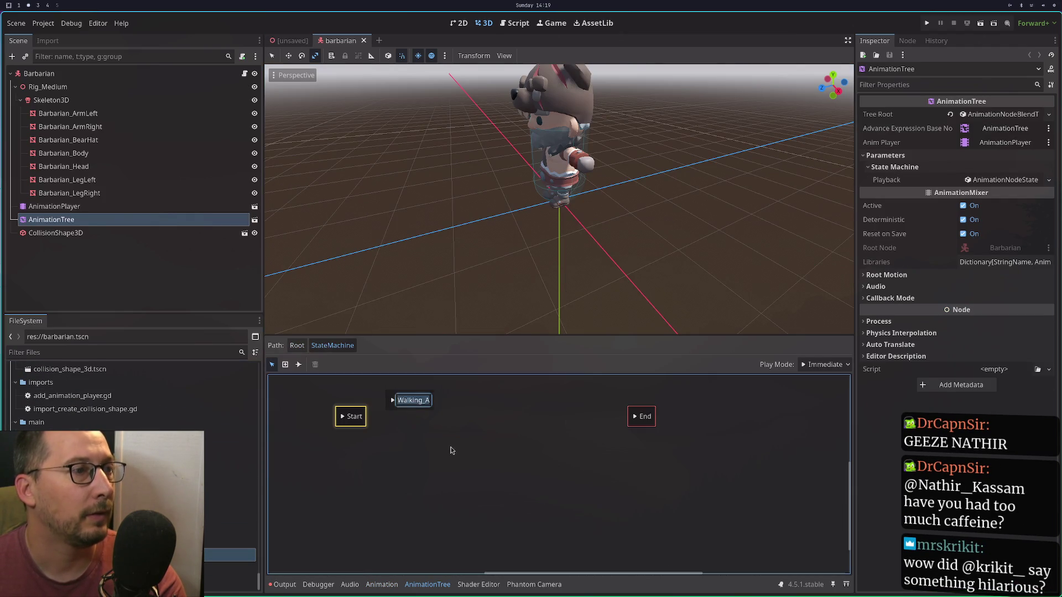
pyautogui.click(452, 451)
# Compare with the animation_tree scene's state machine and close that tab.
pyautogui.click(256, 222)
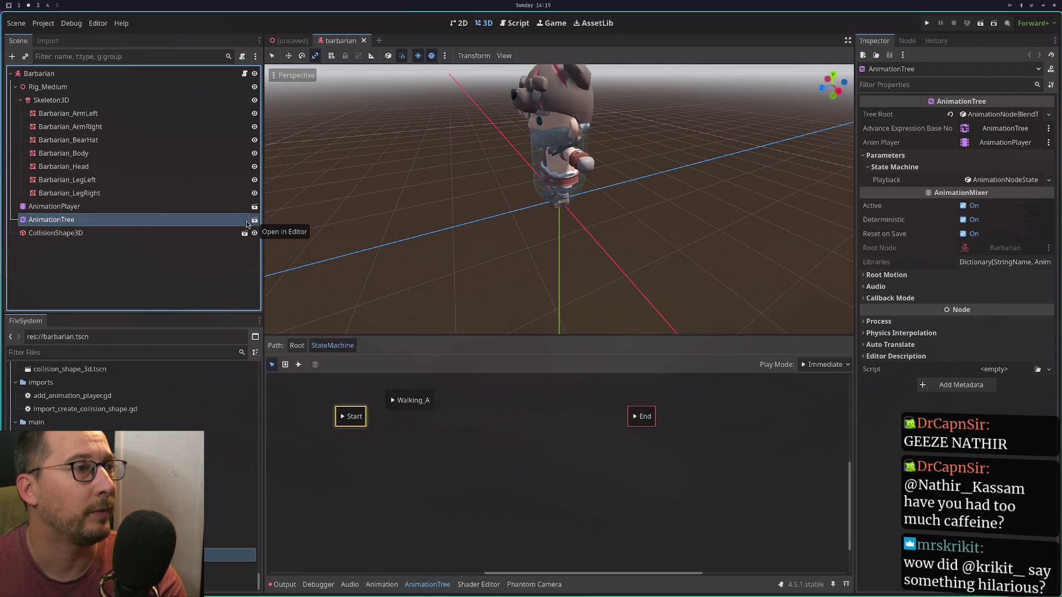
pyautogui.click(255, 221)
pyautogui.click(532, 498)
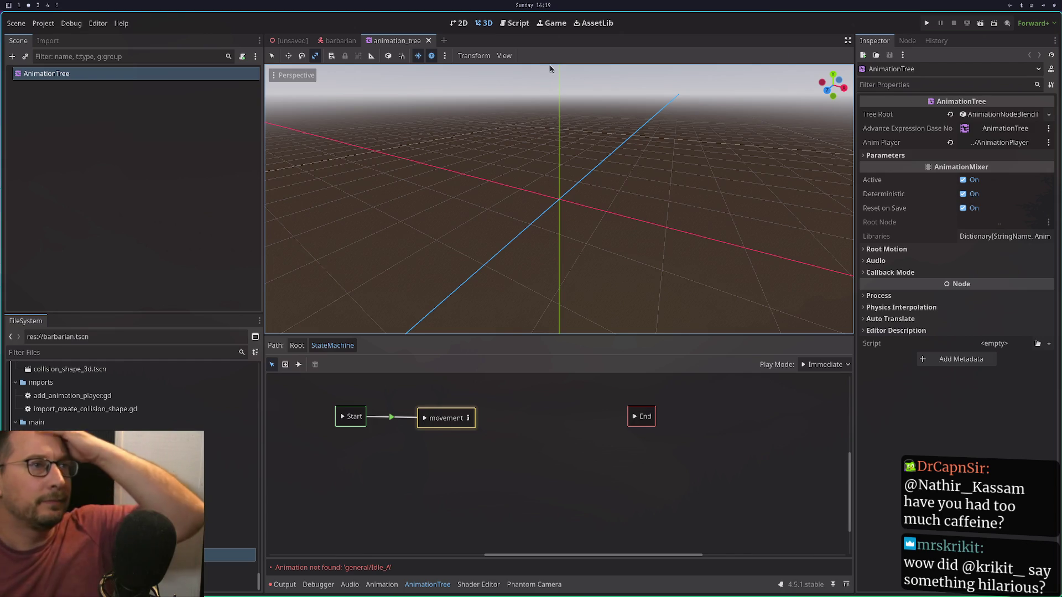
pyautogui.click(428, 40)
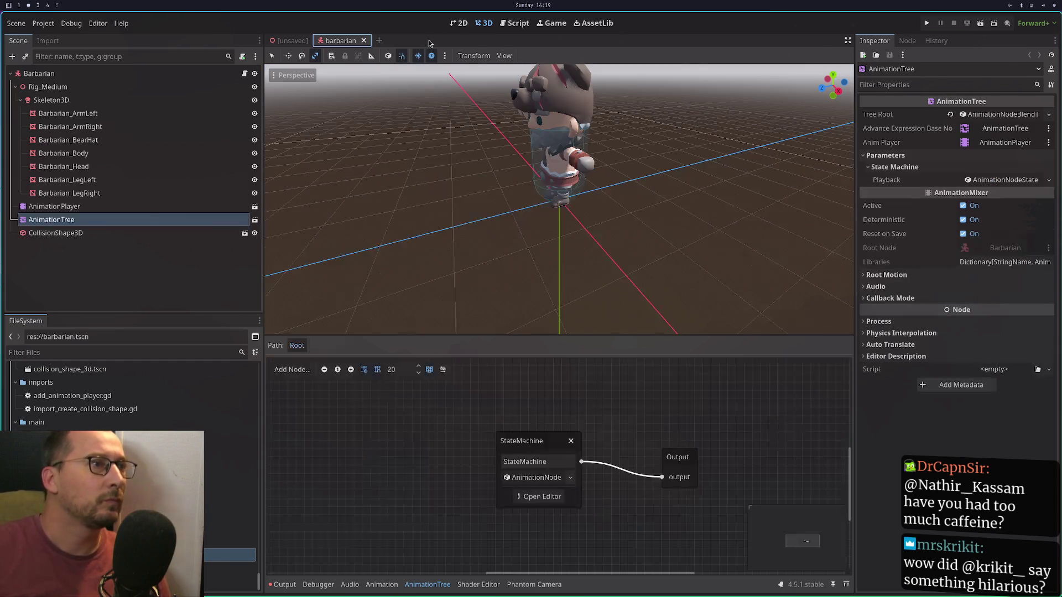
# Enable Editable Children on AnimationTree, save, and recheck both state machines.
pyautogui.rightClick(181, 218)
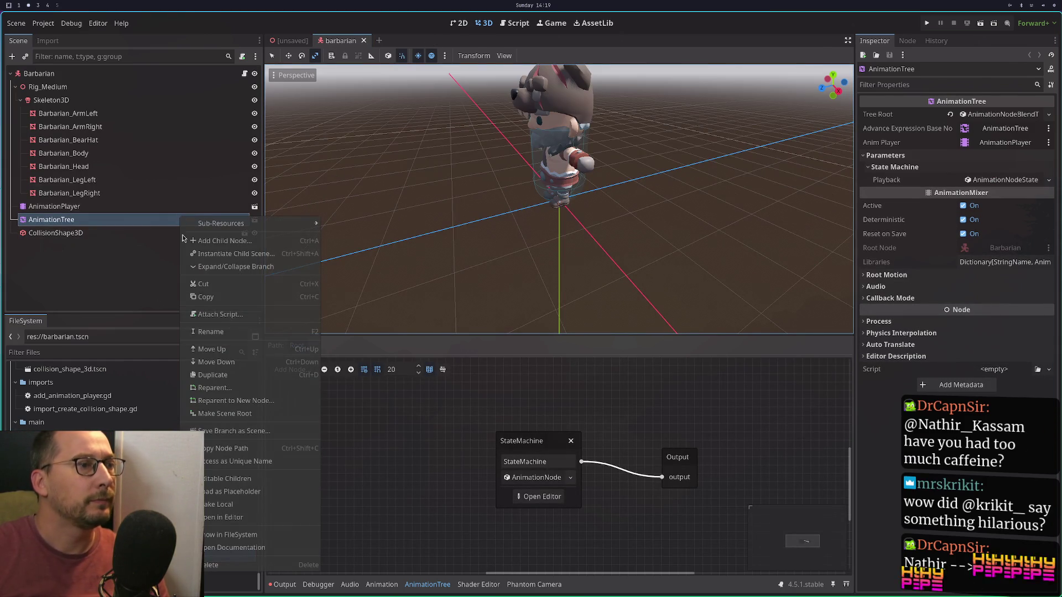
pyautogui.click(253, 479)
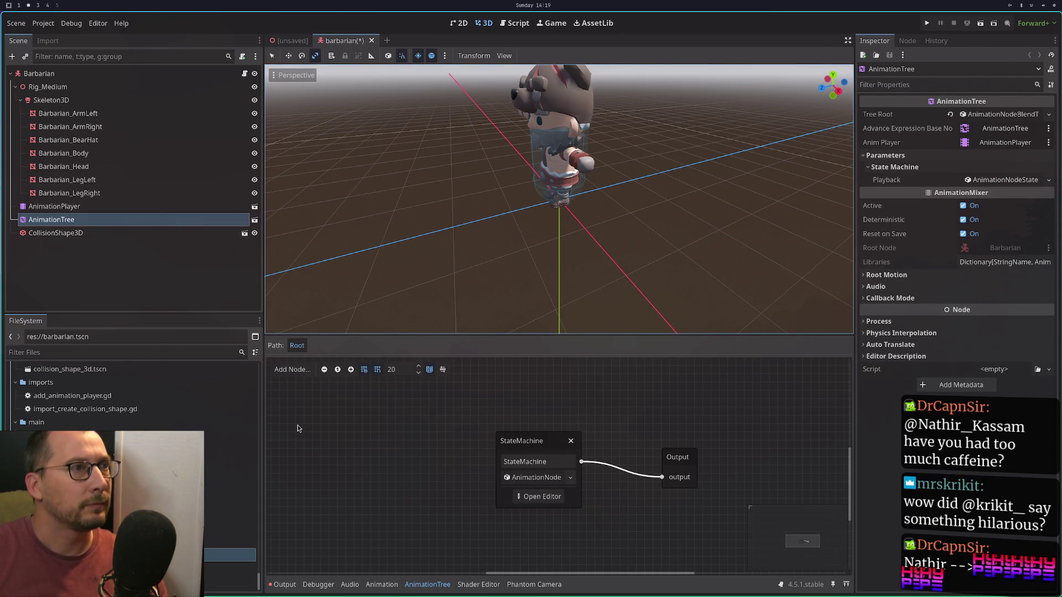
pyautogui.hotkey('ctrl', 's')
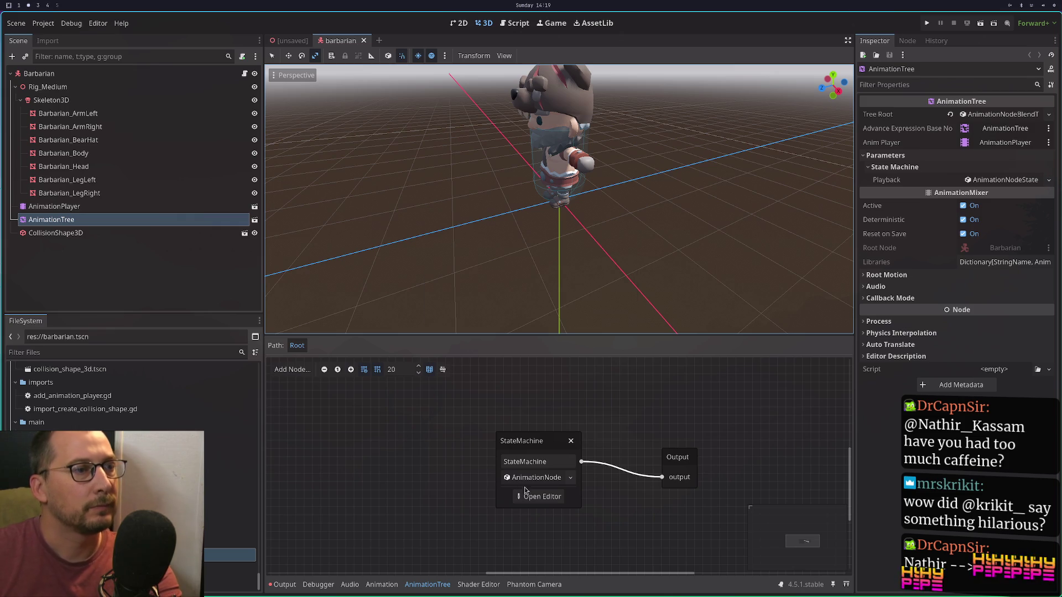
pyautogui.click(535, 497)
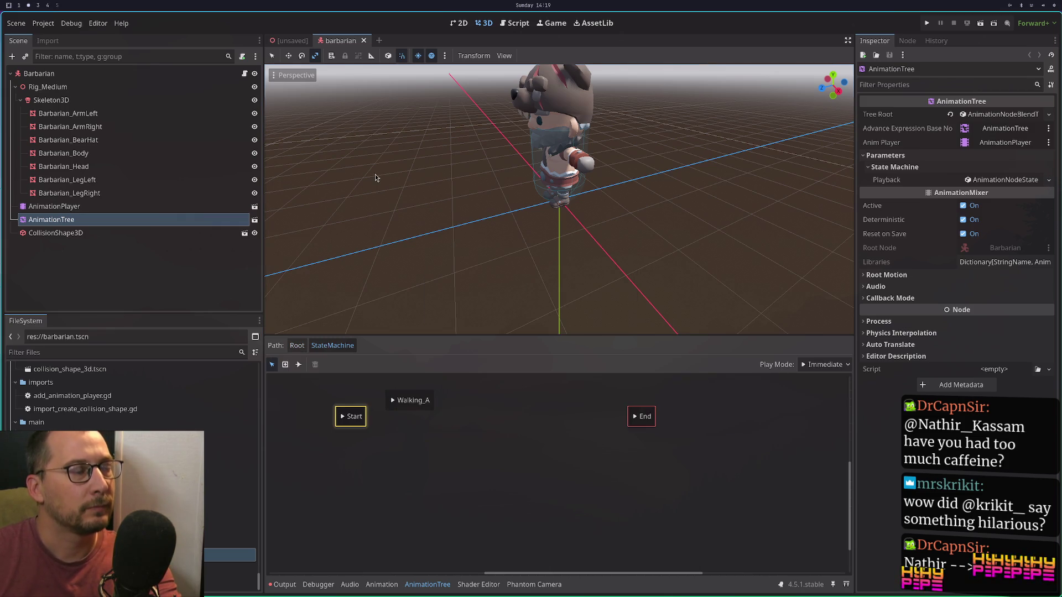
pyautogui.click(255, 218)
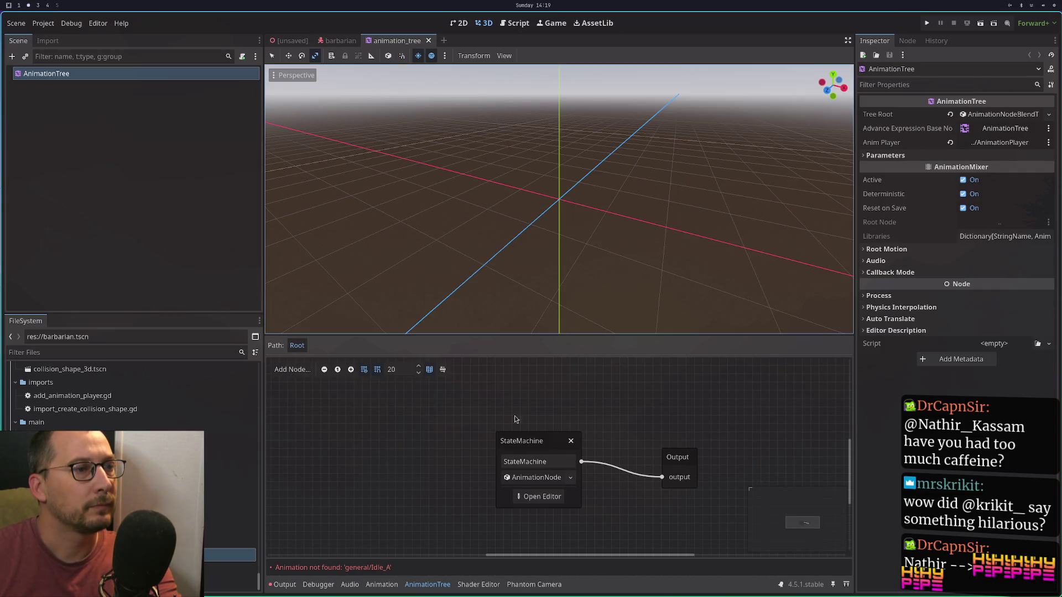
pyautogui.click(542, 502)
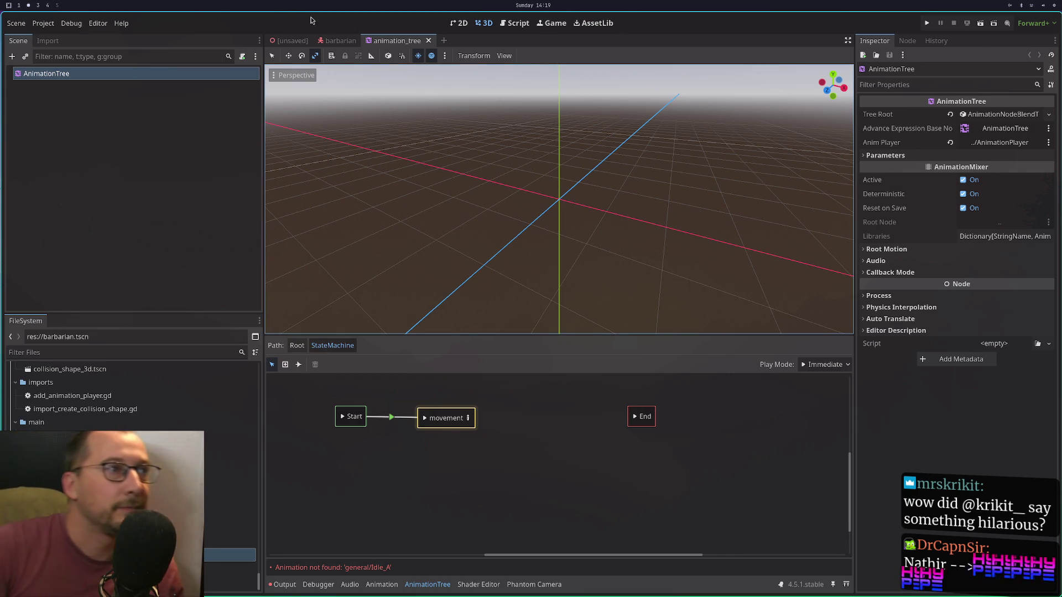
pyautogui.click(342, 42)
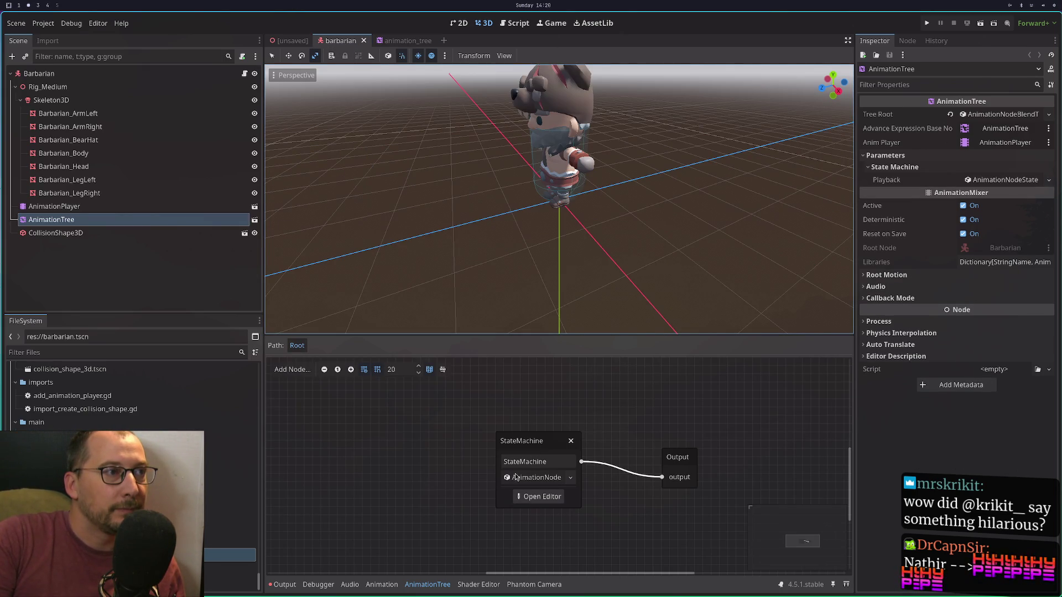
# After the first Save Branch as Scene attempt errors, make the AnimationTree local to barbarian.
pyautogui.rightClick(161, 223)
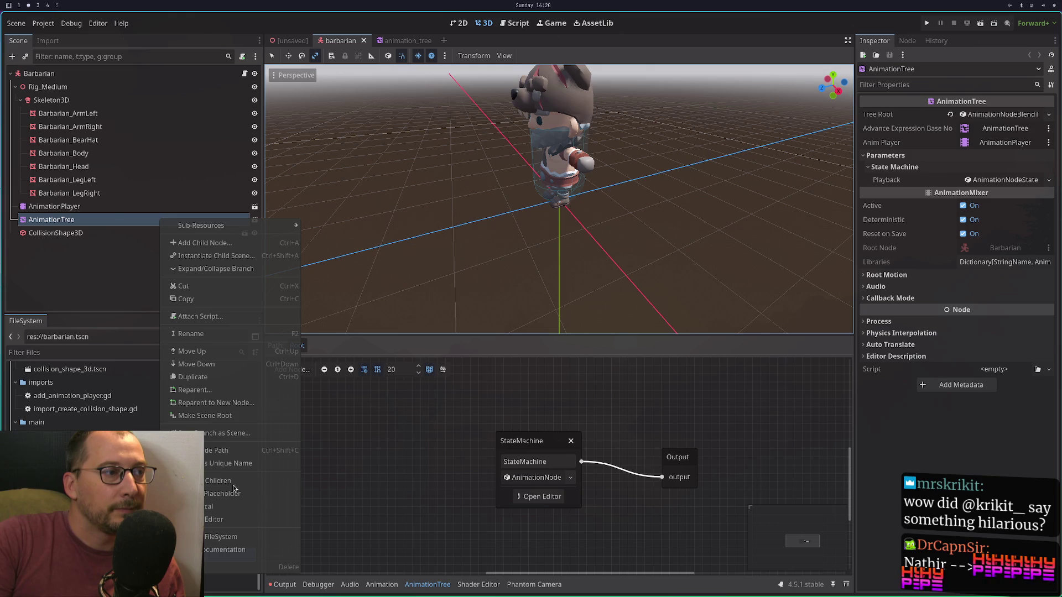
pyautogui.click(259, 434)
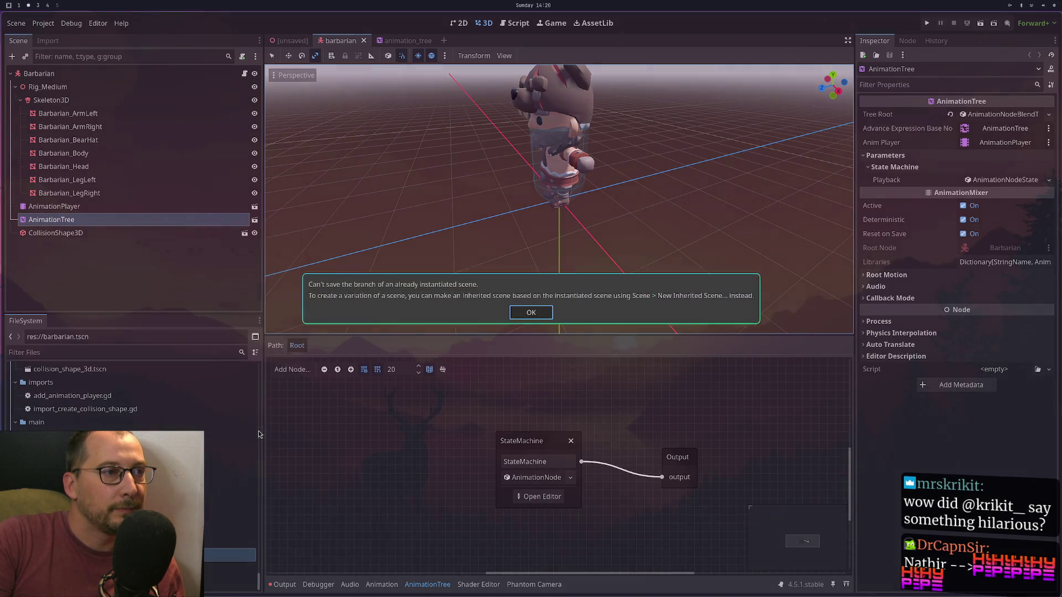
pyautogui.click(528, 313)
pyautogui.rightClick(188, 217)
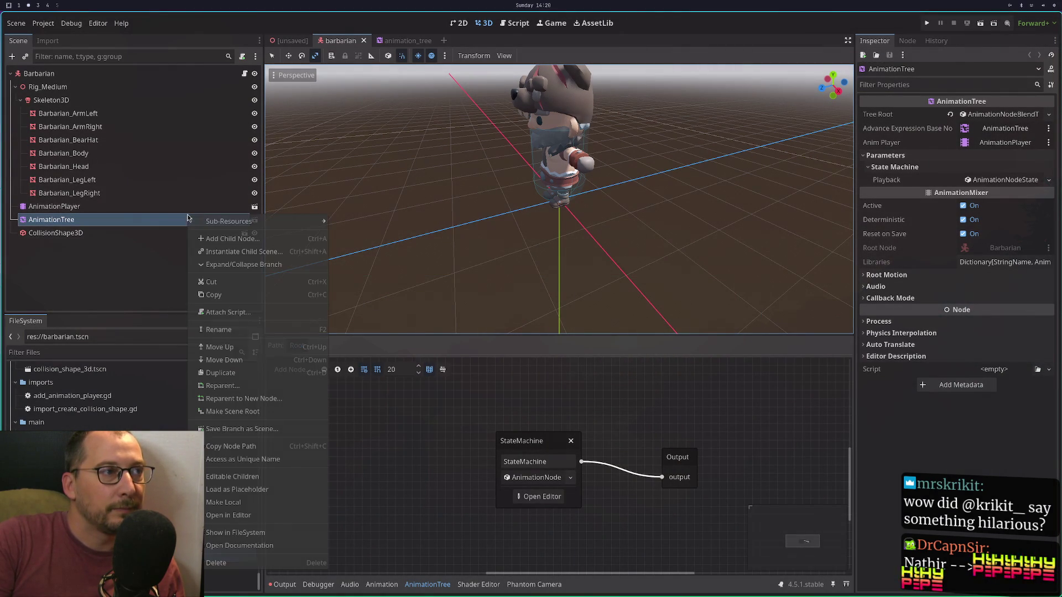
pyautogui.click(249, 507)
# Try saving the AnimationTree branch over assets/animation_tree.tscn; the overwrite is refused.
pyautogui.rightClick(178, 220)
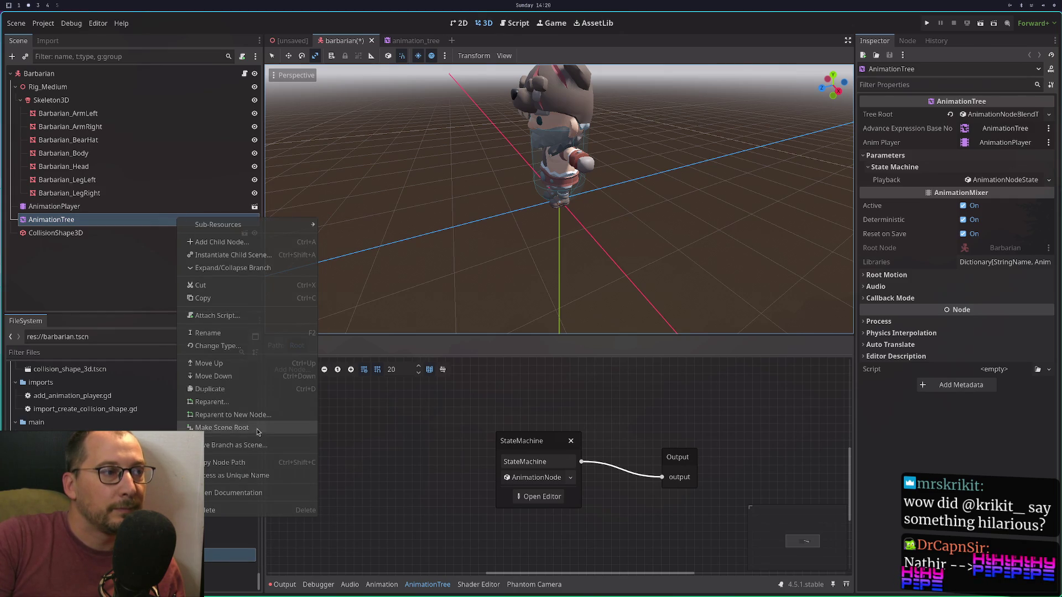
pyautogui.click(262, 448)
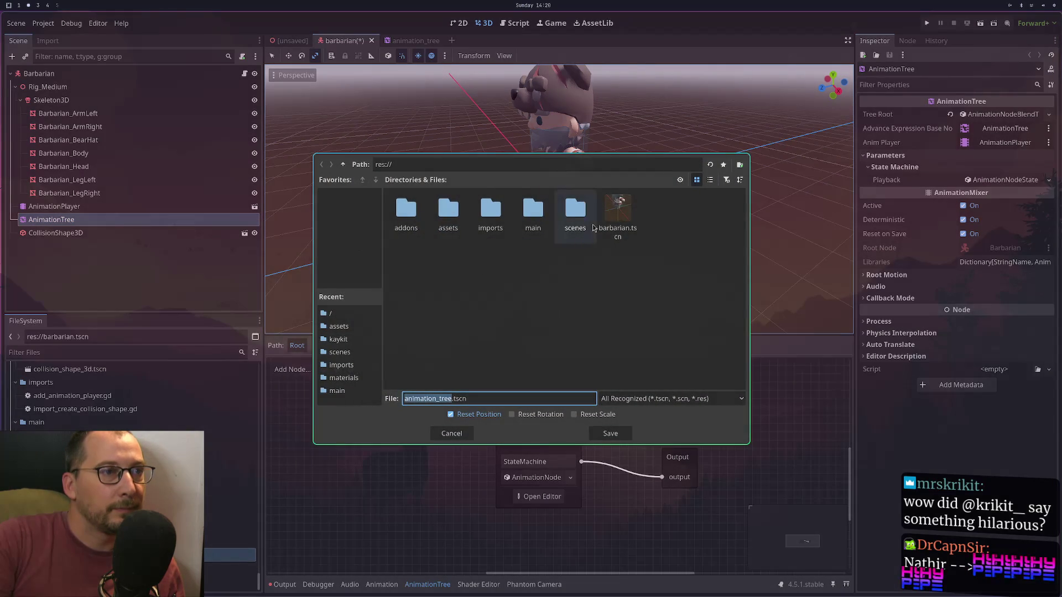
pyautogui.doubleClick(441, 220)
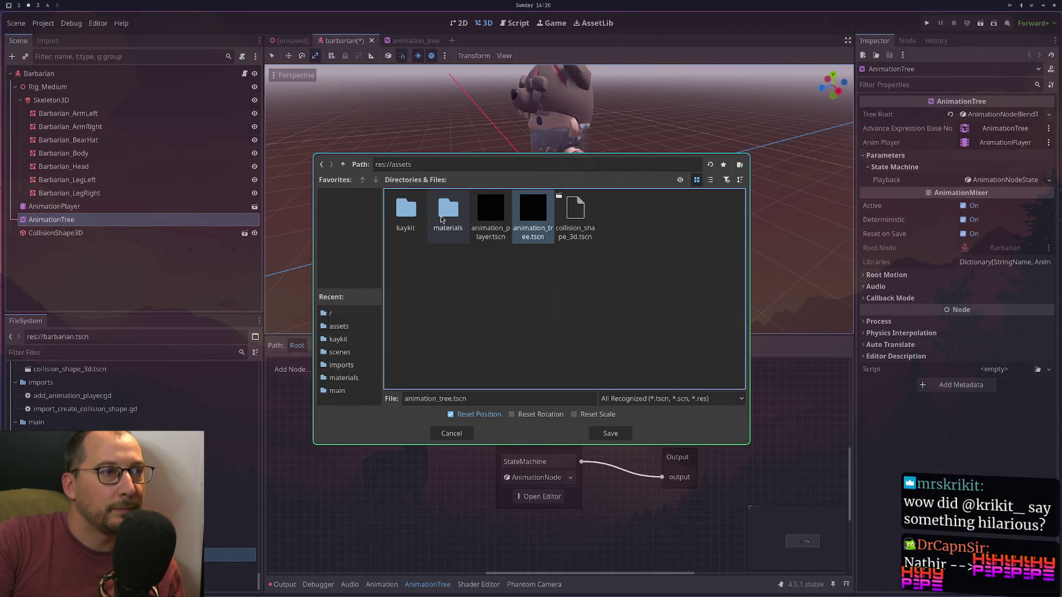
pyautogui.doubleClick(522, 218)
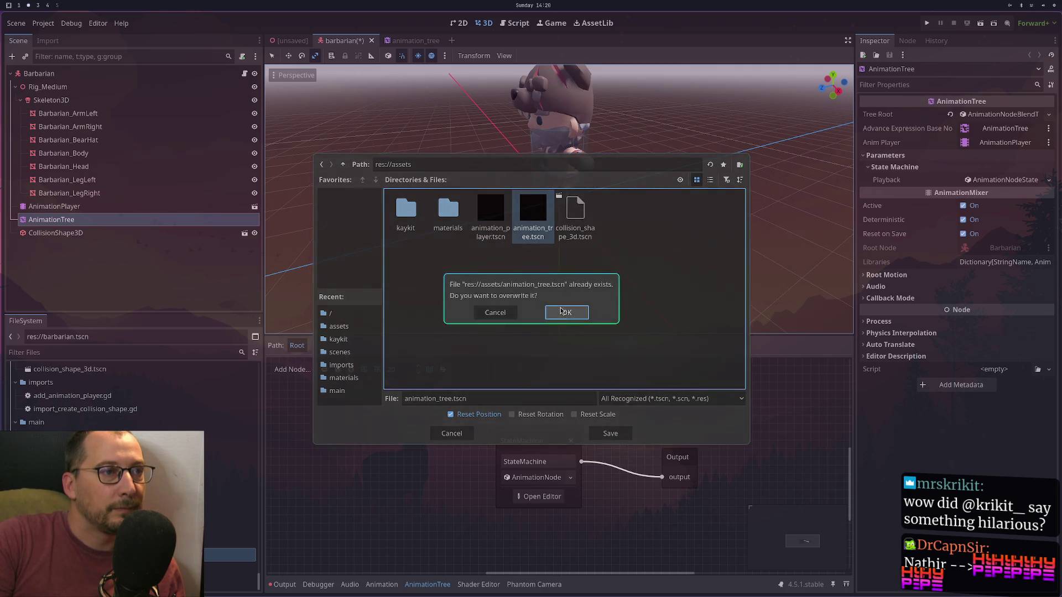
pyautogui.click(567, 313)
pyautogui.click(520, 317)
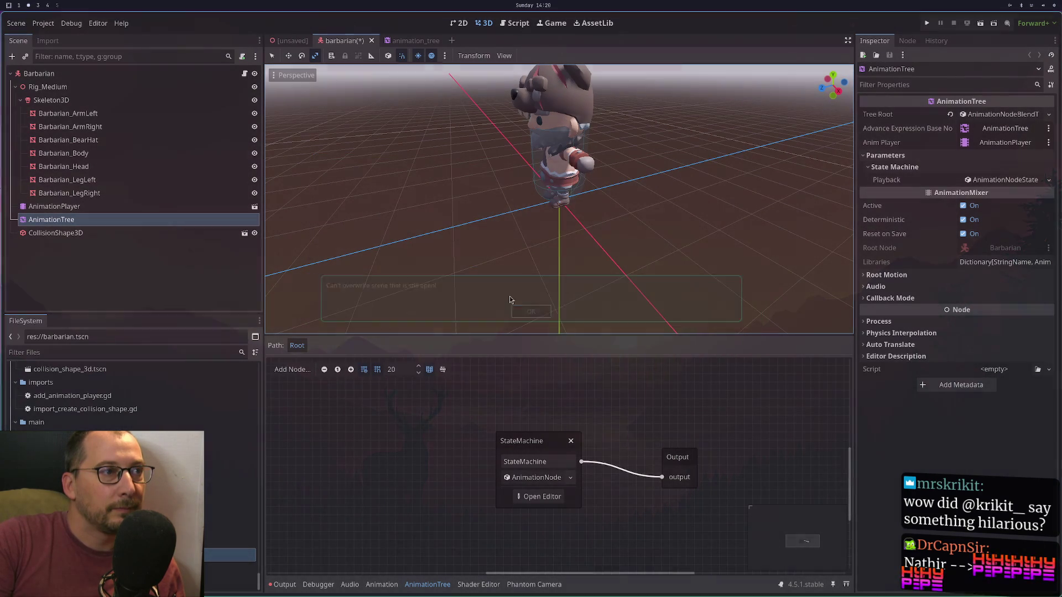
# Close the animation_tree tab, then save the branch as assets/animation_tree.tscn, replacing it.
pyautogui.click(442, 42)
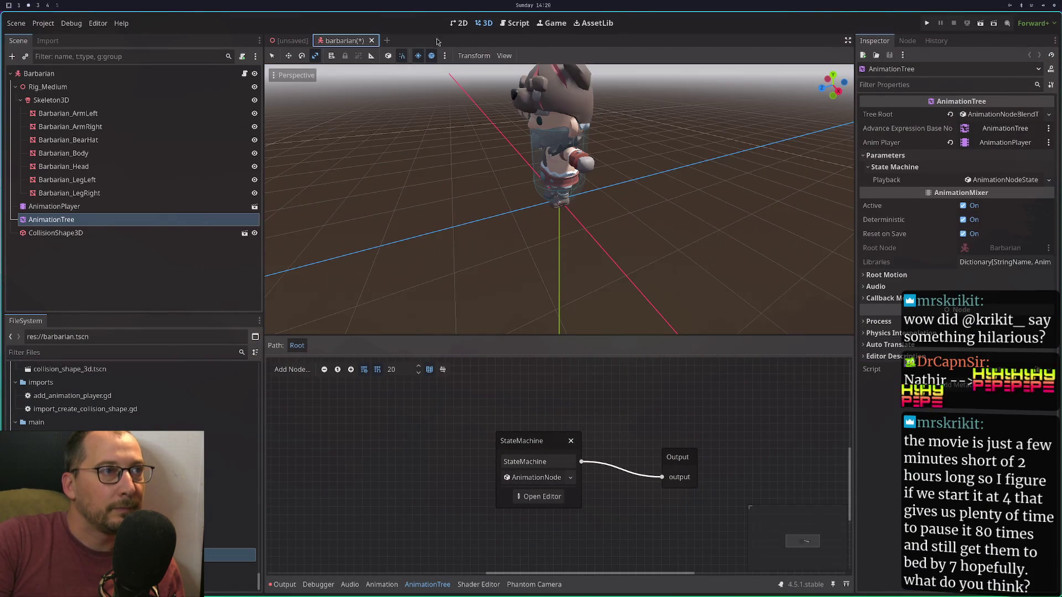
pyautogui.click(436, 40)
pyautogui.rightClick(219, 220)
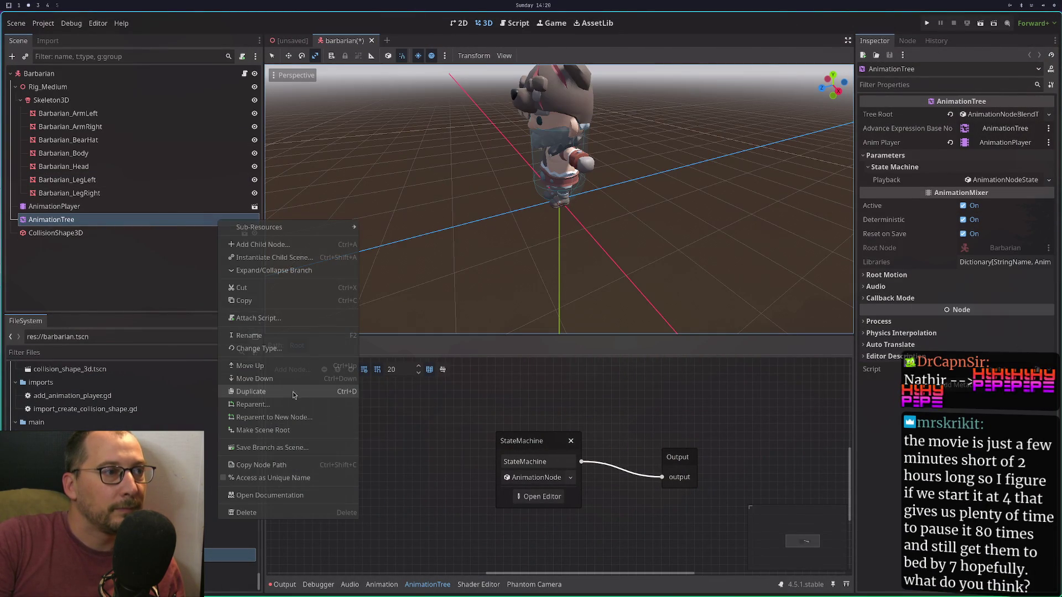
pyautogui.click(315, 449)
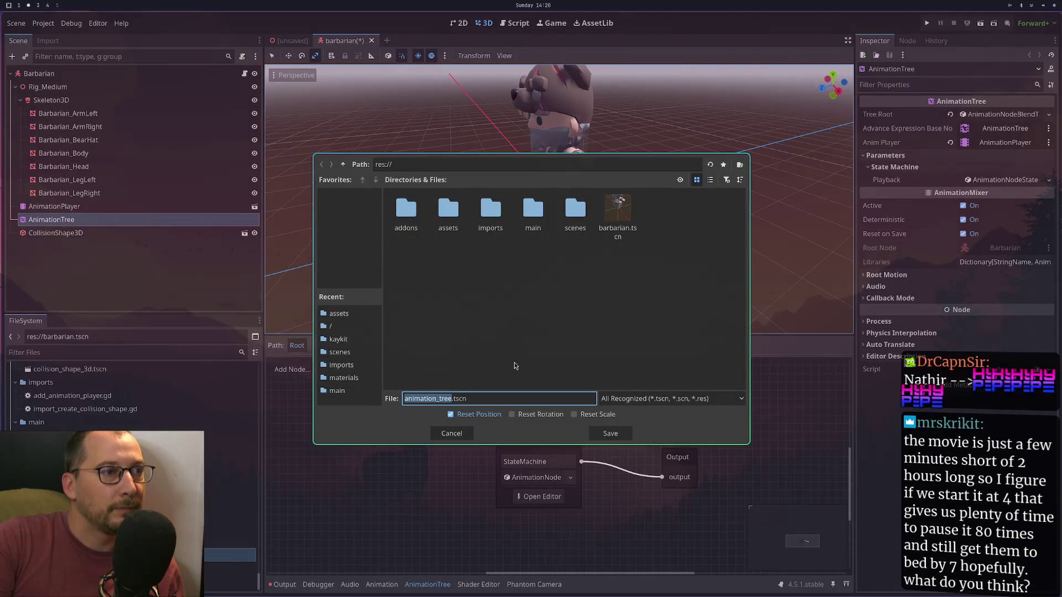
pyautogui.doubleClick(448, 210)
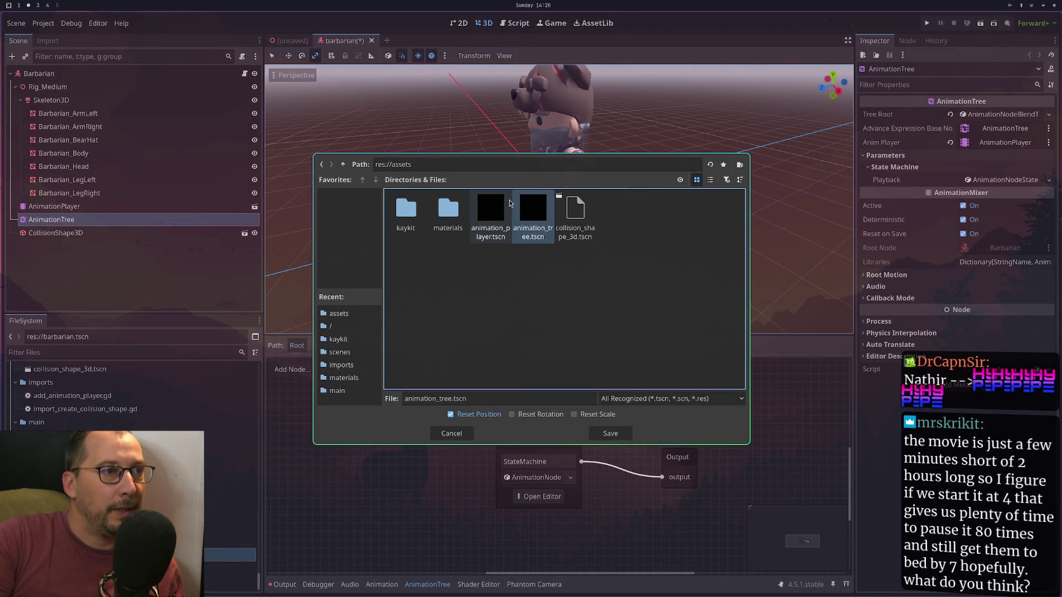
pyautogui.click(611, 433)
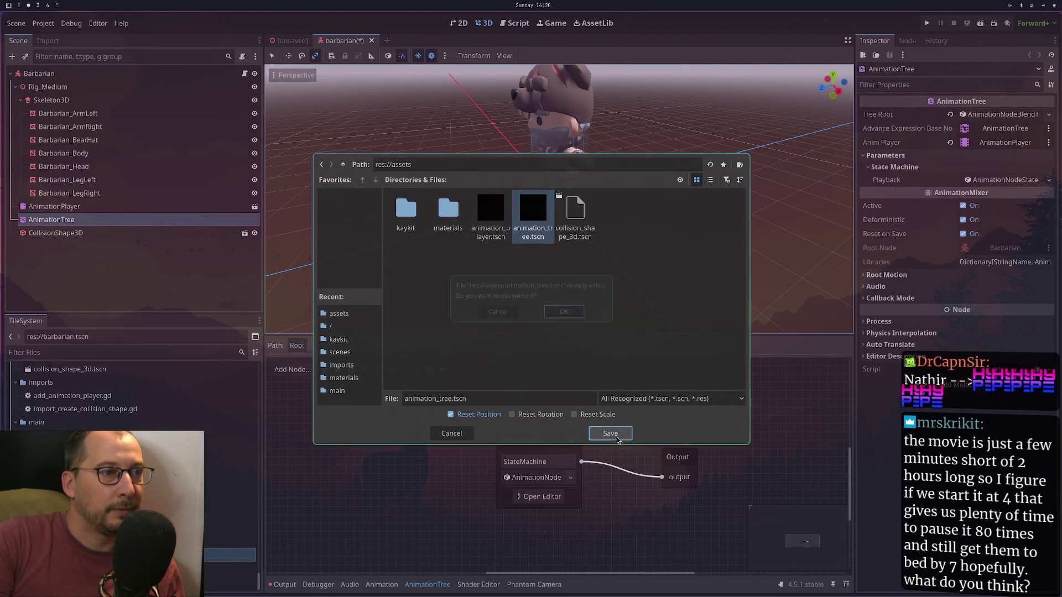
pyautogui.click(564, 314)
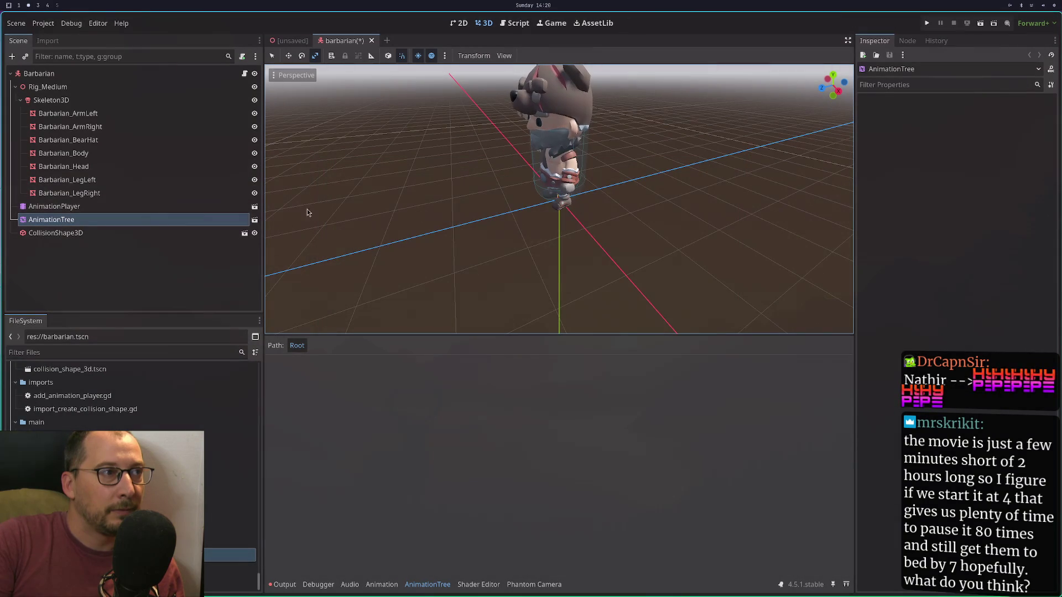
# Open animation_tree.tscn and compare its StateMachine states with the barbarian scene's StateMachine.
pyautogui.click(256, 221)
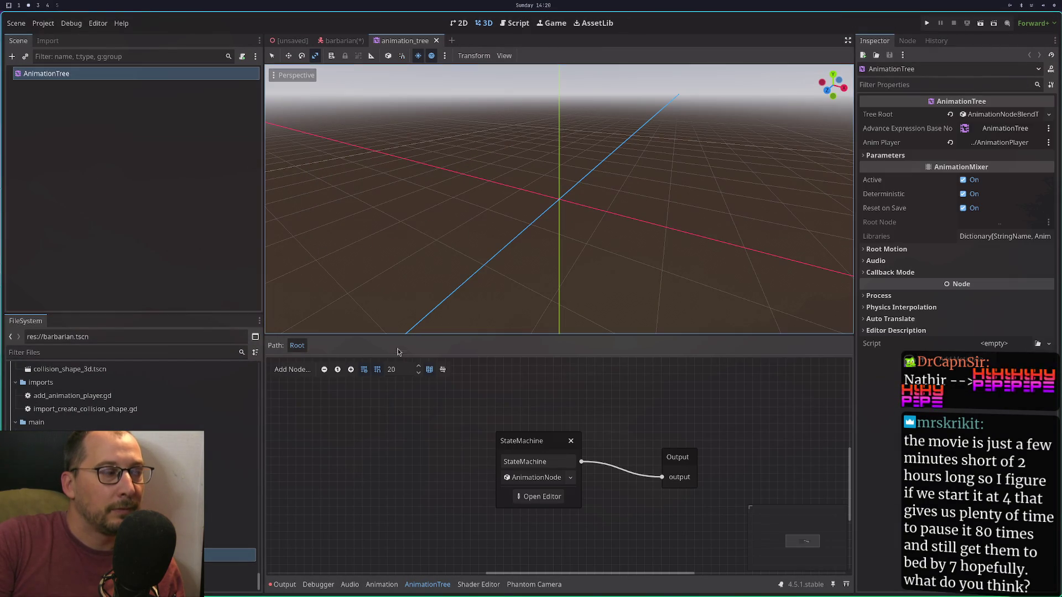
pyautogui.click(539, 497)
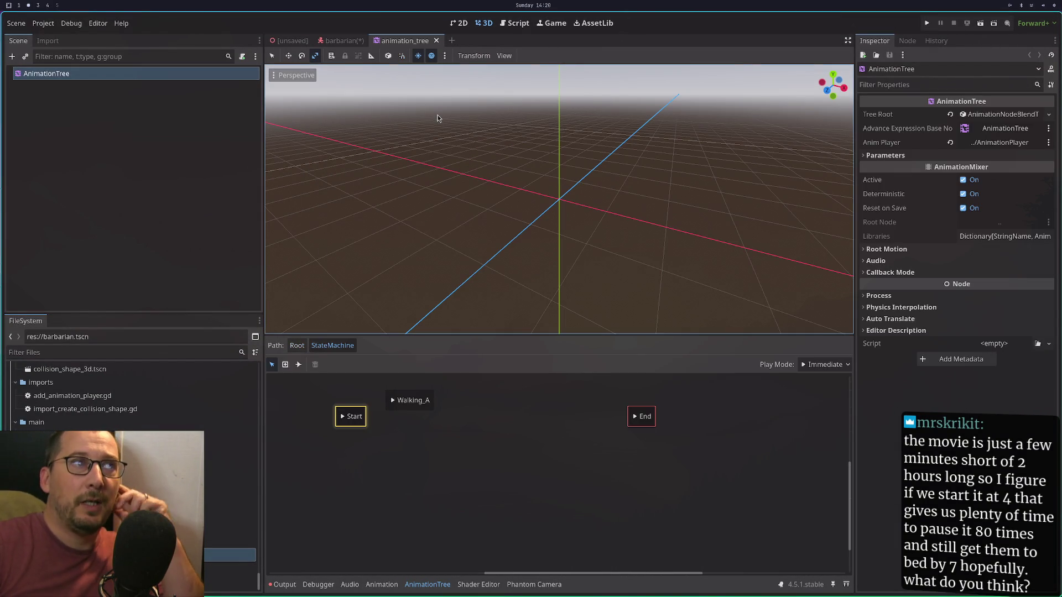
pyautogui.click(327, 40)
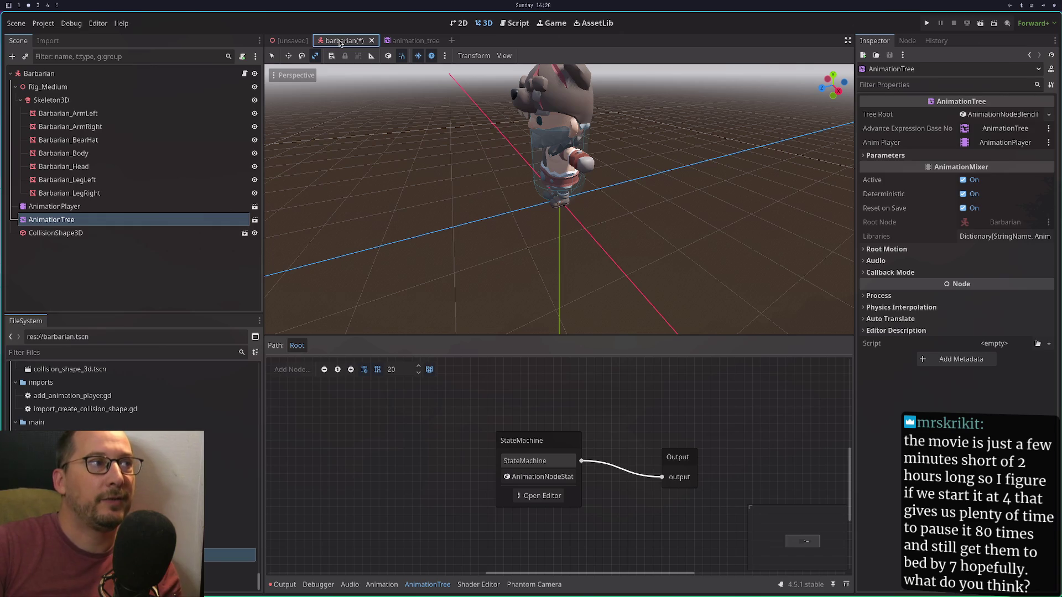
pyautogui.click(542, 497)
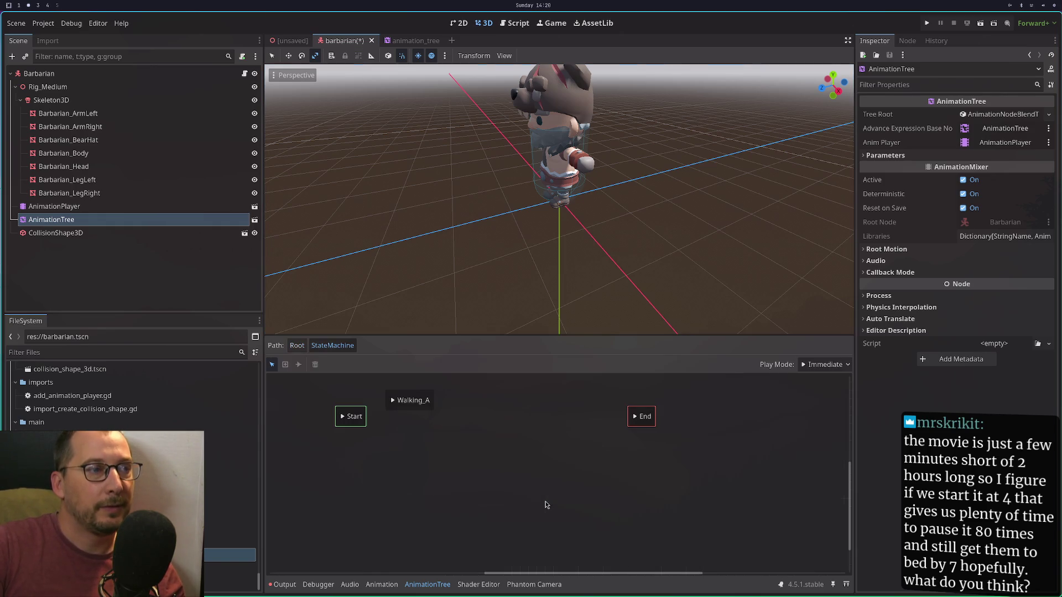
pyautogui.click(417, 428)
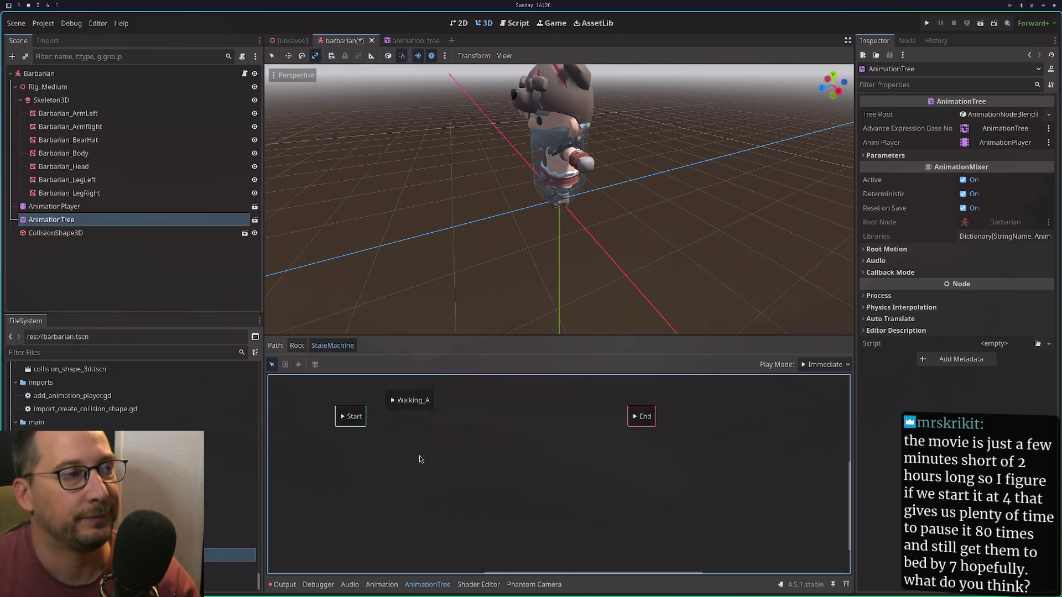
# Reselect the AnimationTree to show its Root graph and check its node options without changes.
pyautogui.click(196, 206)
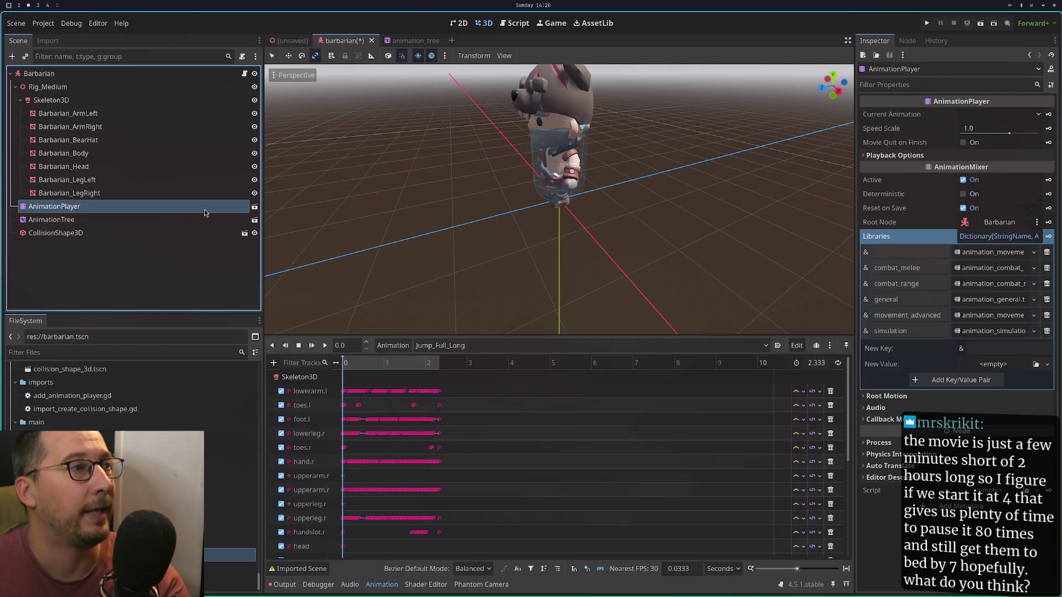
pyautogui.click(199, 219)
pyautogui.click(391, 413)
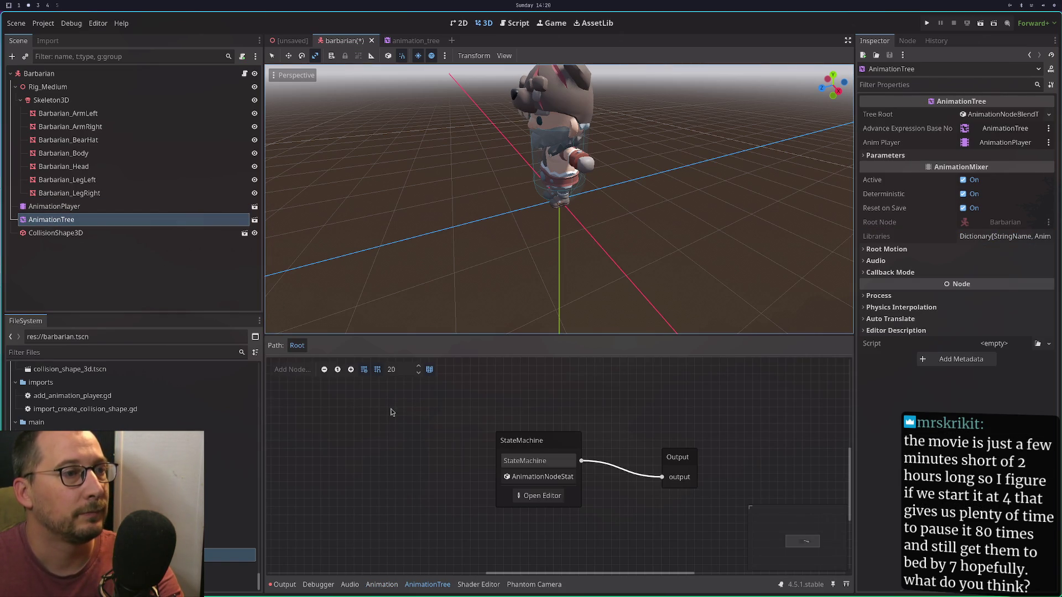
pyautogui.rightClick(119, 219)
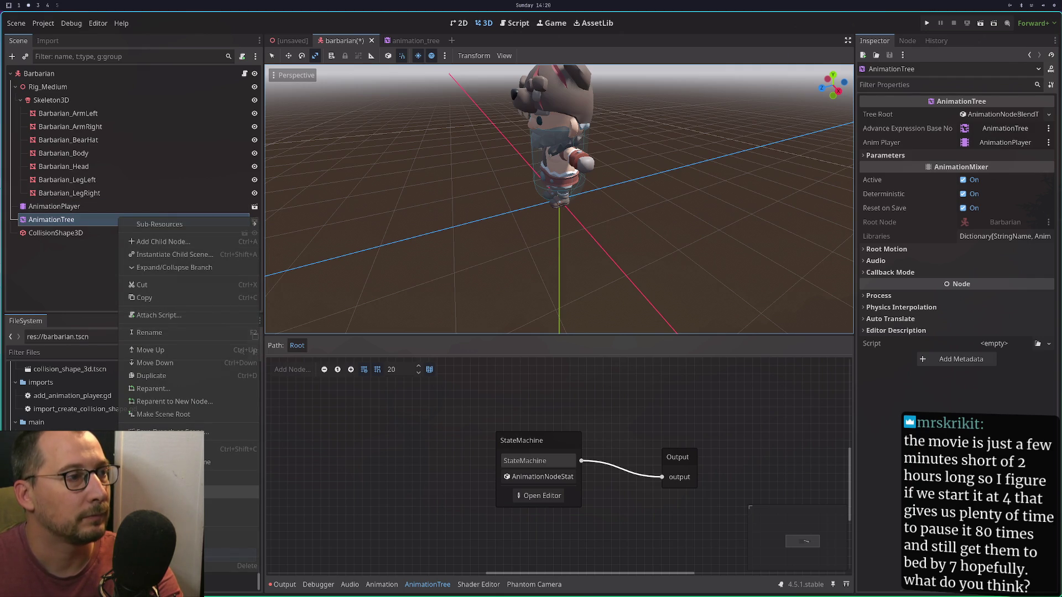
pyautogui.click(408, 403)
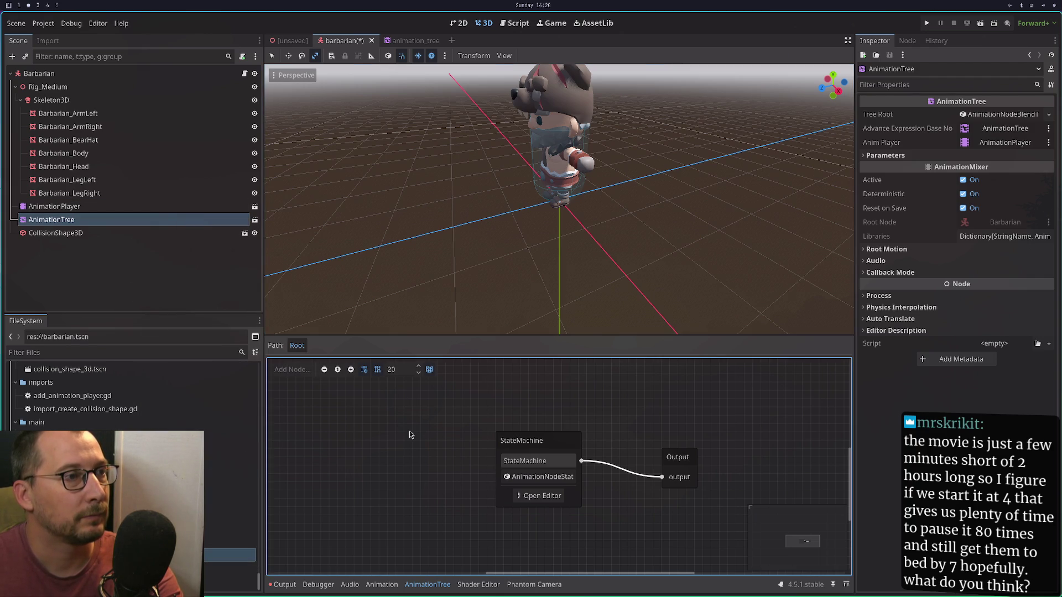
pyautogui.rightClick(210, 224)
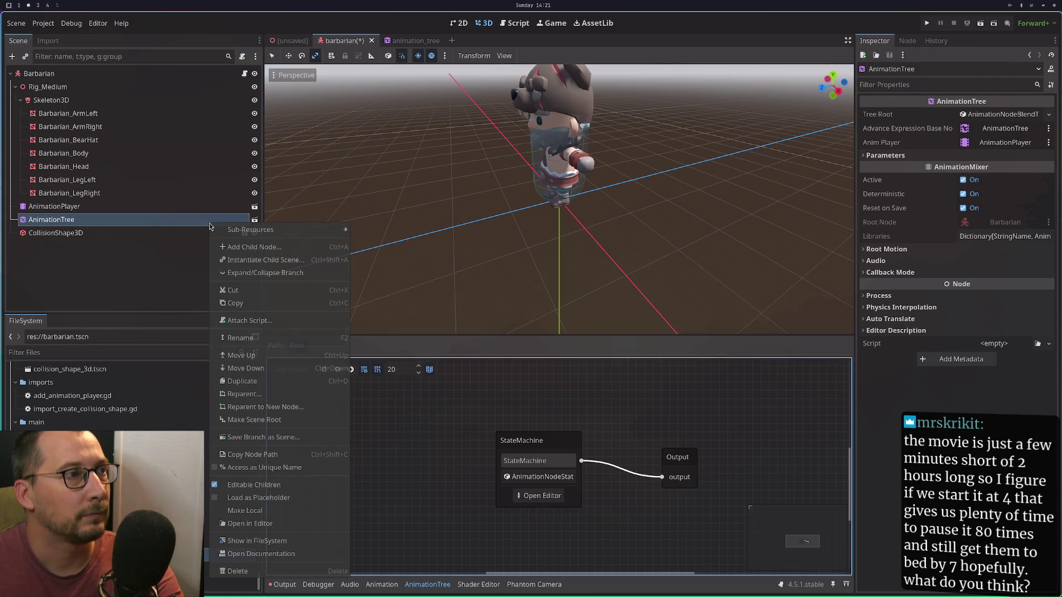
pyautogui.click(260, 511)
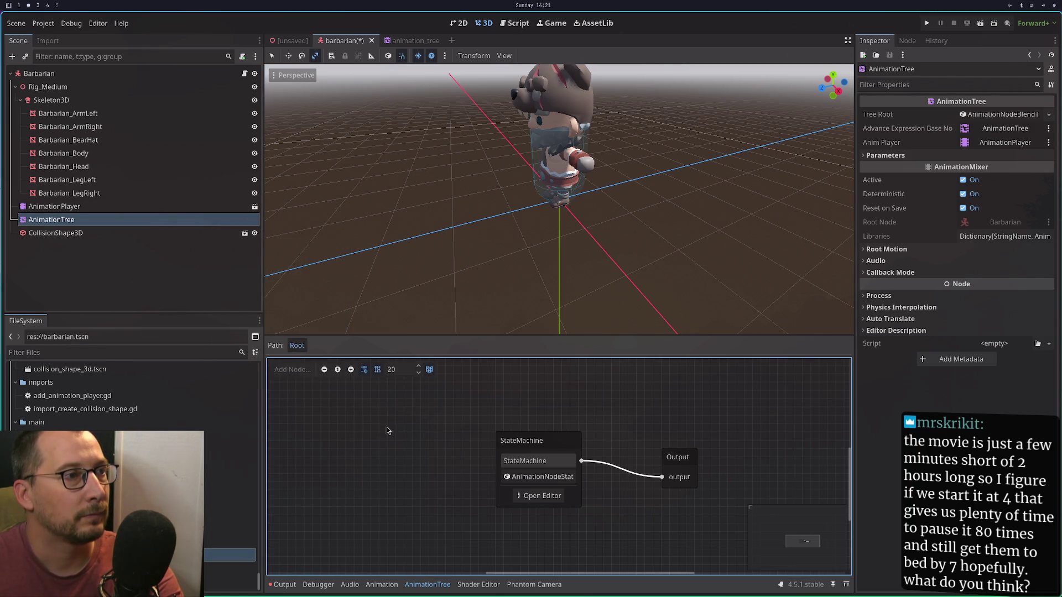
# Reselect the AnimationTree node and close the barbarian scene tab.
pyautogui.click(136, 206)
pyautogui.click(135, 220)
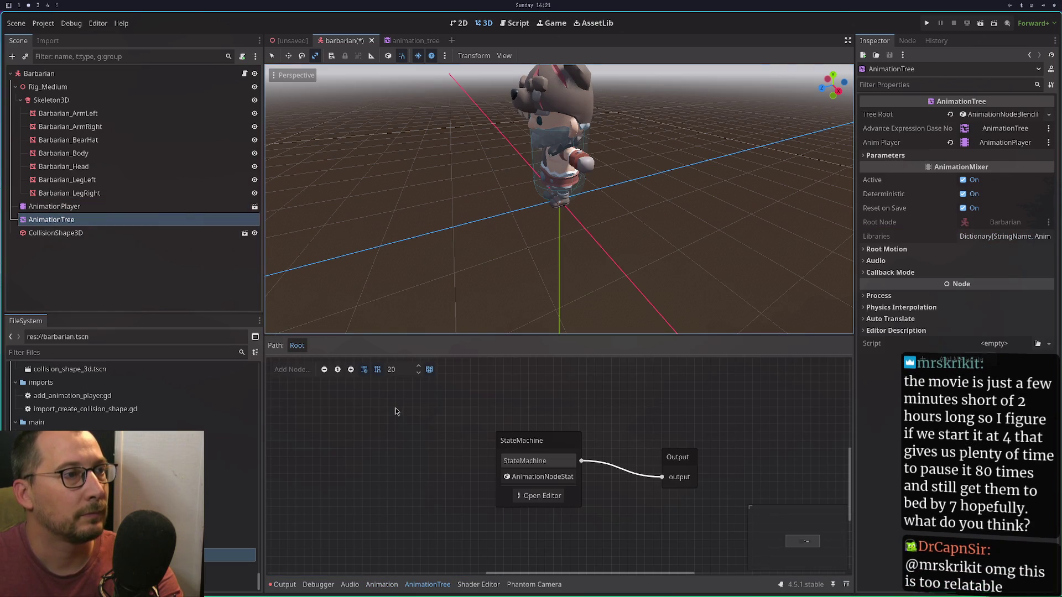
pyautogui.click(372, 41)
# Close barbarian without saving, reopen barbarian.tscn, and view the StateMachine states.
pyautogui.click(475, 323)
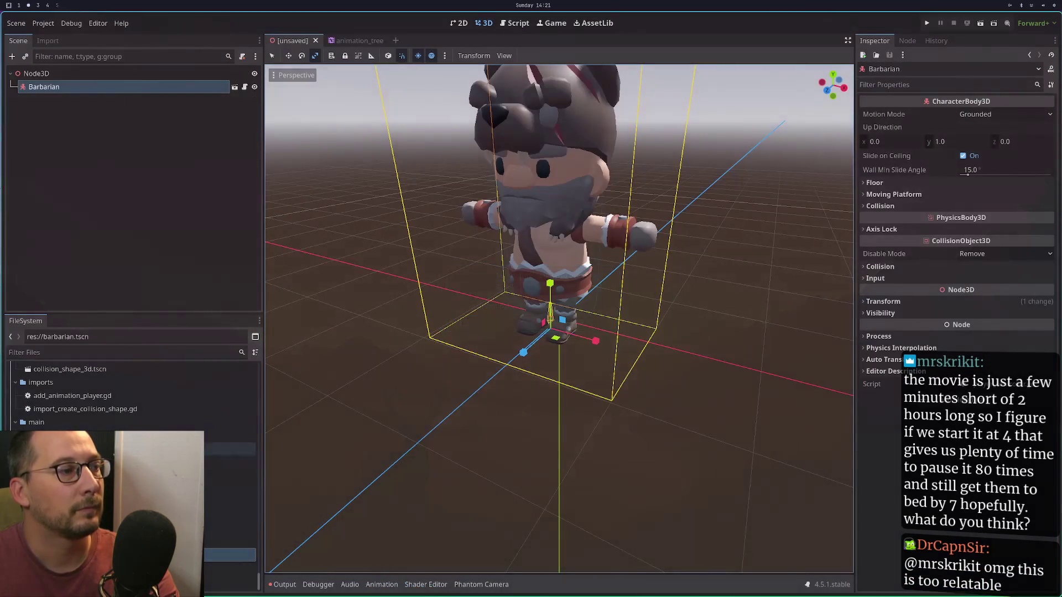
pyautogui.doubleClick(230, 554)
pyautogui.rightClick(381, 484)
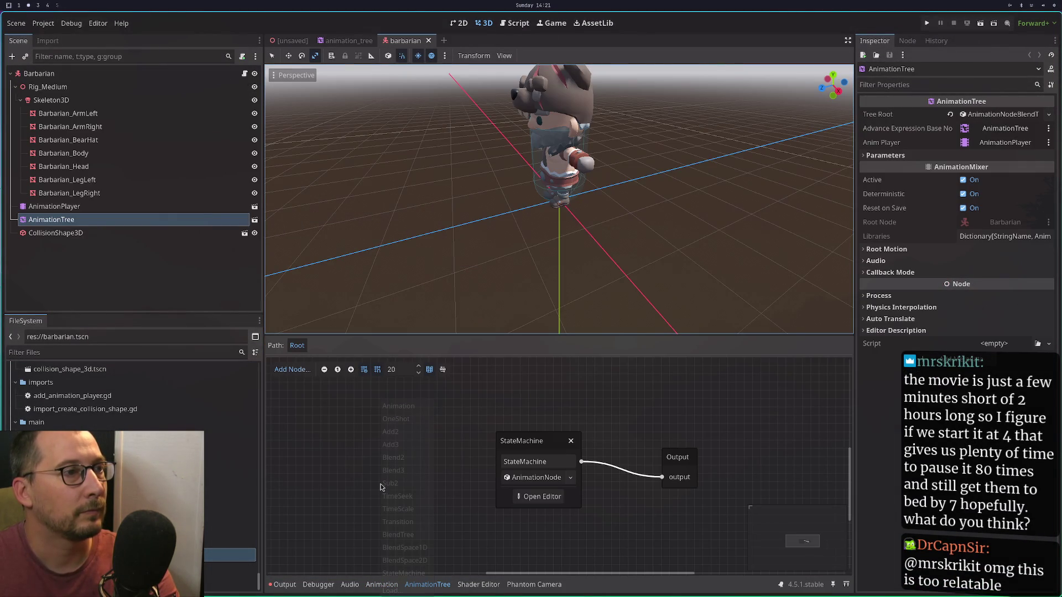
pyautogui.press('Escape')
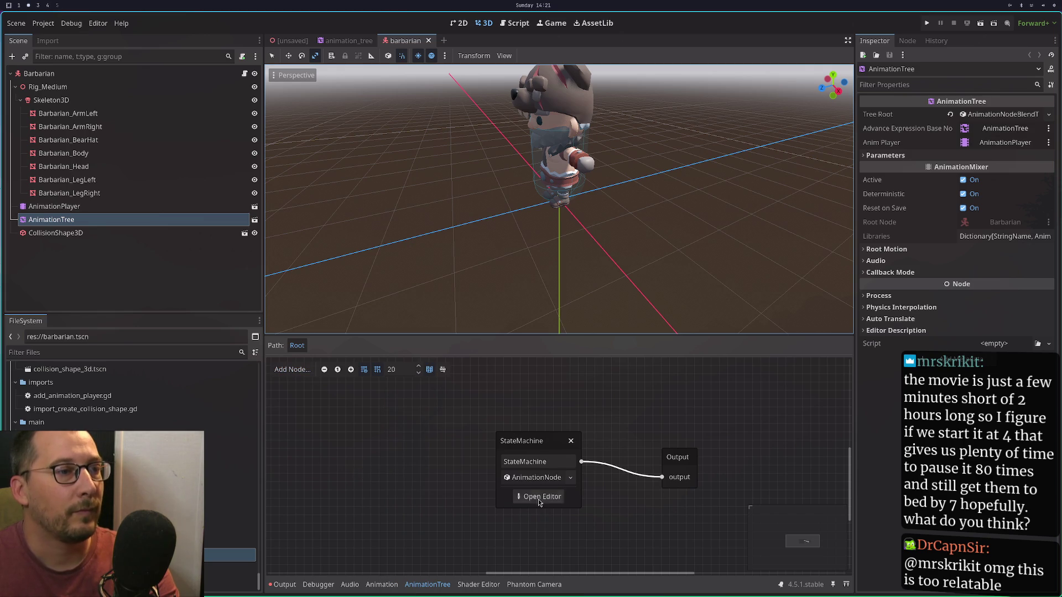
pyautogui.click(539, 496)
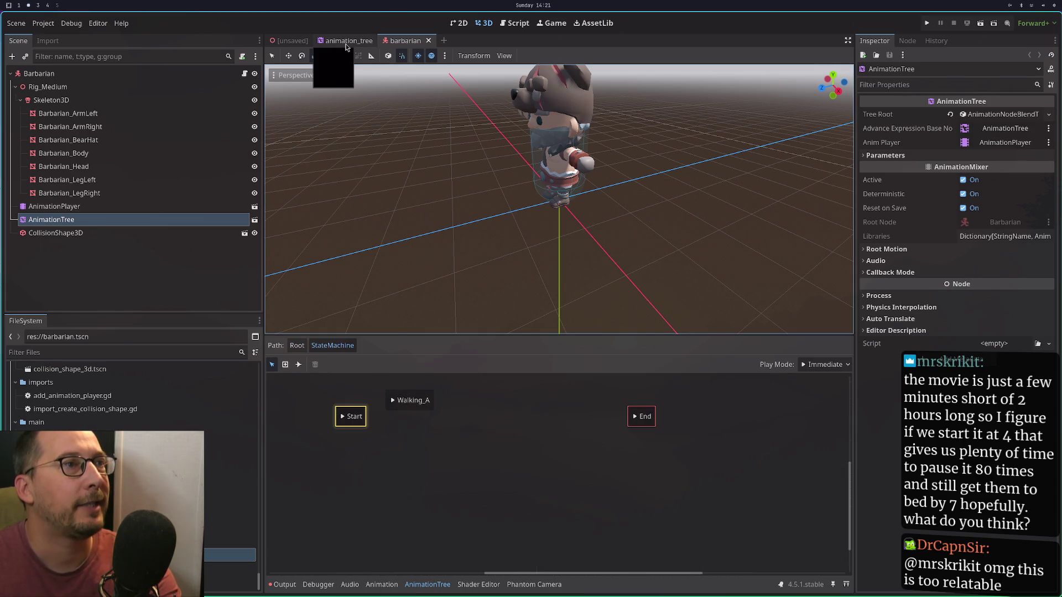
# Close the animation_tree tab and move the StateMachine node left in barbarian's Root graph.
pyautogui.click(348, 40)
pyautogui.click(380, 40)
pyautogui.click(361, 43)
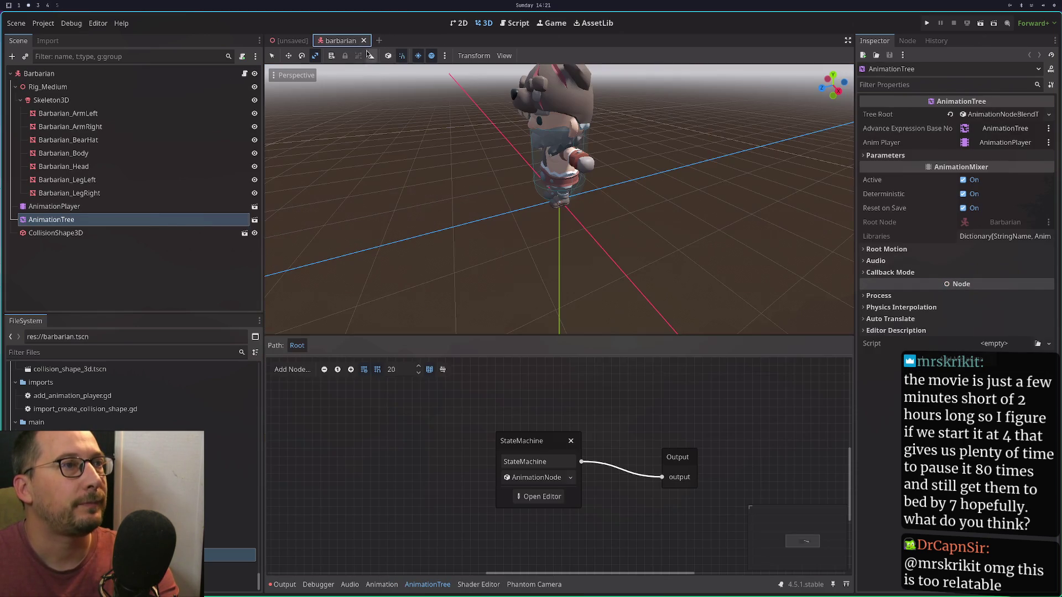
pyautogui.moveTo(556, 443)
pyautogui.mouseDown()
pyautogui.moveTo(476, 434)
pyautogui.moveTo(480, 450)
pyautogui.mouseUp()
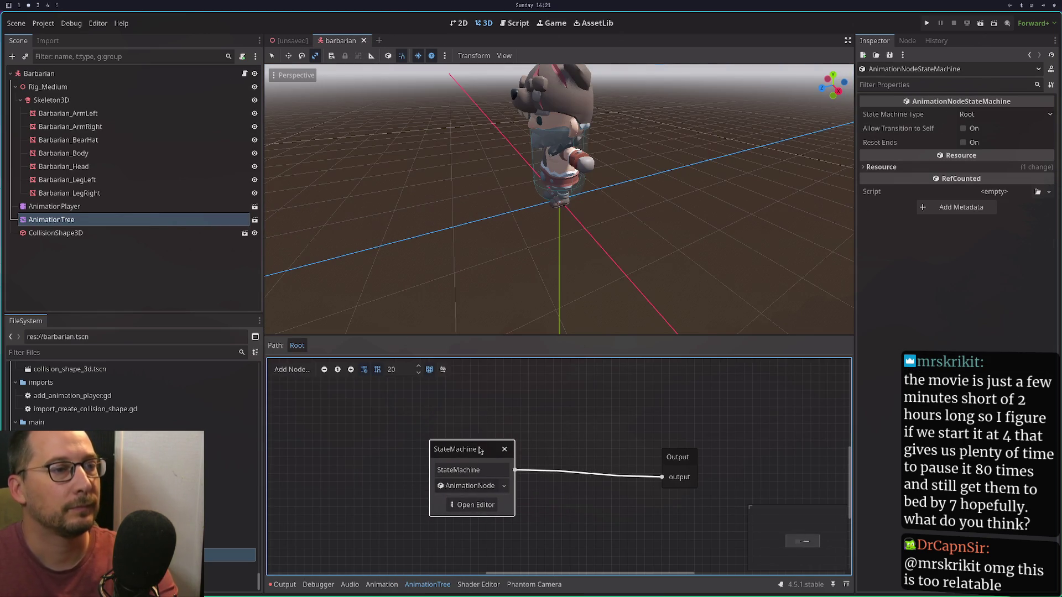
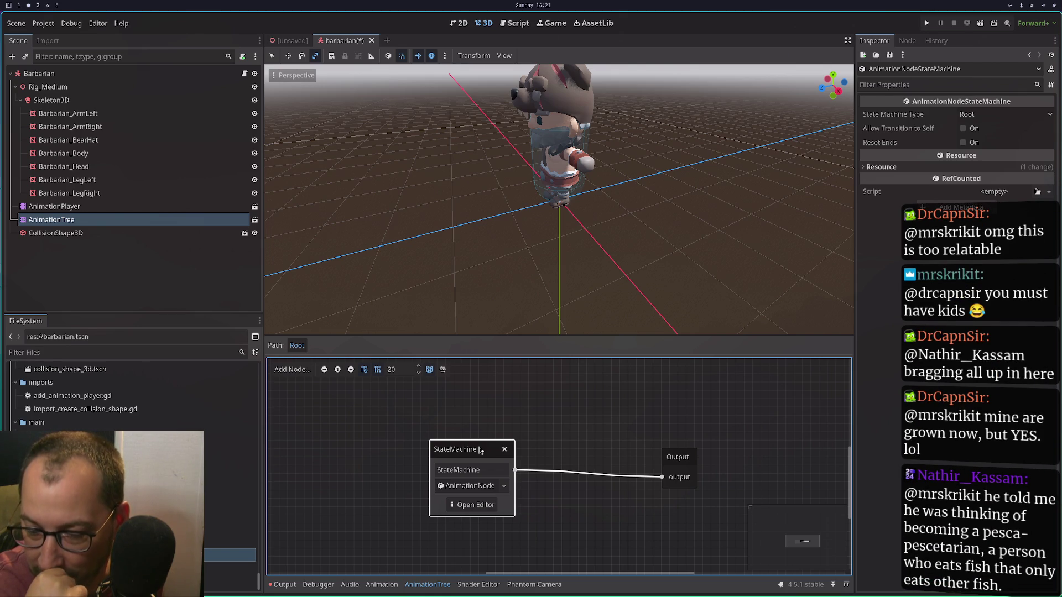
# Add a BlendSpace1D node named movement to the AnimationTree state machine.
pyautogui.hotkey('ctrl', 'z')
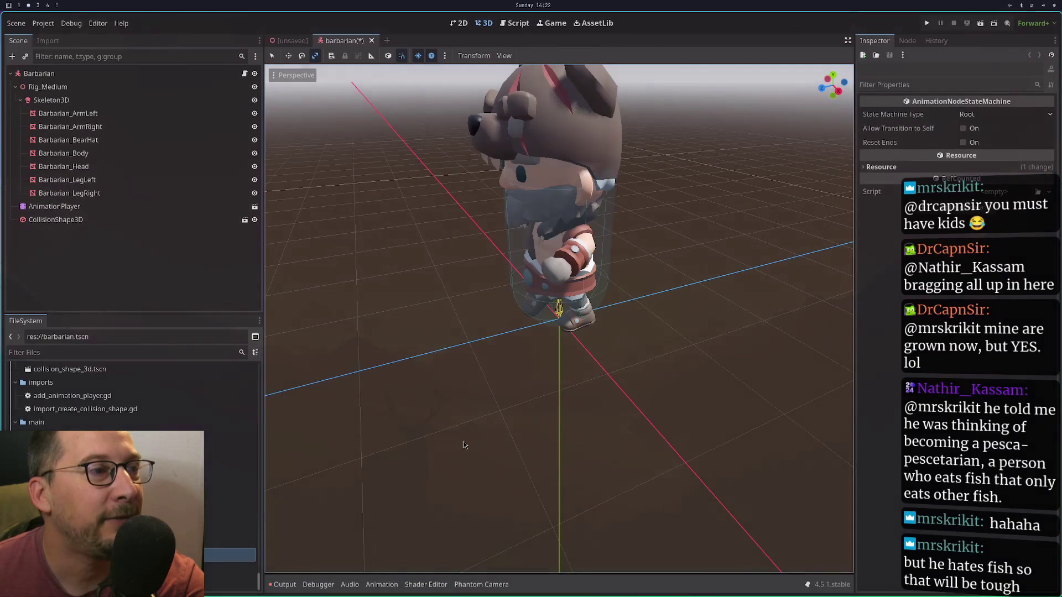
pyautogui.hotkey('ctrl', 'shift', 'z')
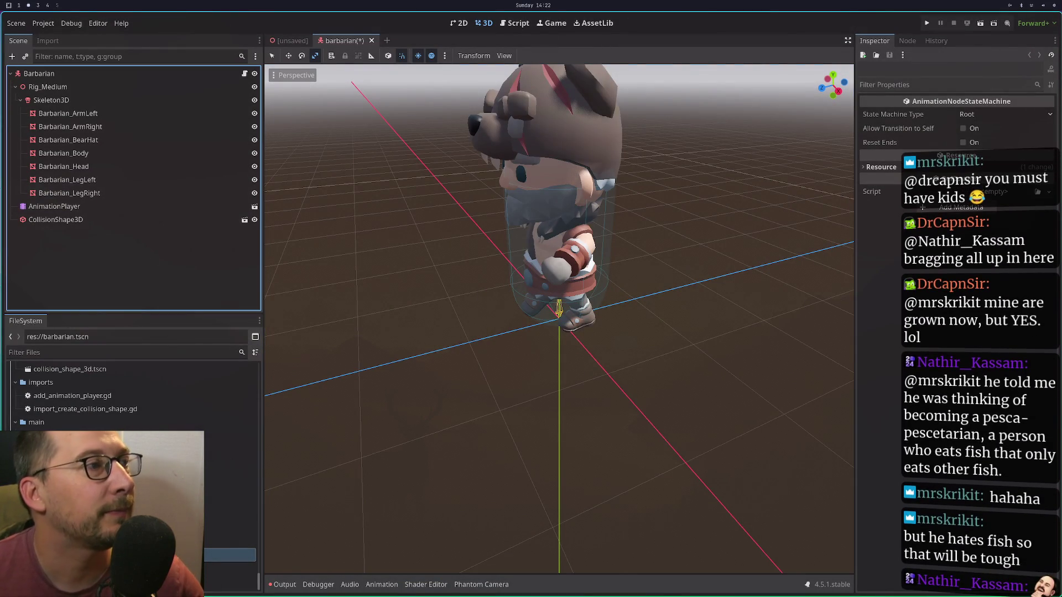
pyautogui.click(160, 220)
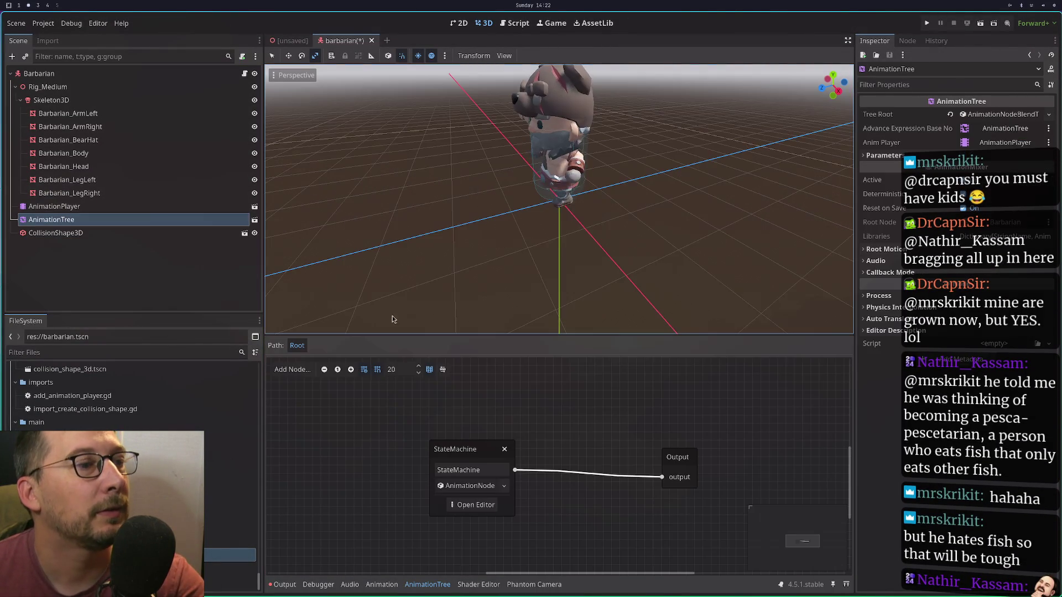
pyautogui.rightClick(500, 444)
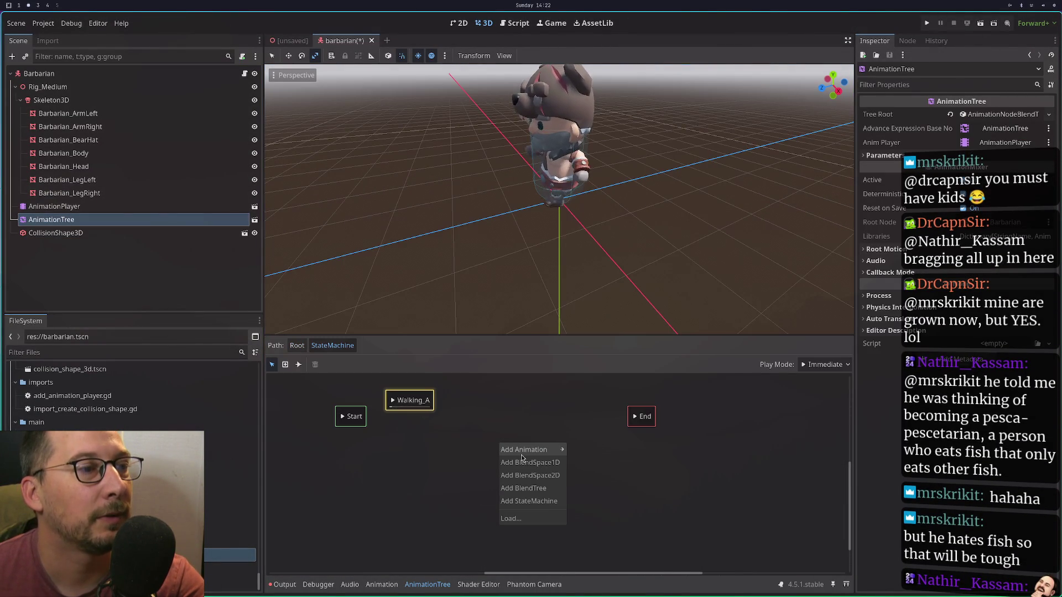
pyautogui.click(523, 462)
pyautogui.doubleClick(498, 443)
pyautogui.write('movem')
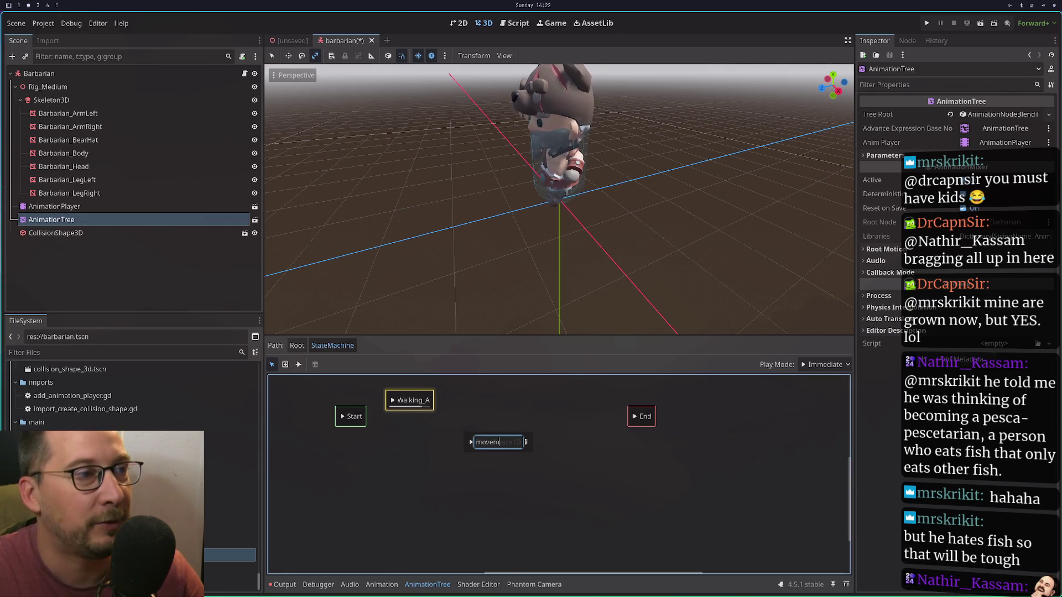
pyautogui.write('ent')
pyautogui.press('Return')
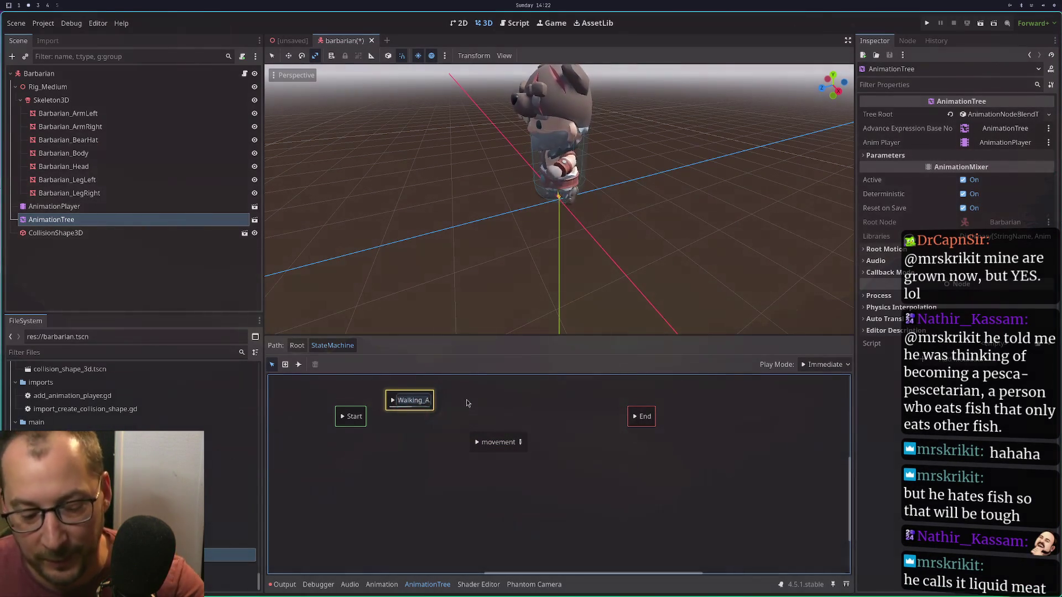
# Delete the Walking_A node from the state machine graph.
pyautogui.press('Delete')
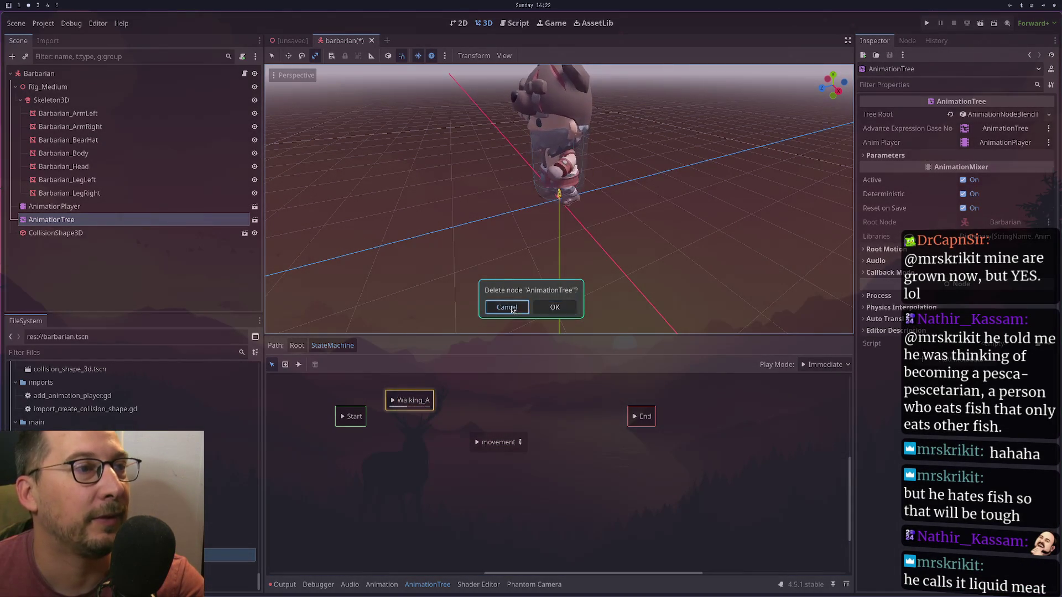
pyautogui.press('Escape')
pyautogui.click(427, 399)
pyautogui.press('Delete')
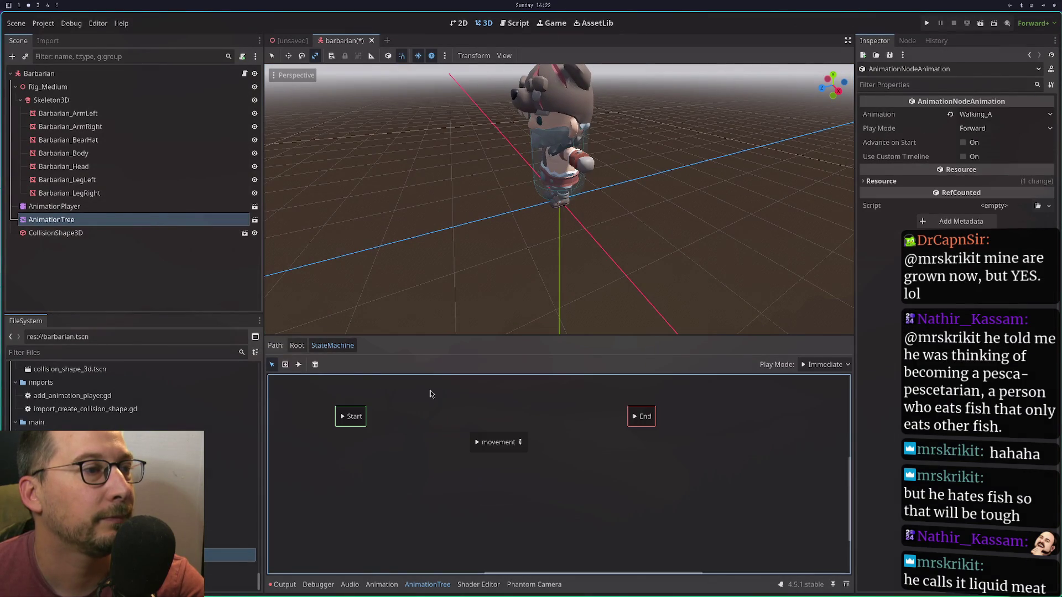
# Draw transitions from Start to movement and from movement to End.
pyautogui.click(298, 364)
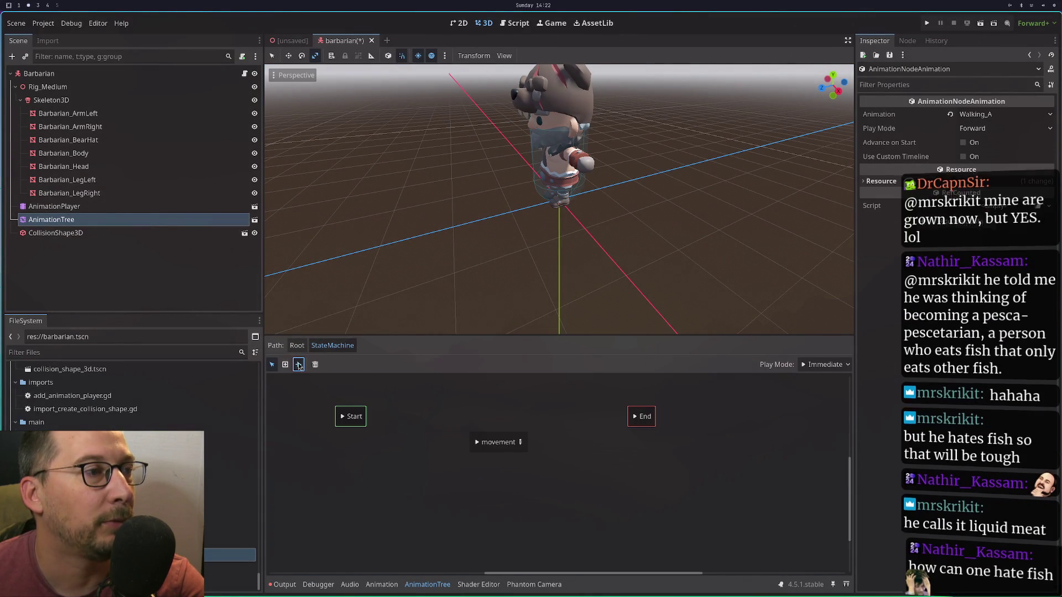
pyautogui.moveTo(353, 413); pyautogui.dragTo(475, 446)
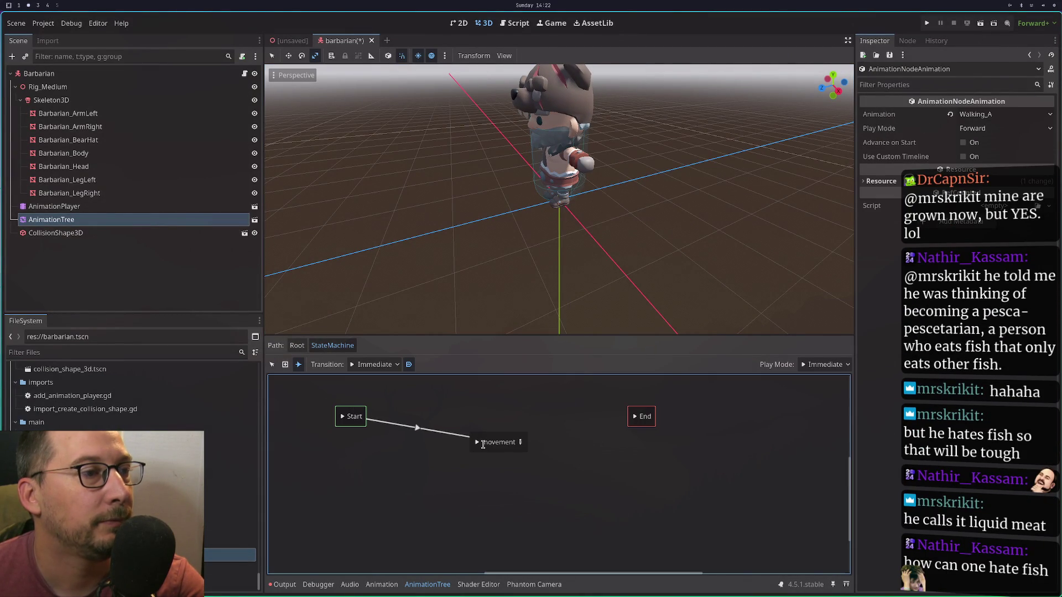
pyautogui.rightClick(496, 427)
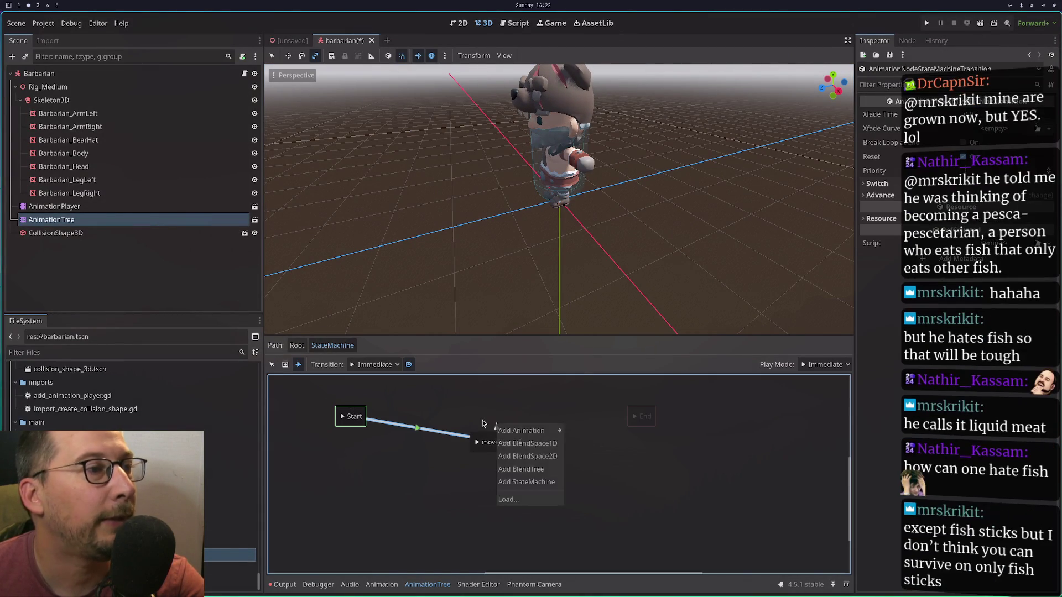
pyautogui.click(392, 396)
pyautogui.click(299, 365)
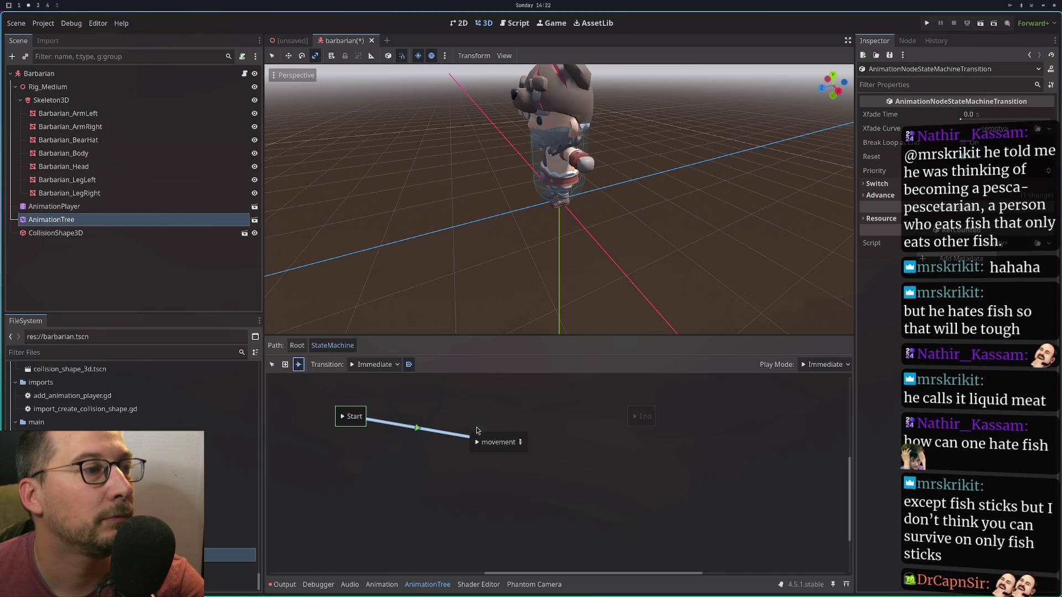
pyautogui.moveTo(500, 443); pyautogui.dragTo(642, 416)
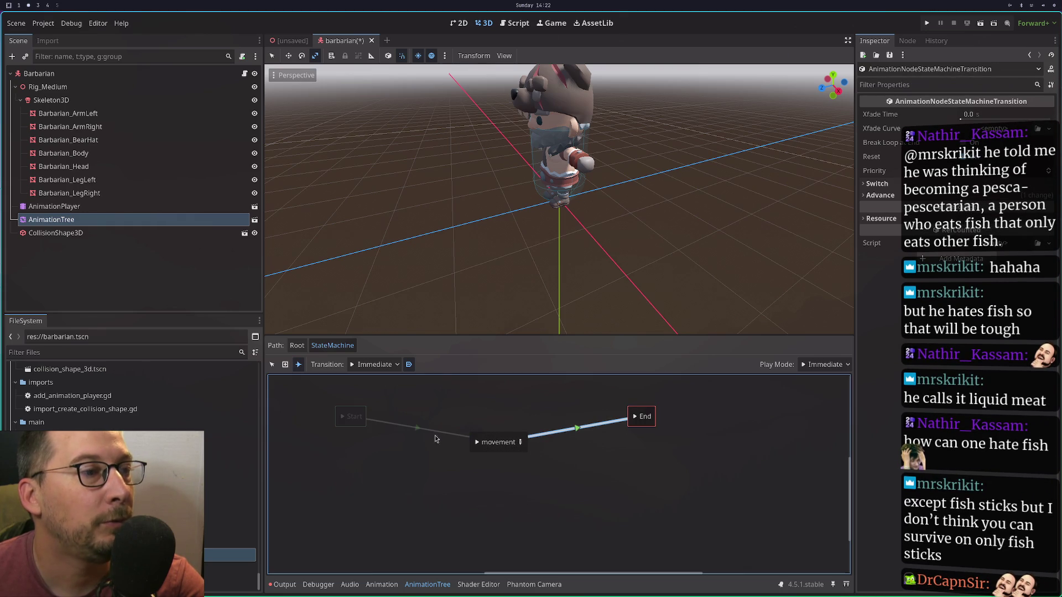
pyautogui.rightClick(342, 424)
pyautogui.click(325, 417)
# Line movement up between Start and End, then delete both transitions.
pyautogui.click(341, 421)
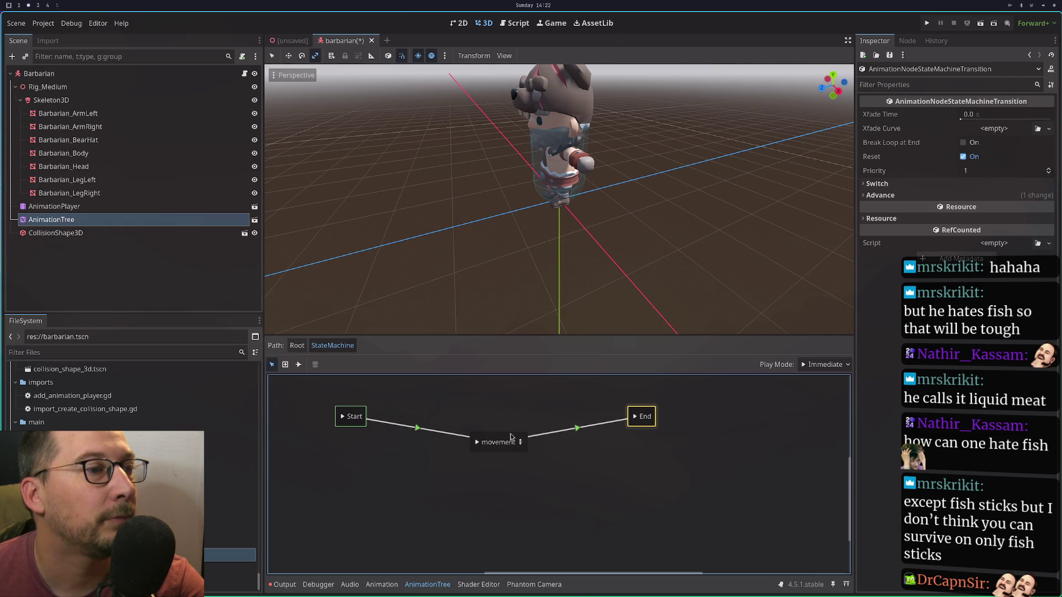
pyautogui.moveTo(483, 453); pyautogui.dragTo(470, 424)
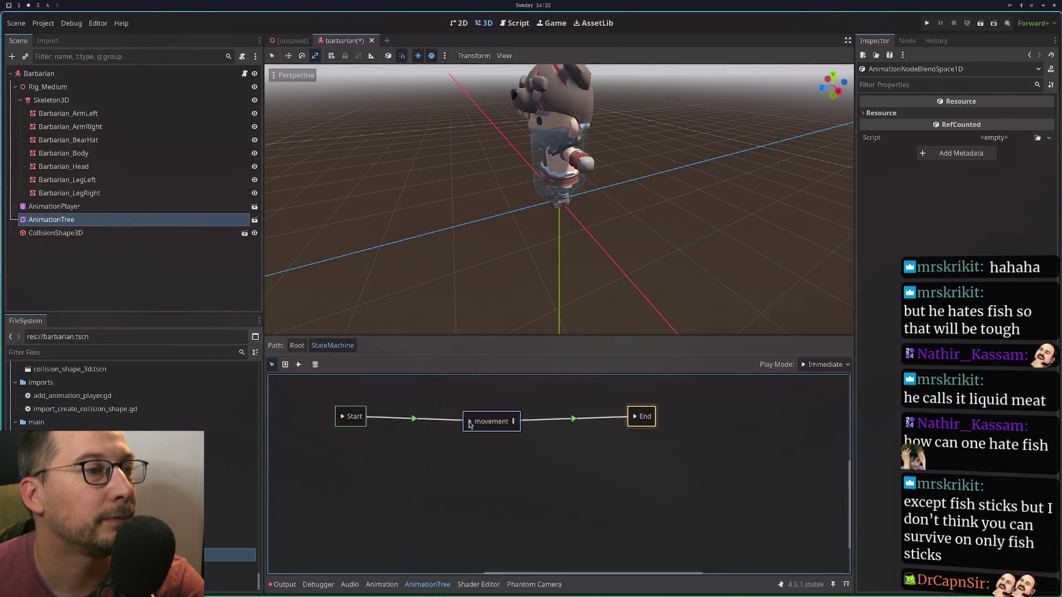
pyautogui.click(593, 416)
pyautogui.press('Delete')
pyautogui.click(468, 426)
pyautogui.press('Delete')
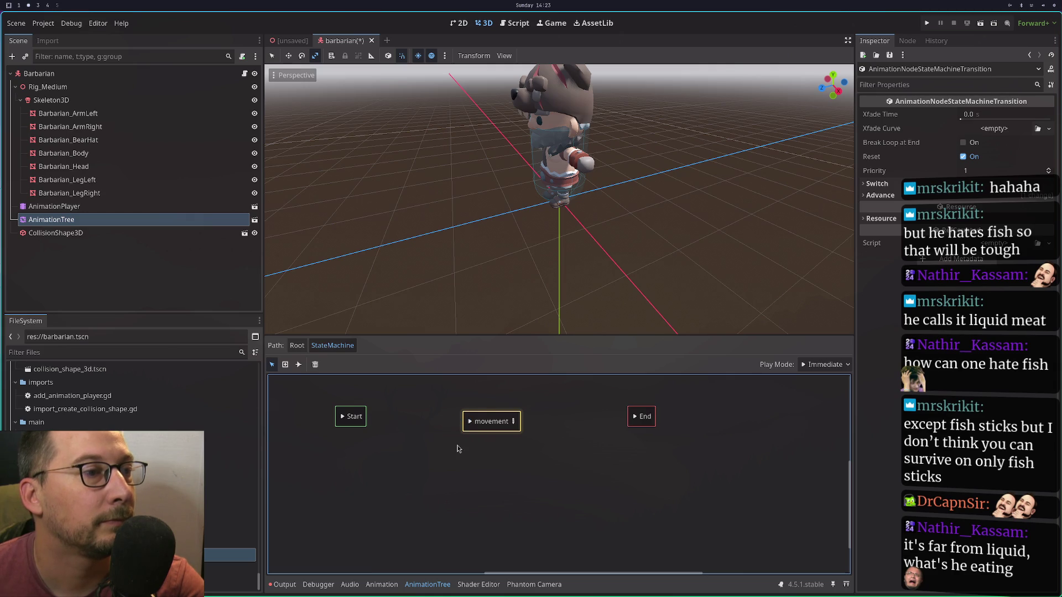
# Open the movement blend space and add an animation point at value 0.
pyautogui.click(514, 422)
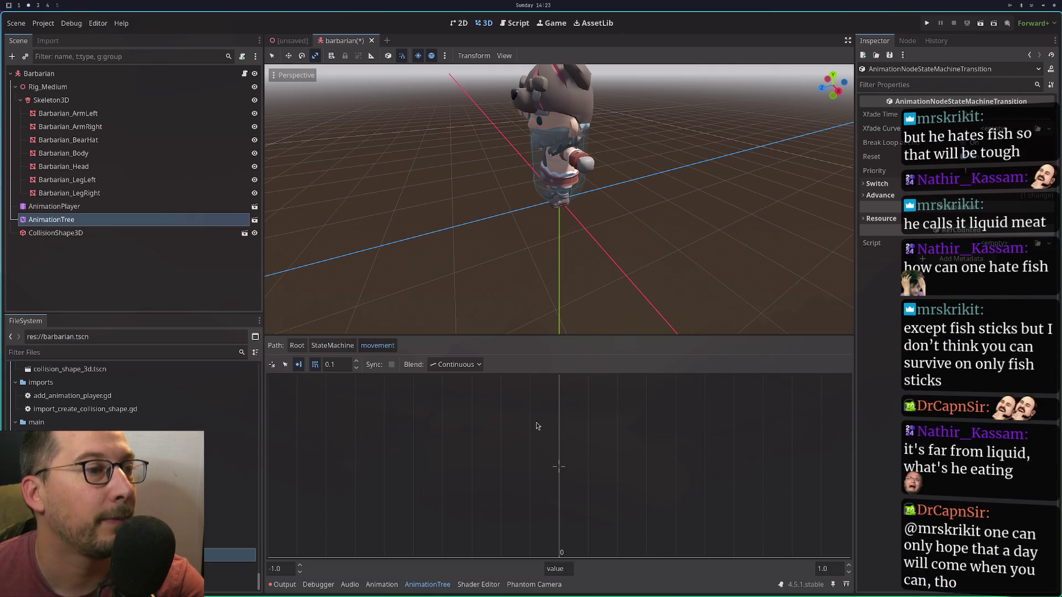
pyautogui.click(564, 467)
pyautogui.moveTo(592, 473)
pyautogui.scroll(-5, 682, 437)
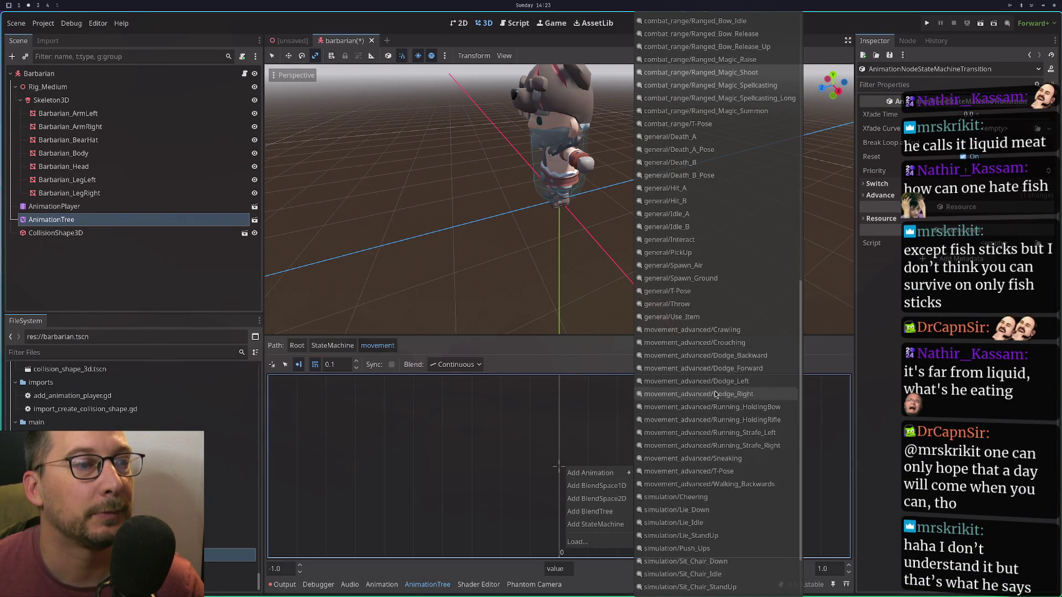
pyautogui.scroll(-2, 719, 354)
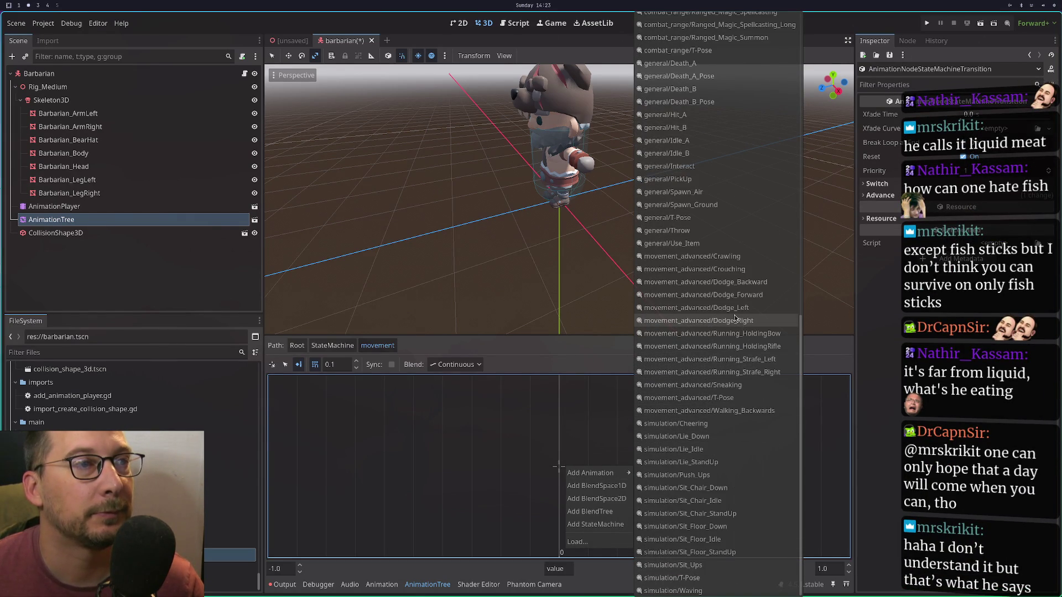
pyautogui.scroll(2, 736, 318)
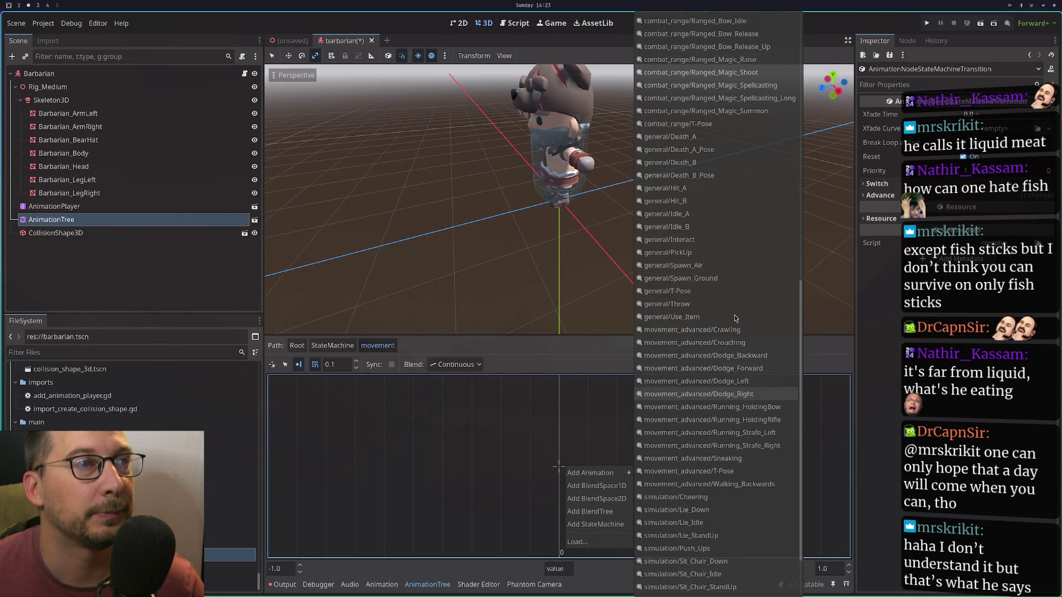
pyautogui.click(695, 214)
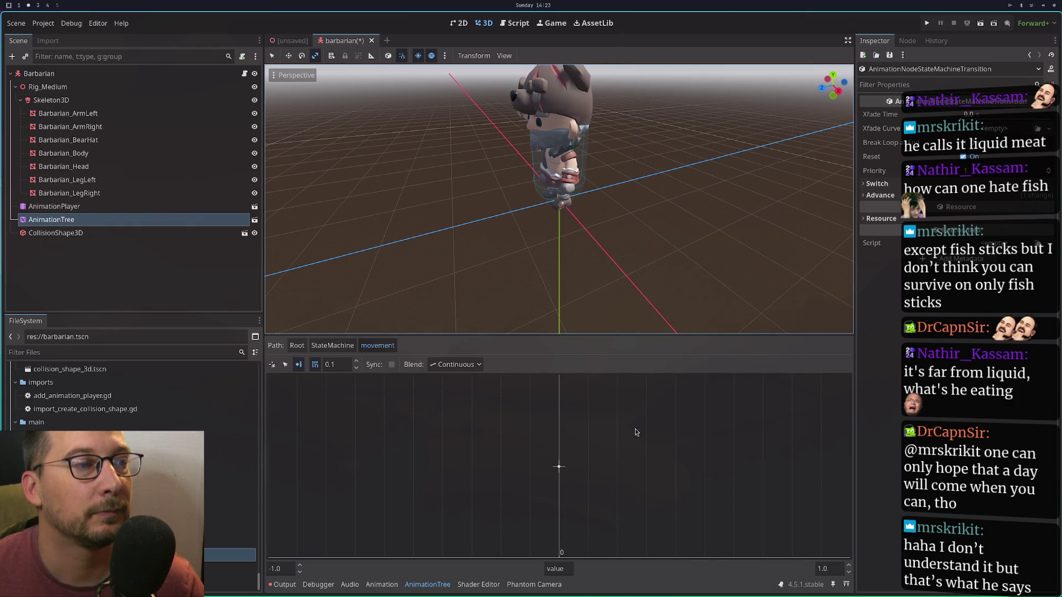
# Add animation points midway and at 1.0, then return to the Root graph.
pyautogui.rightClick(641, 471)
pyautogui.moveTo(673, 474)
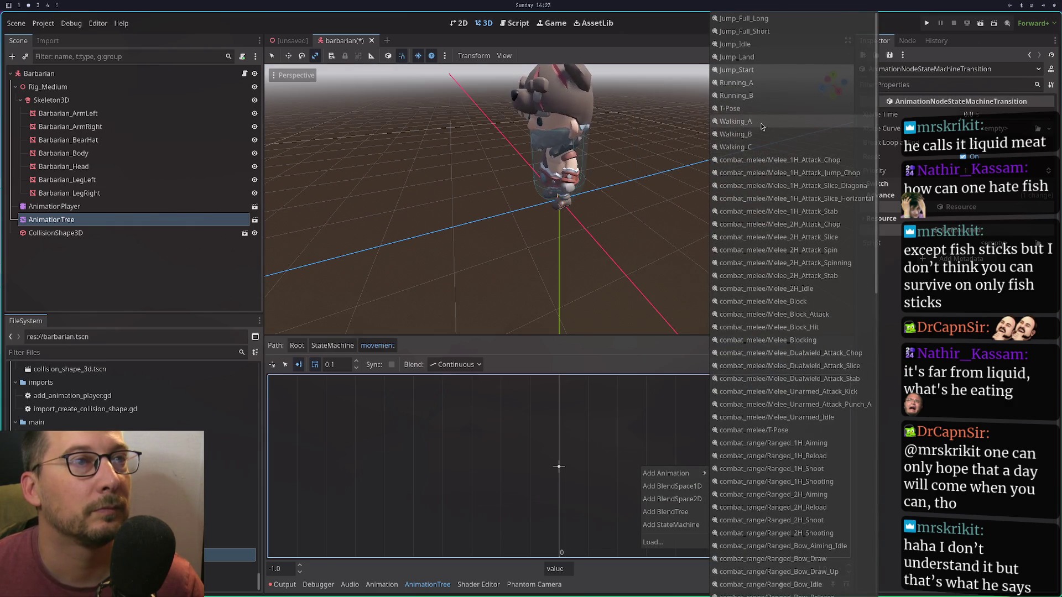
pyautogui.click(775, 123)
pyautogui.rightClick(848, 471)
pyautogui.moveTo(863, 476)
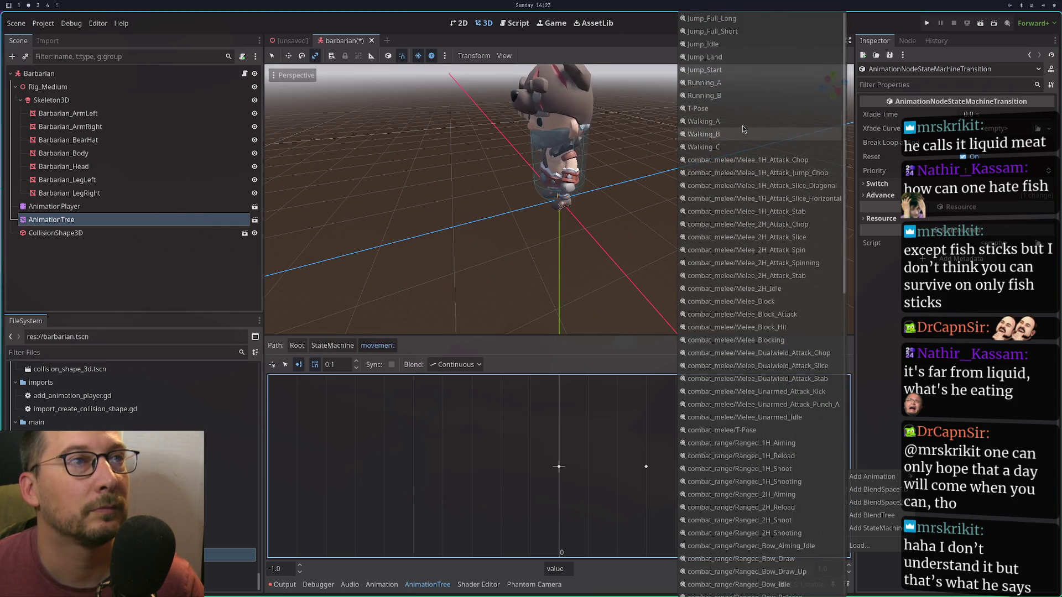
pyautogui.click(719, 82)
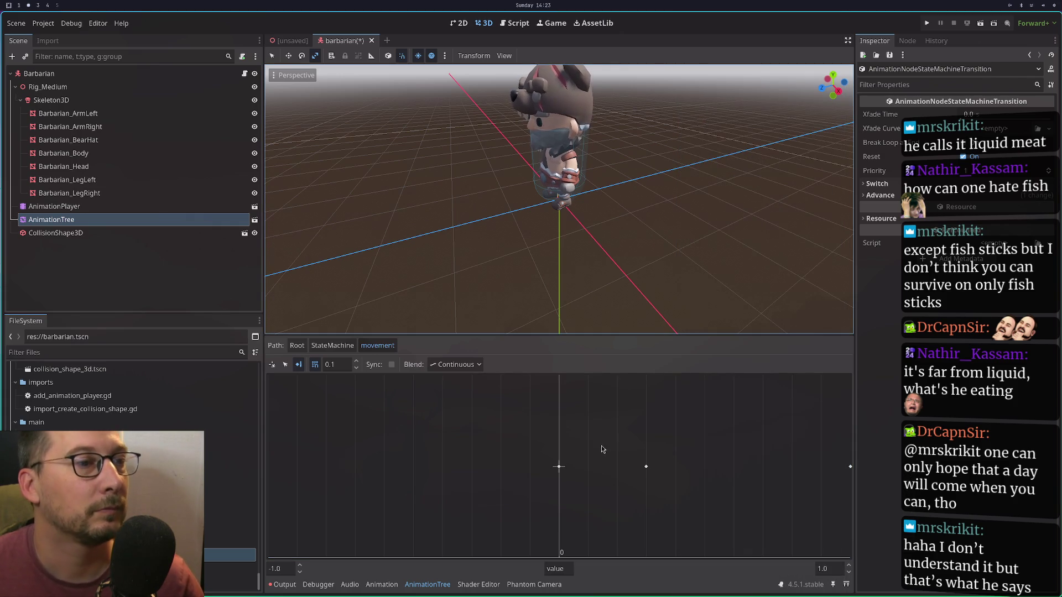
pyautogui.click(298, 346)
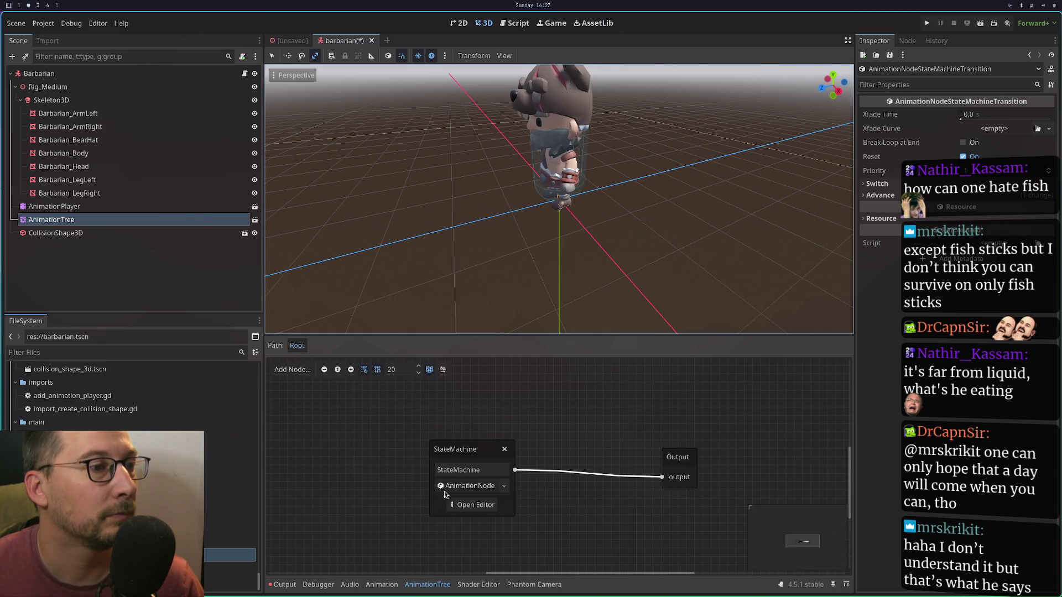
# Reopen the state machine and connect Start to the movement node.
pyautogui.click(475, 505)
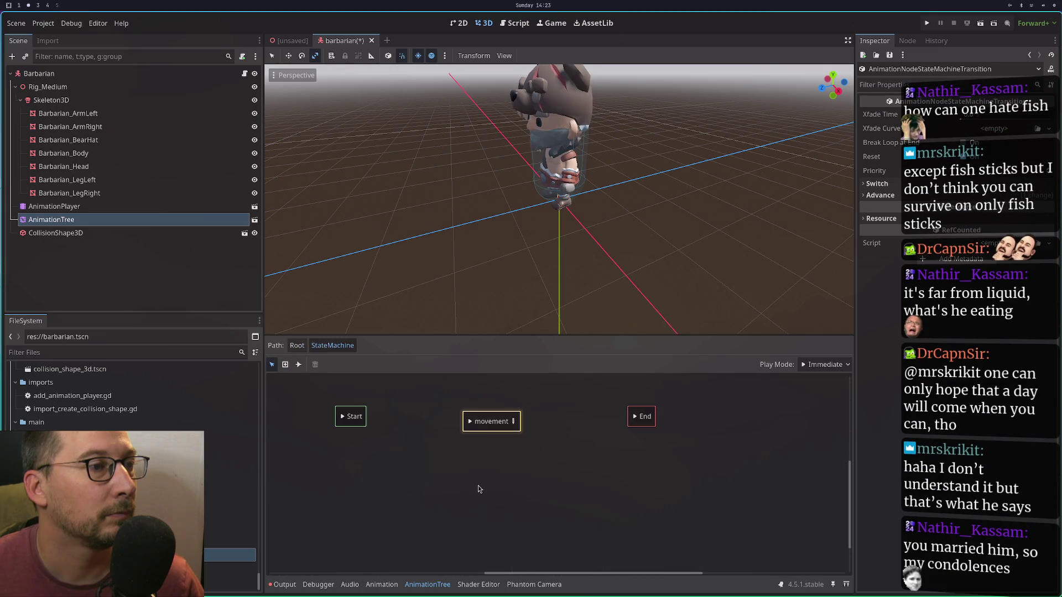
pyautogui.click(299, 366)
pyautogui.moveTo(355, 422)
pyautogui.mouseDown()
pyautogui.moveTo(442, 405)
pyautogui.moveTo(472, 419)
pyautogui.moveTo(471, 431)
pyautogui.mouseUp()
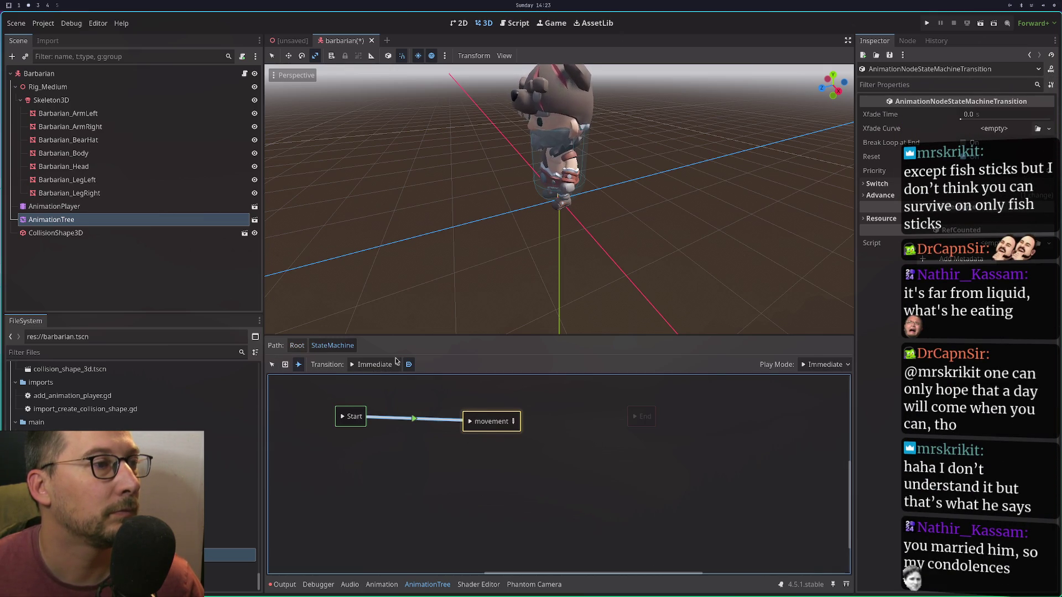
# Connect movement to End with an At End transition, then drag a new transition down from movement.
pyautogui.click(367, 367)
pyautogui.click(376, 405)
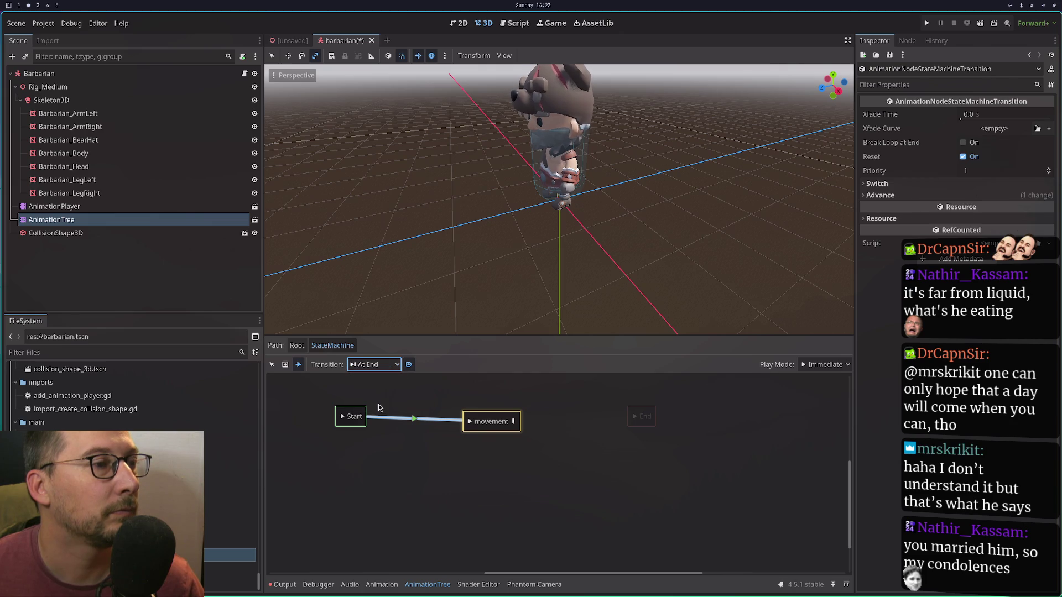
pyautogui.moveTo(520, 424); pyautogui.dragTo(634, 421)
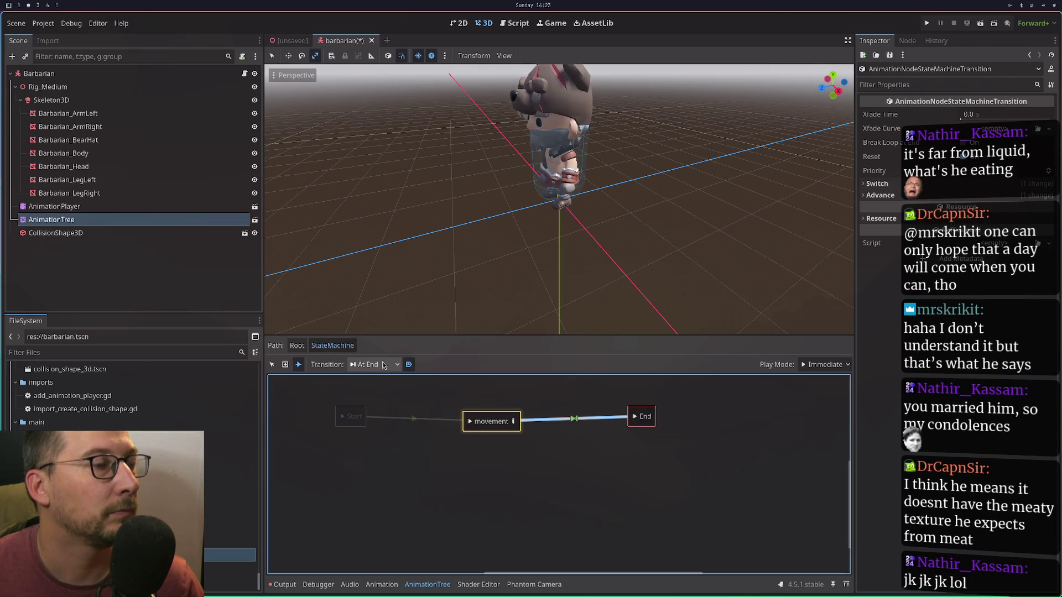
pyautogui.moveTo(477, 424)
pyautogui.mouseDown()
pyautogui.moveTo(488, 530)
pyautogui.moveTo(487, 518)
pyautogui.mouseUp()
pyautogui.moveTo(519, 527)
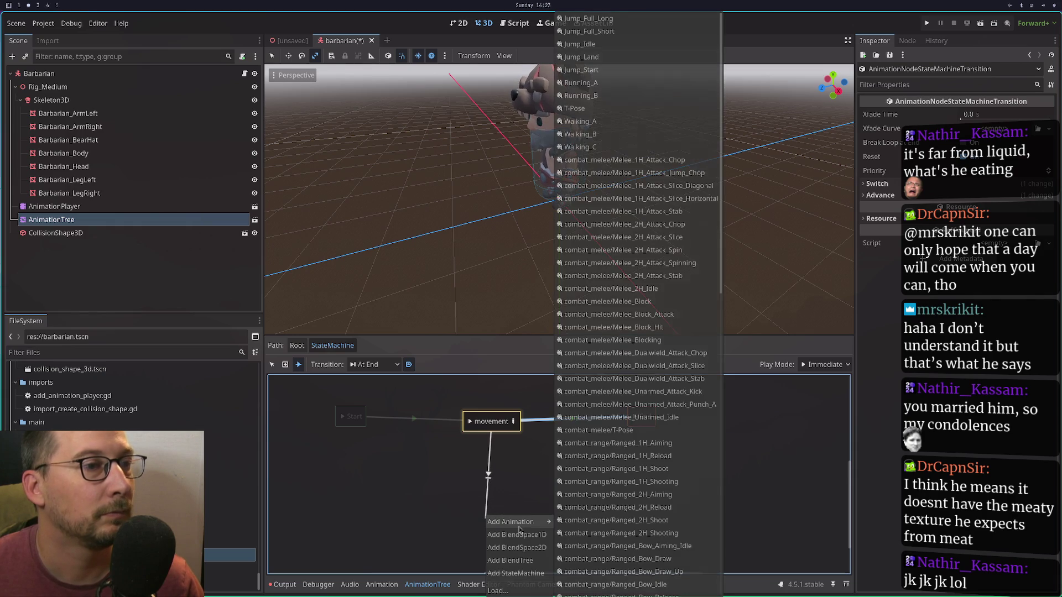
# Add Melee_1H_Attack_Chop, Jump_Chop and Slice_Diagonal states linked from movement.
pyautogui.click(679, 161)
pyautogui.moveTo(504, 423); pyautogui.dragTo(607, 497)
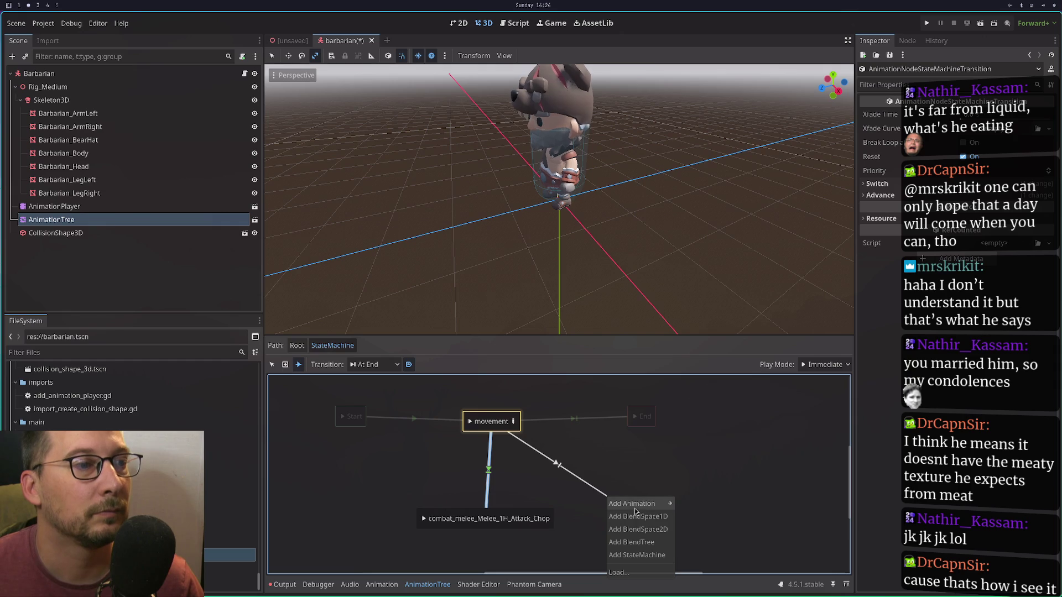
pyautogui.moveTo(636, 504)
pyautogui.click(697, 172)
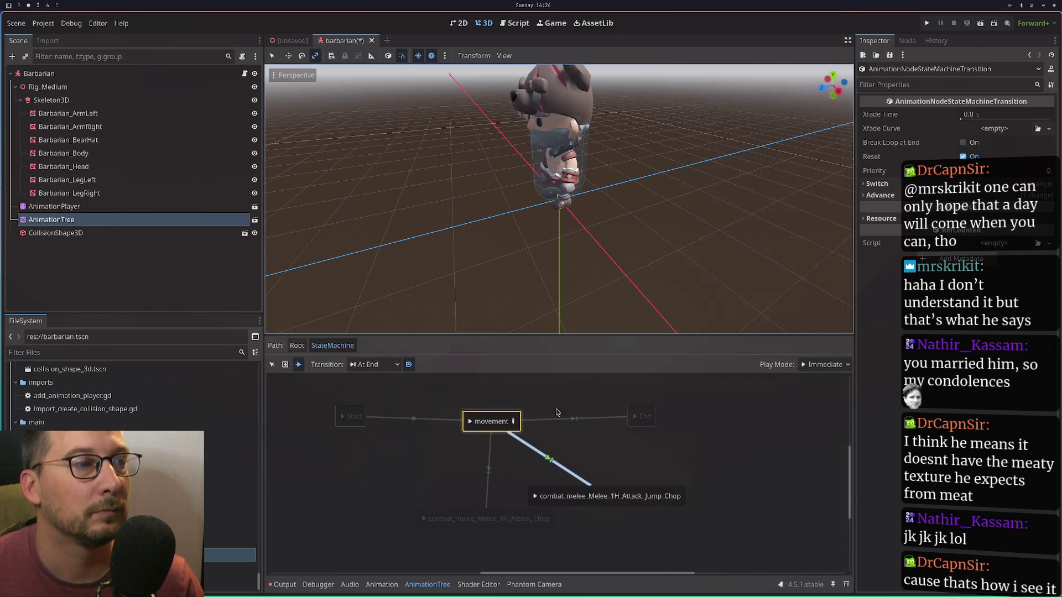
pyautogui.moveTo(519, 425)
pyautogui.mouseDown()
pyautogui.moveTo(686, 463)
pyautogui.moveTo(665, 443)
pyautogui.mouseUp()
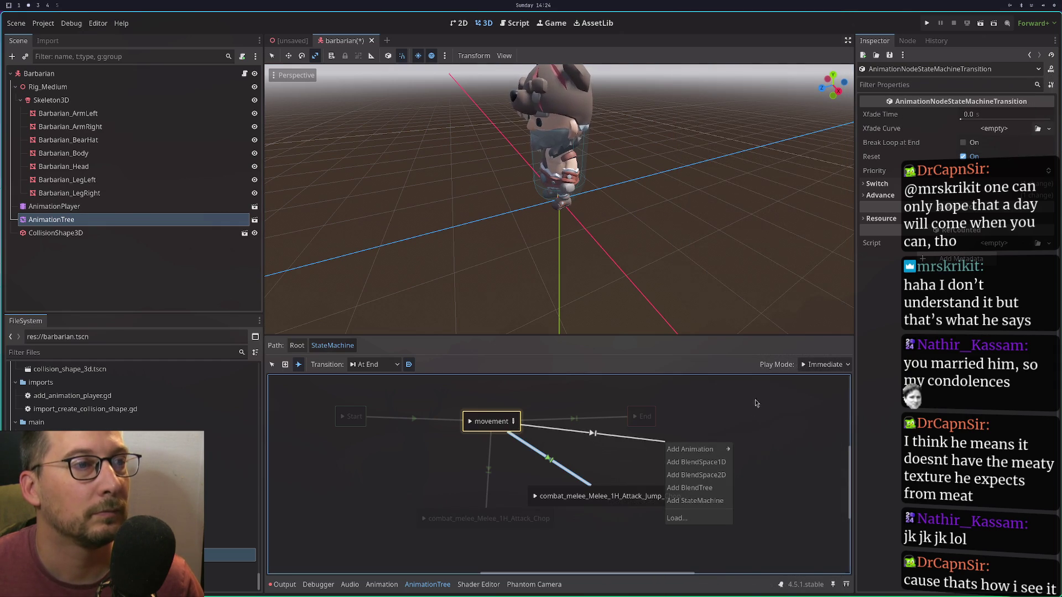
pyautogui.moveTo(717, 448)
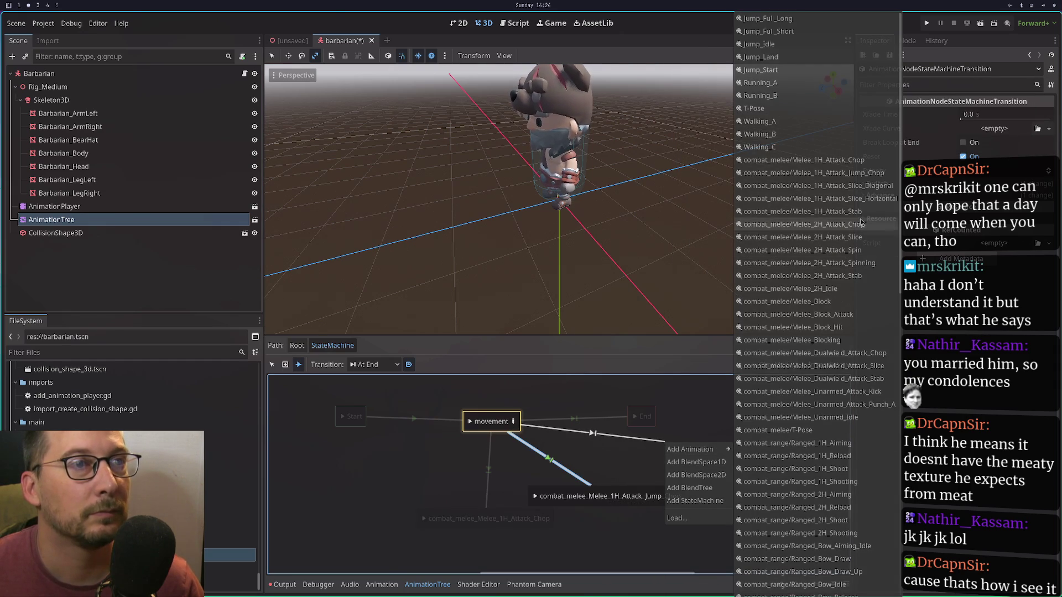
pyautogui.click(849, 187)
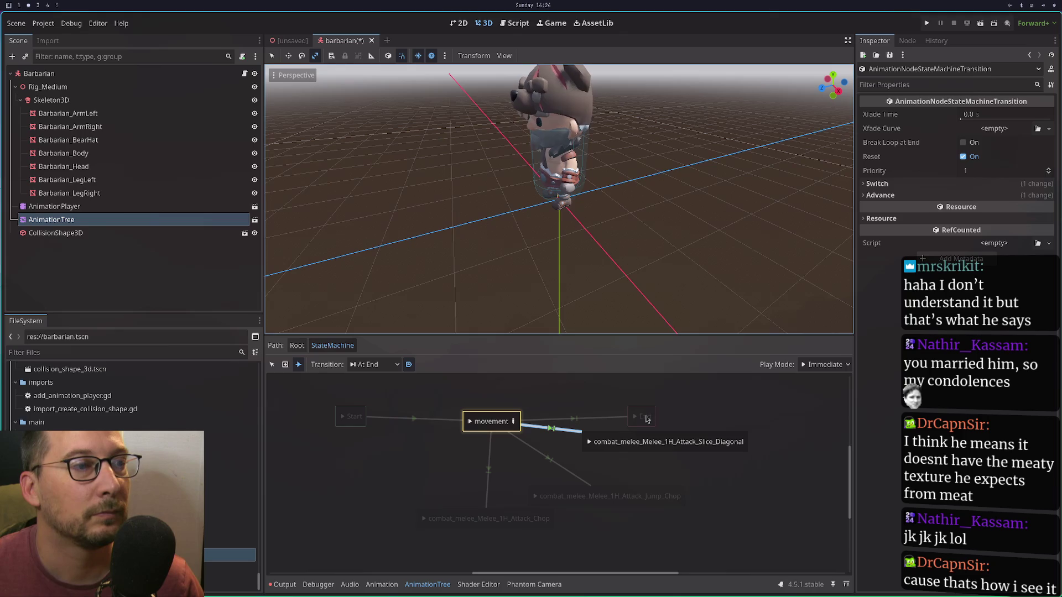
# Add Melee_1H_Attack_Stab and Slice_Horizontal states linked from movement.
pyautogui.rightClick(646, 419)
pyautogui.click(516, 418)
pyautogui.moveTo(601, 398); pyautogui.dragTo(630, 388)
pyautogui.moveTo(658, 393)
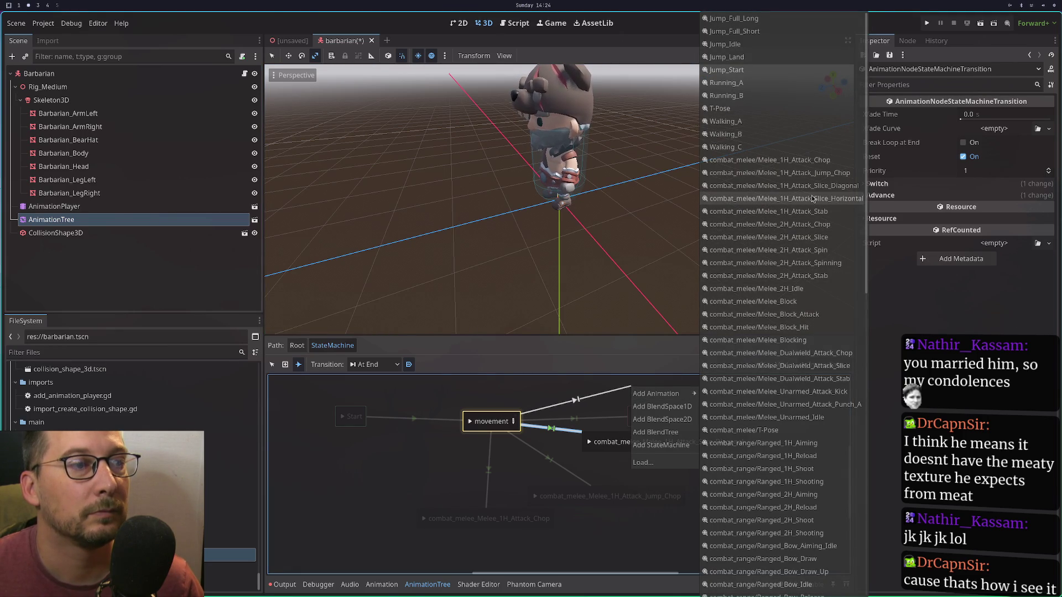
pyautogui.click(813, 213)
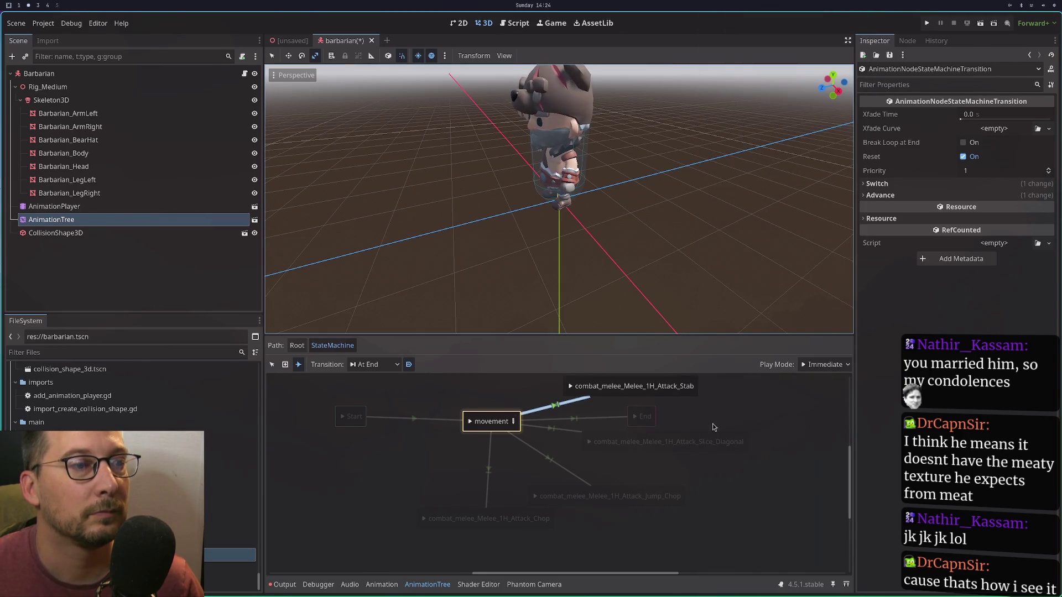
pyautogui.moveTo(713, 427); pyautogui.dragTo(738, 458)
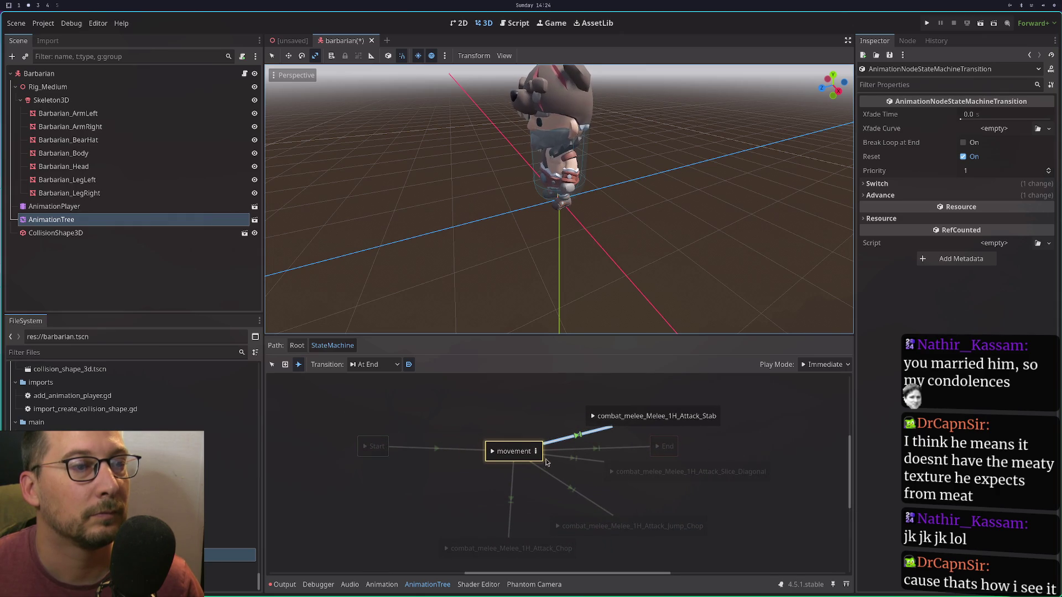
pyautogui.moveTo(536, 452); pyautogui.dragTo(738, 437)
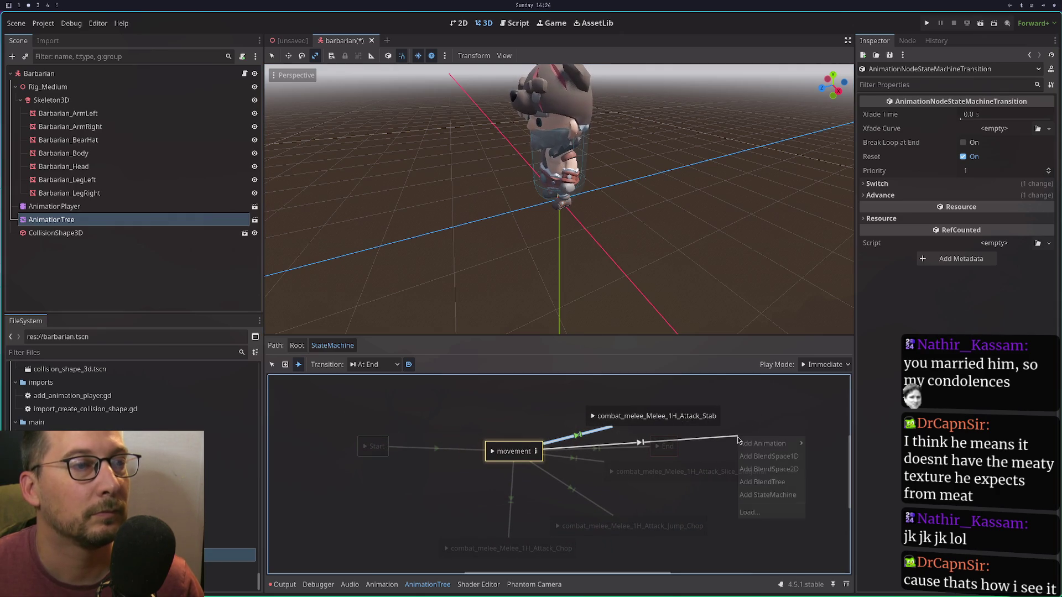
pyautogui.moveTo(756, 447)
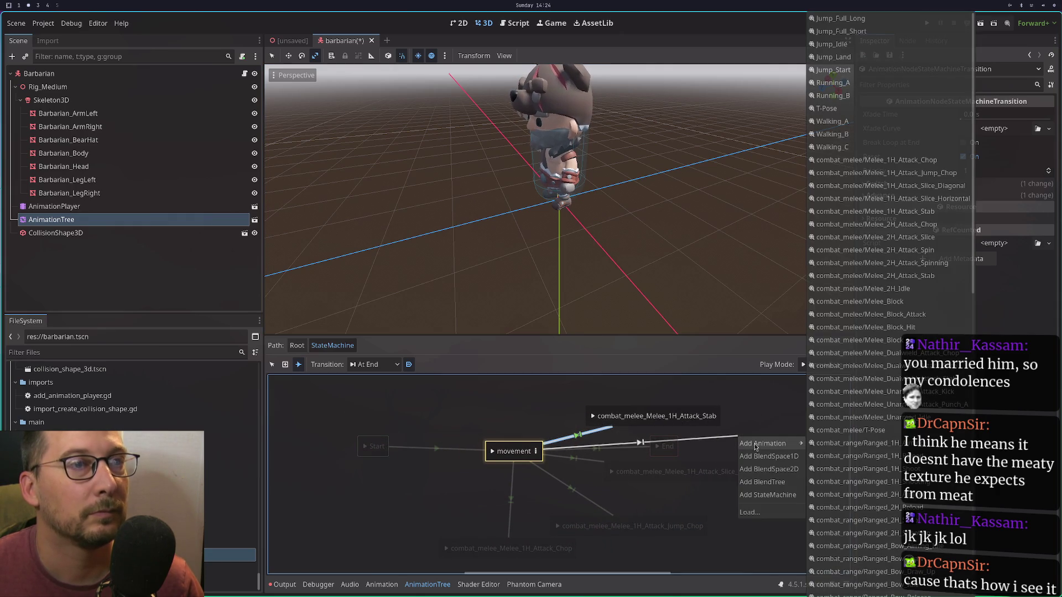
pyautogui.click(918, 199)
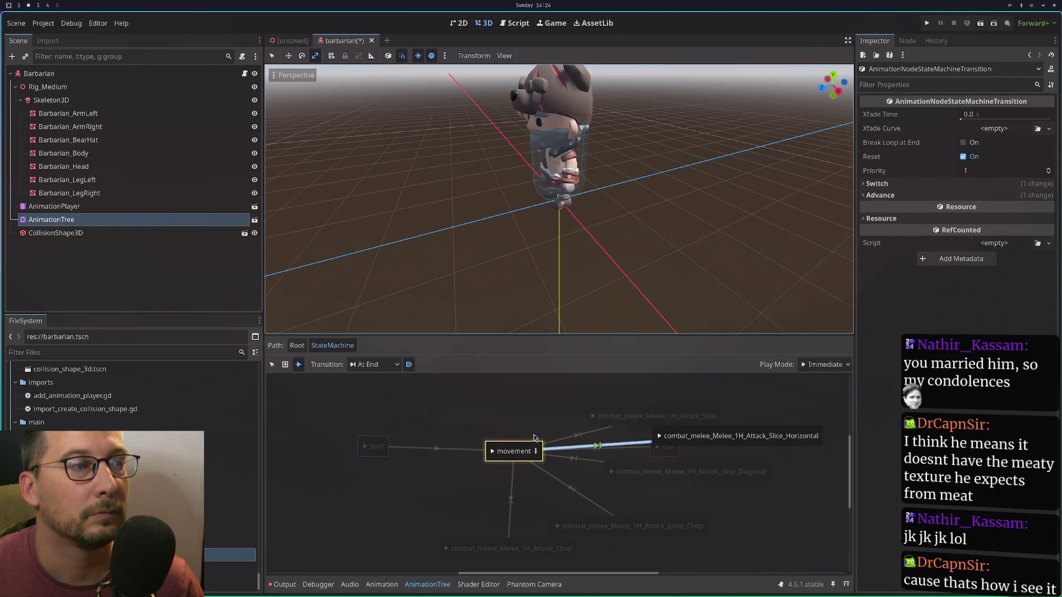
# Add Melee_2H_Attack_Chop and Jump_Full_Short states from movement, then return to the select tool.
pyautogui.moveTo(513, 449); pyautogui.dragTo(520, 391)
pyautogui.moveTo(553, 398)
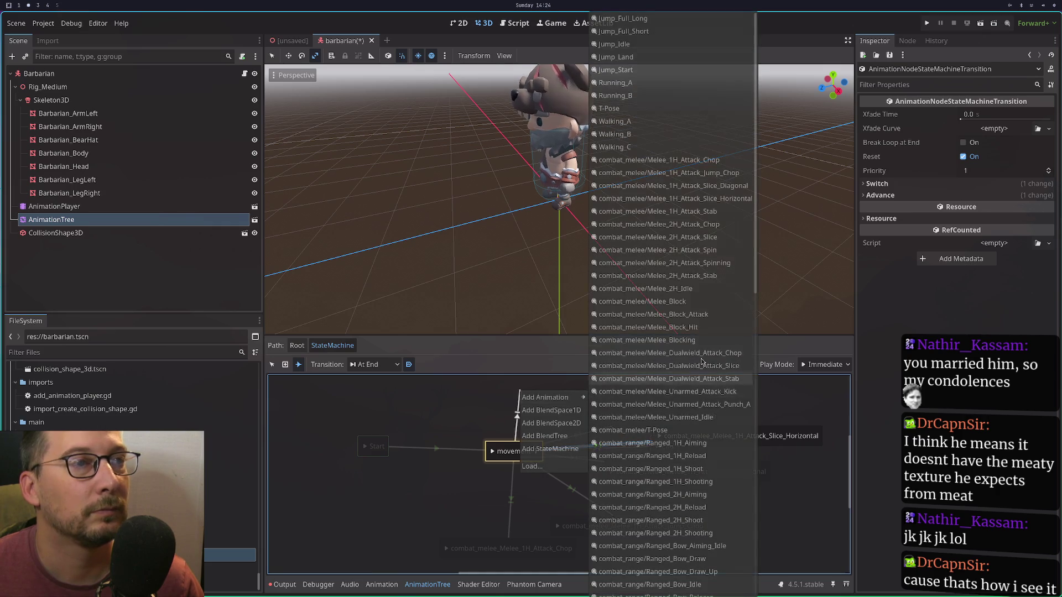
pyautogui.click(714, 225)
pyautogui.moveTo(504, 445)
pyautogui.mouseDown()
pyautogui.moveTo(405, 380)
pyautogui.moveTo(411, 399)
pyautogui.mouseUp()
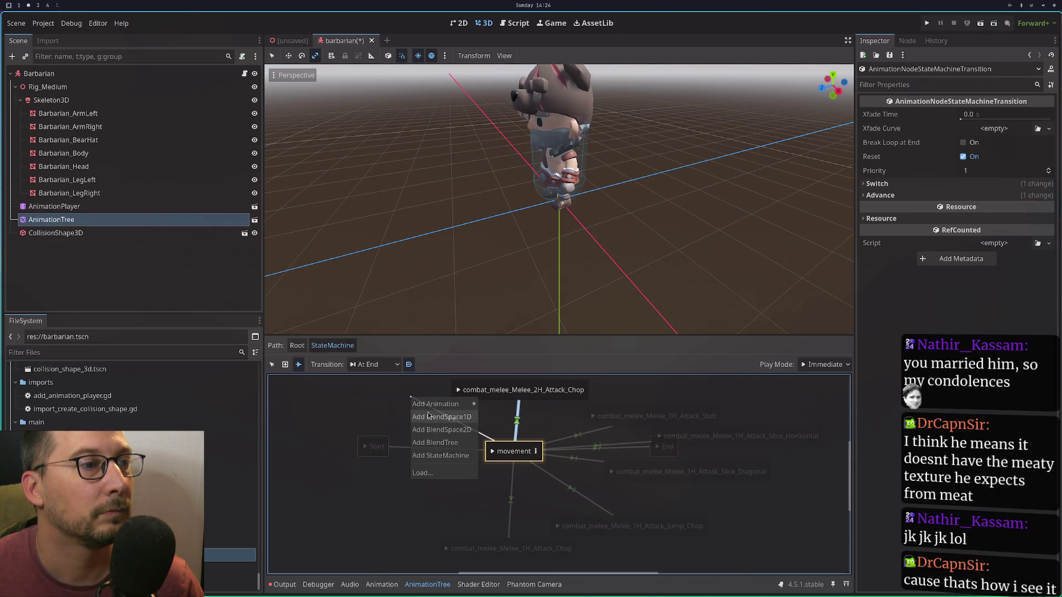
pyautogui.moveTo(437, 404)
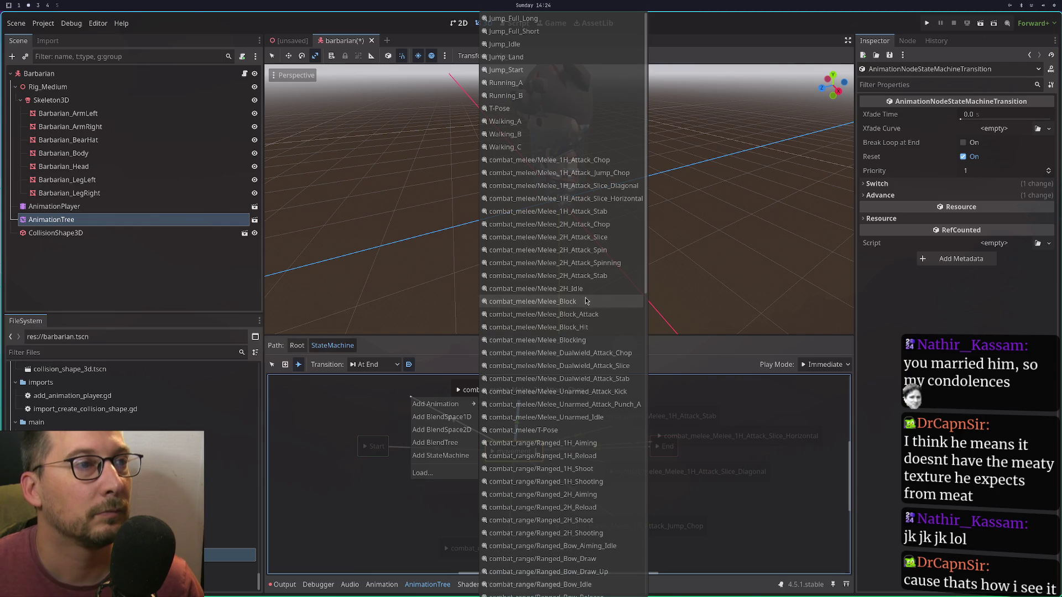
pyautogui.click(611, 218)
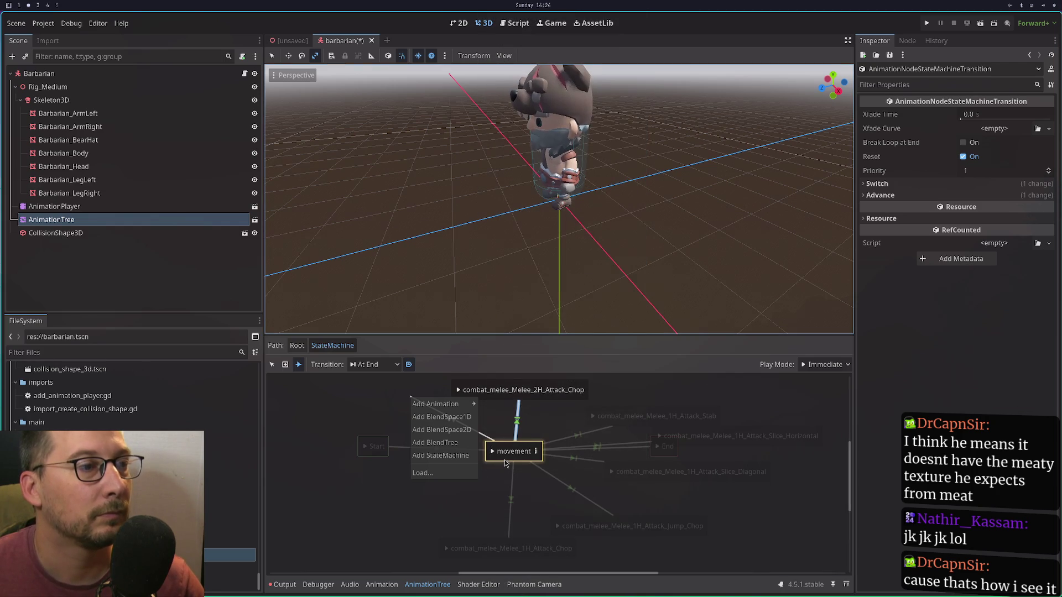
pyautogui.moveTo(464, 404)
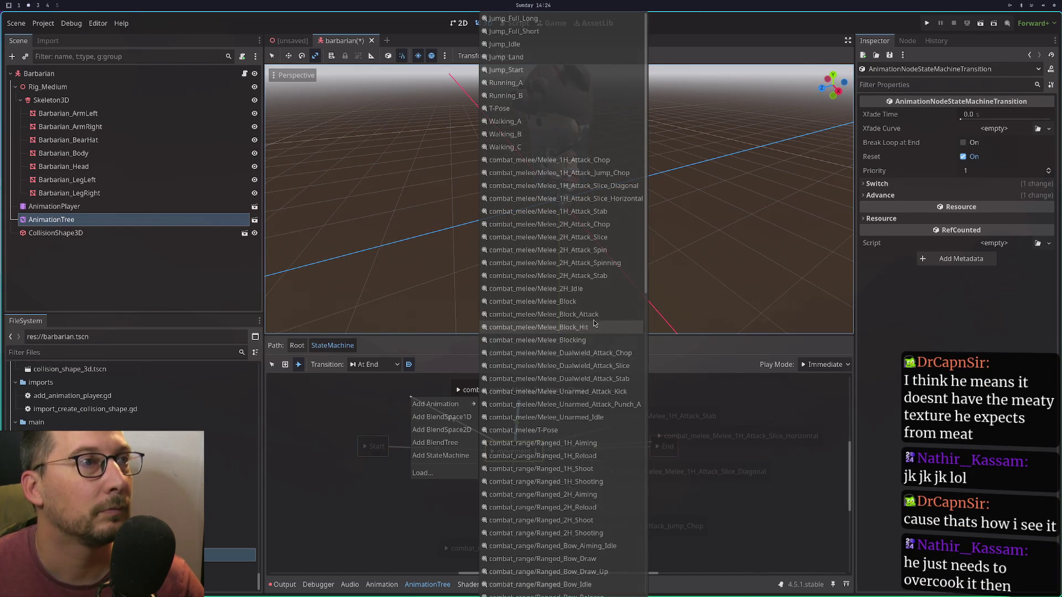
pyautogui.click(514, 31)
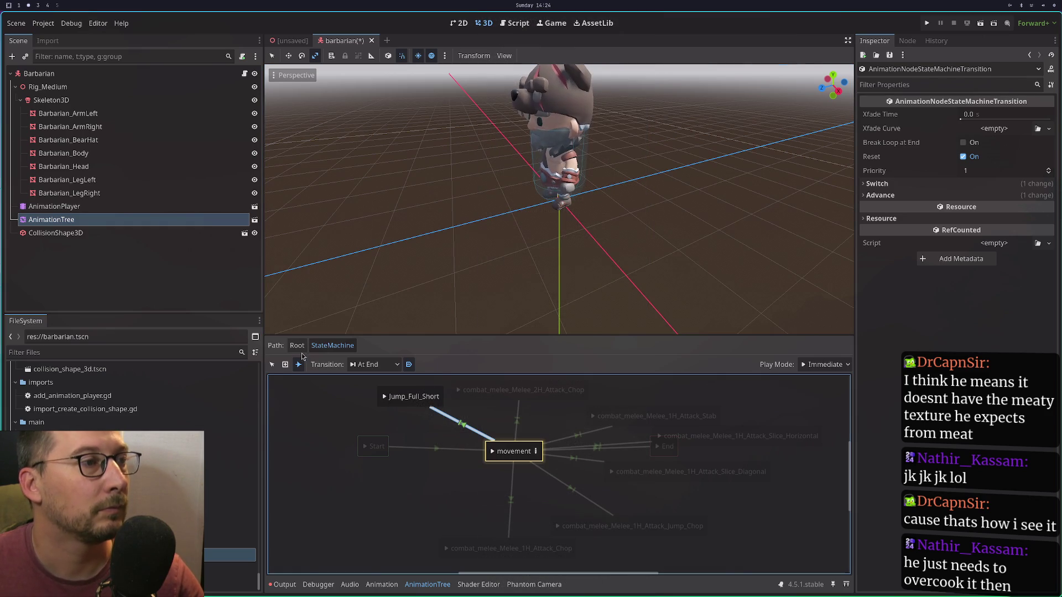
pyautogui.click(271, 365)
pyautogui.click(271, 365)
pyautogui.click(498, 394)
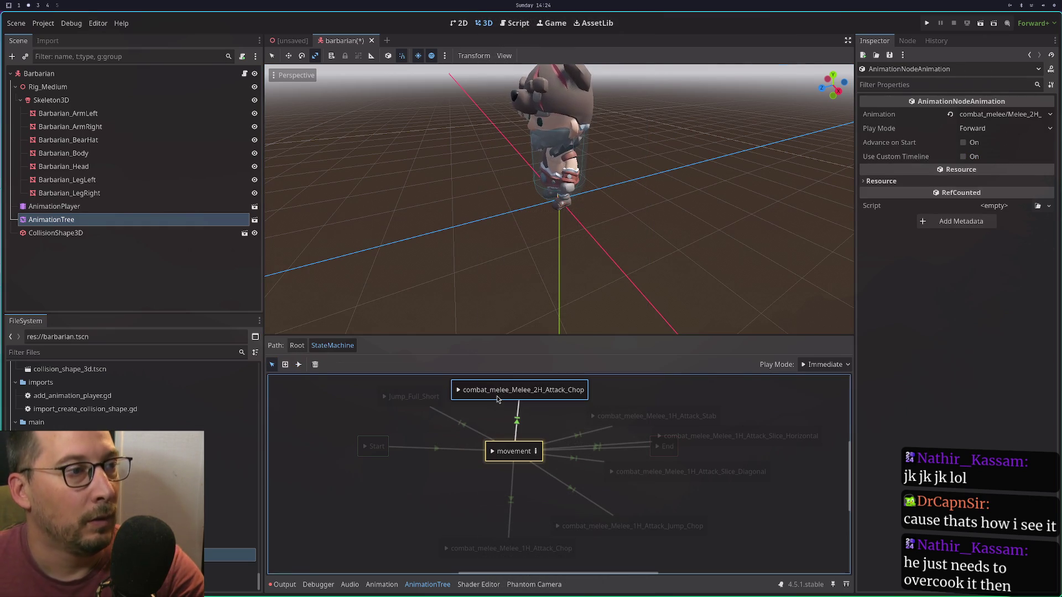
# Rename Jump_Full_Short to jump and Melee_1H_Attack_Stab to stab.
pyautogui.doubleClick(414, 398)
pyautogui.write('jump')
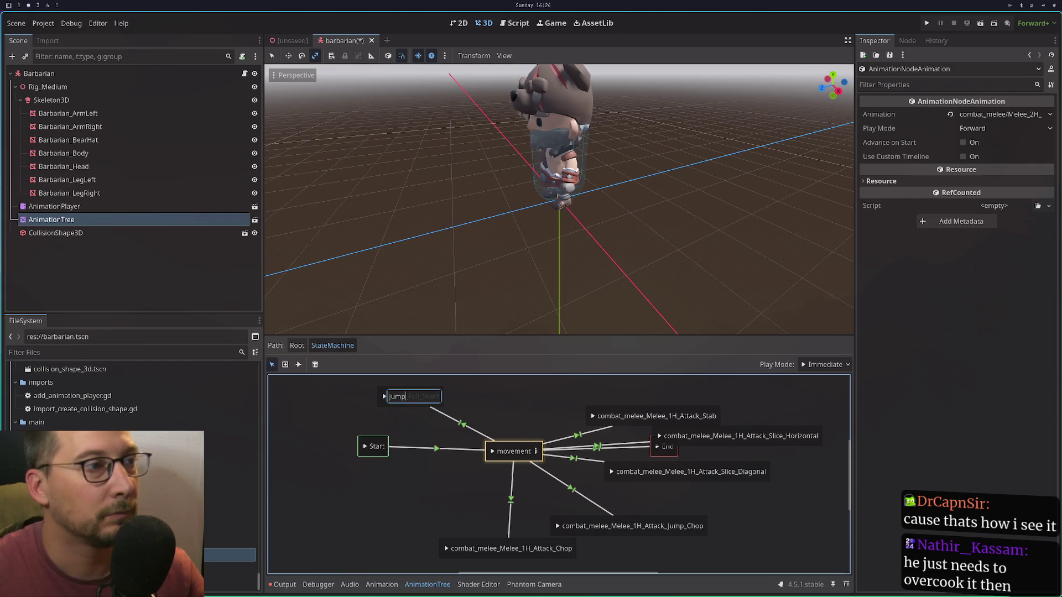
pyautogui.doubleClick(636, 416)
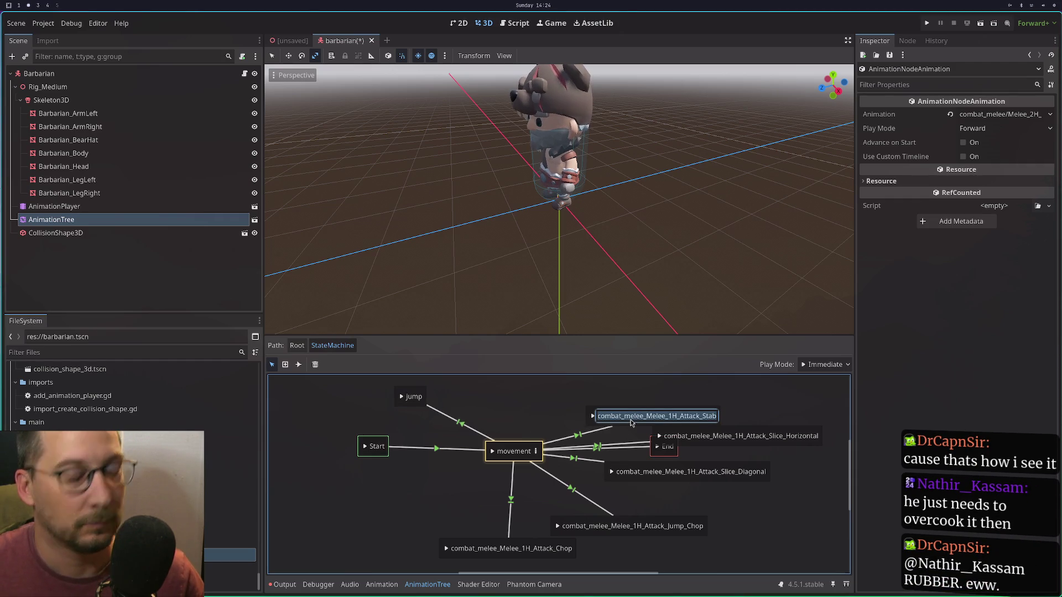
pyautogui.write('attack_')
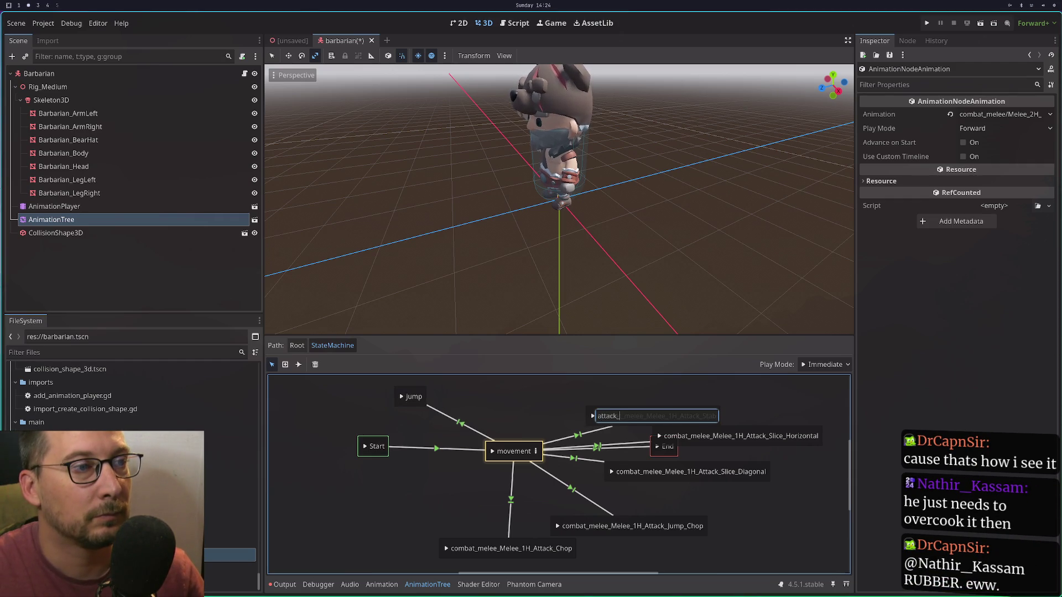
pyautogui.write('stab')
pyautogui.press('Return')
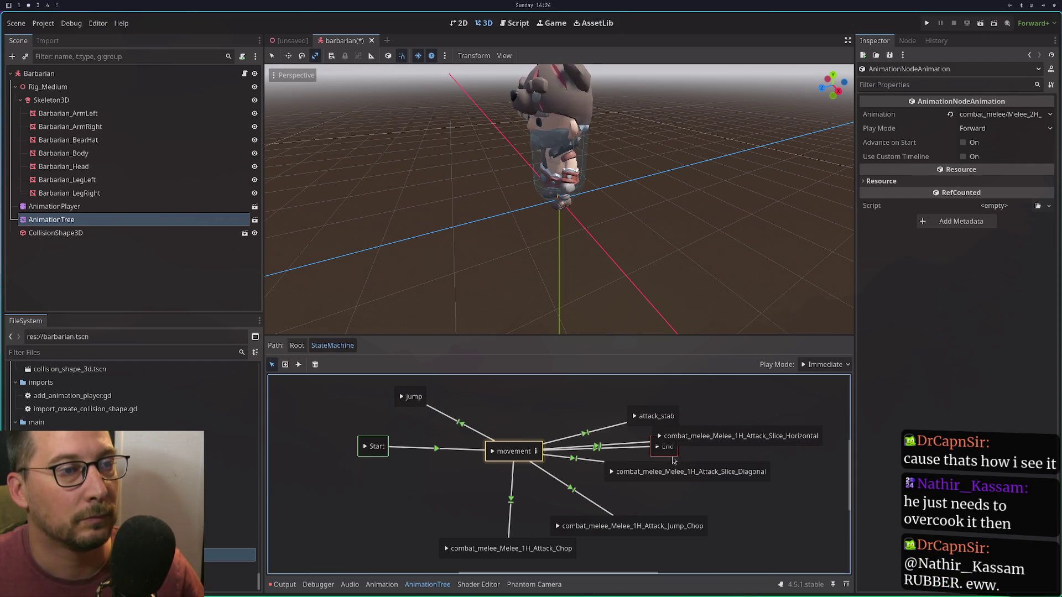
pyautogui.doubleClick(676, 468)
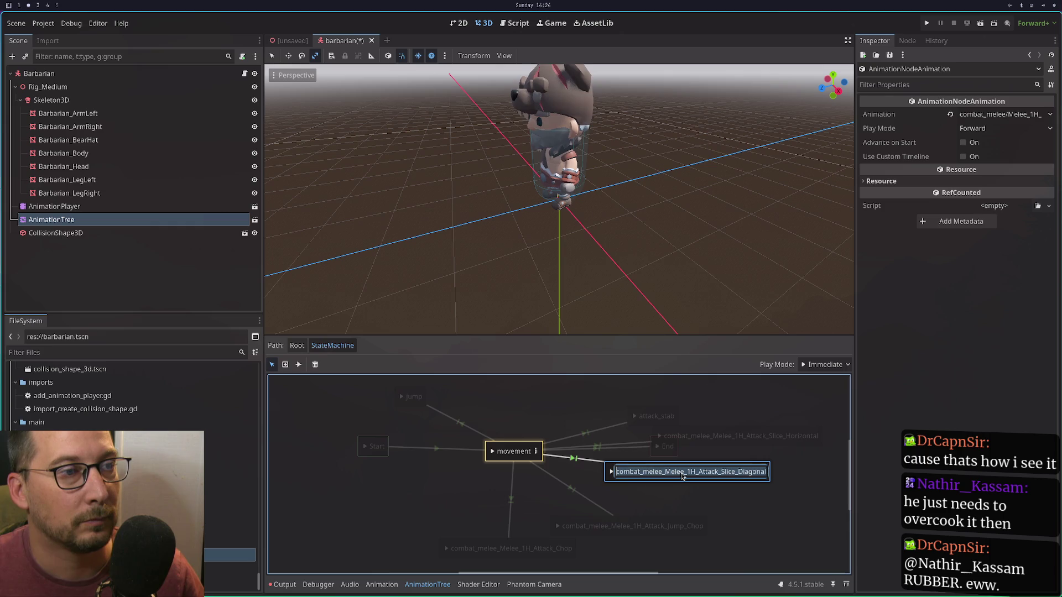
pyautogui.doubleClick(657, 416)
pyautogui.write('st')
pyautogui.press('Return')
# Rename the diagonal and horizontal slice states to slice_diagonal and slice_horizontal.
pyautogui.doubleClick(705, 475)
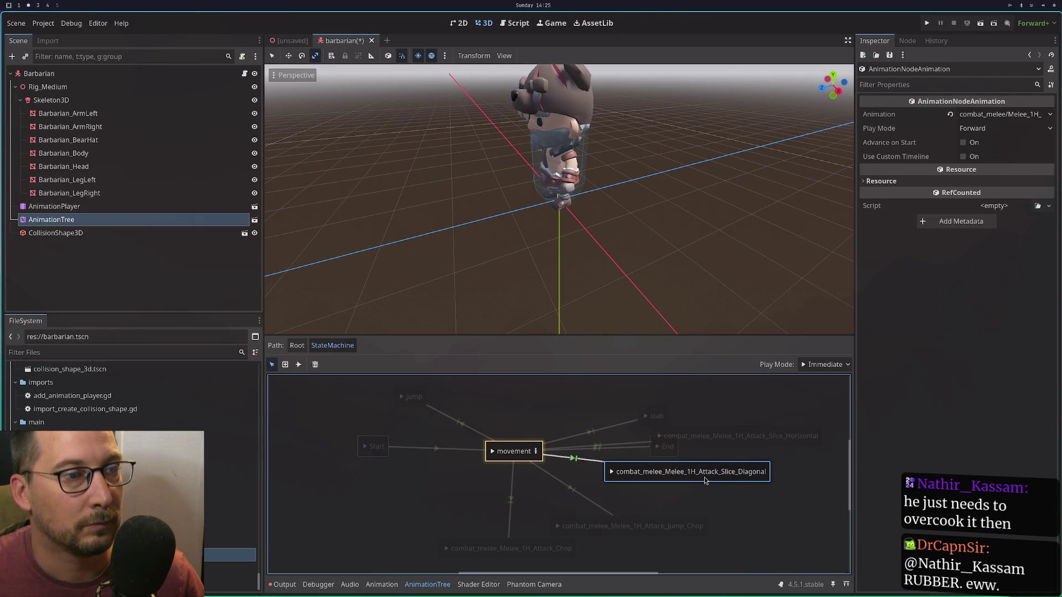
pyautogui.click(720, 470)
pyautogui.hotkey('shift', 'Home')
pyautogui.write('s')
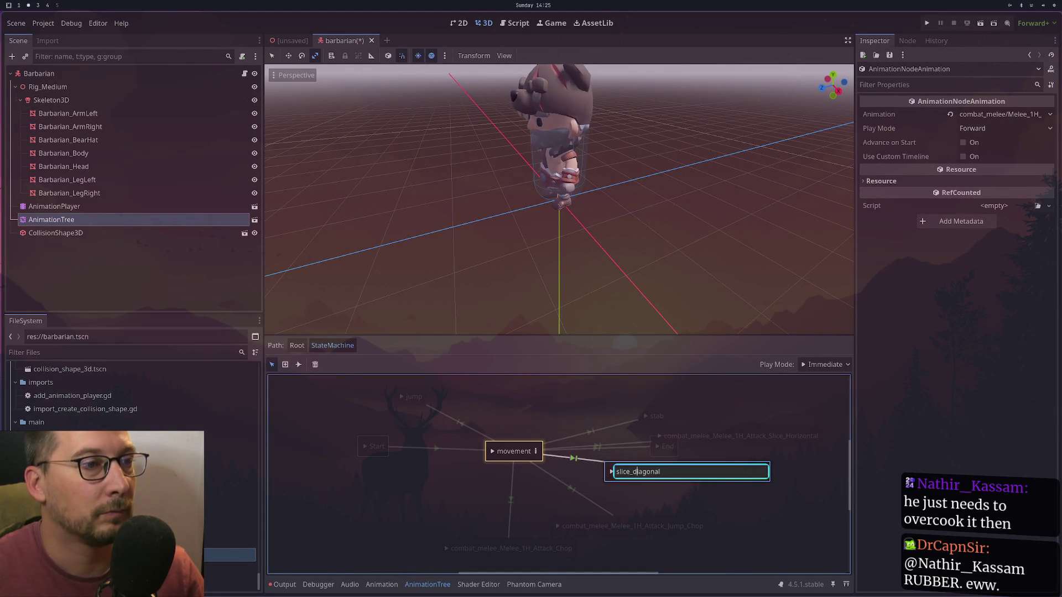
pyautogui.press('Return')
pyautogui.doubleClick(762, 445)
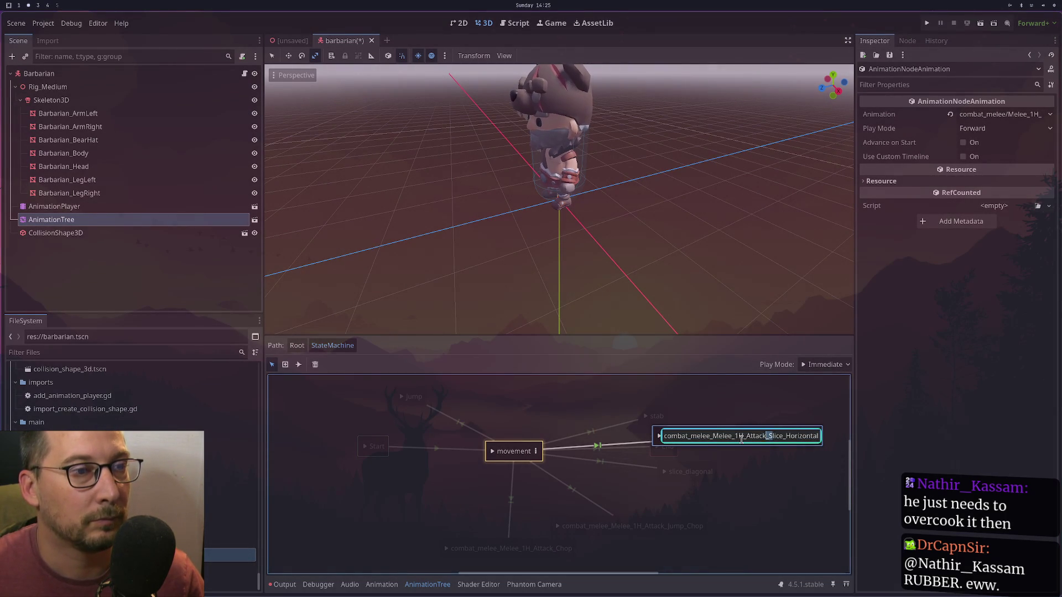
pyautogui.write('s')
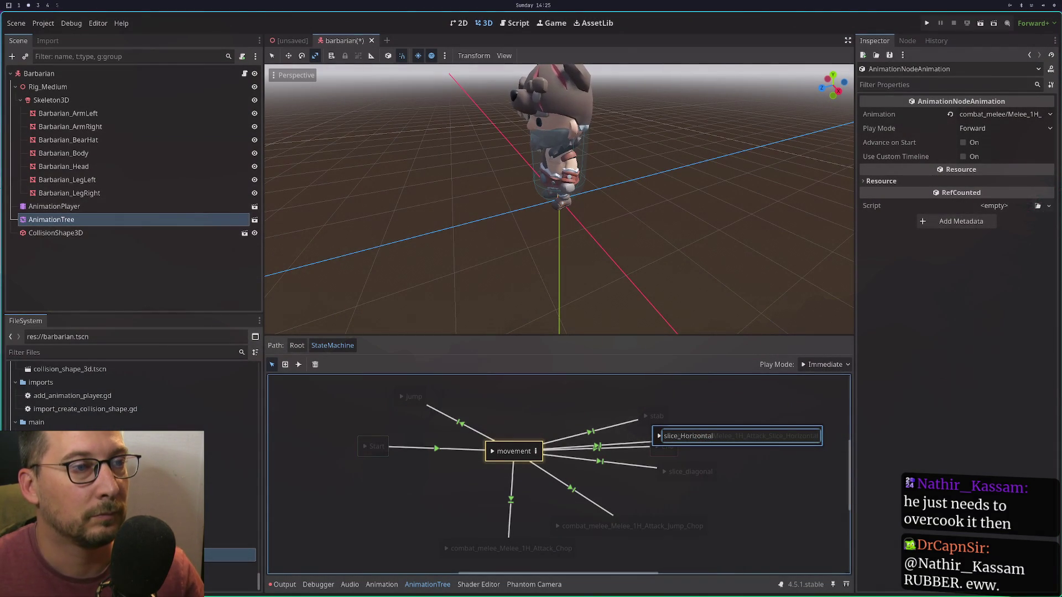
pyautogui.press('Right')
pyautogui.press('Right')
pyautogui.press('Right')
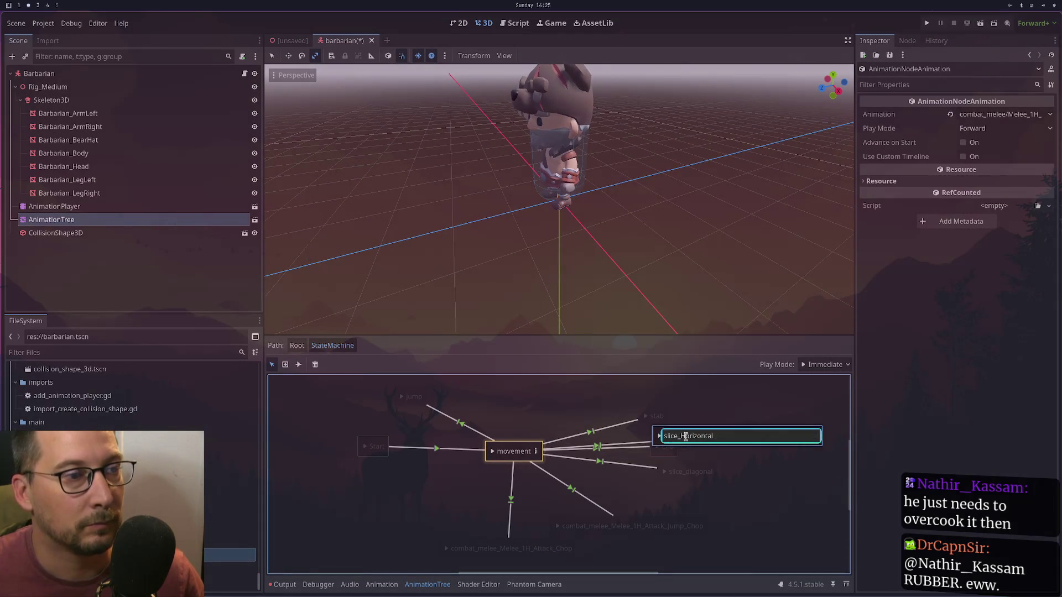
pyautogui.press('Delete')
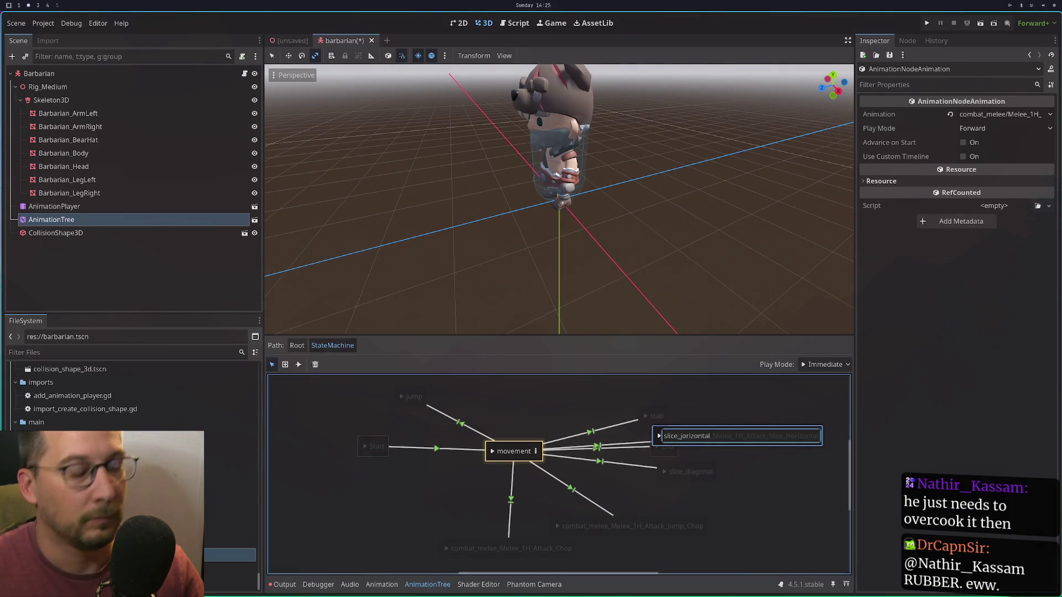
pyautogui.press('BackSpace')
pyautogui.write('h')
pyautogui.press('Return')
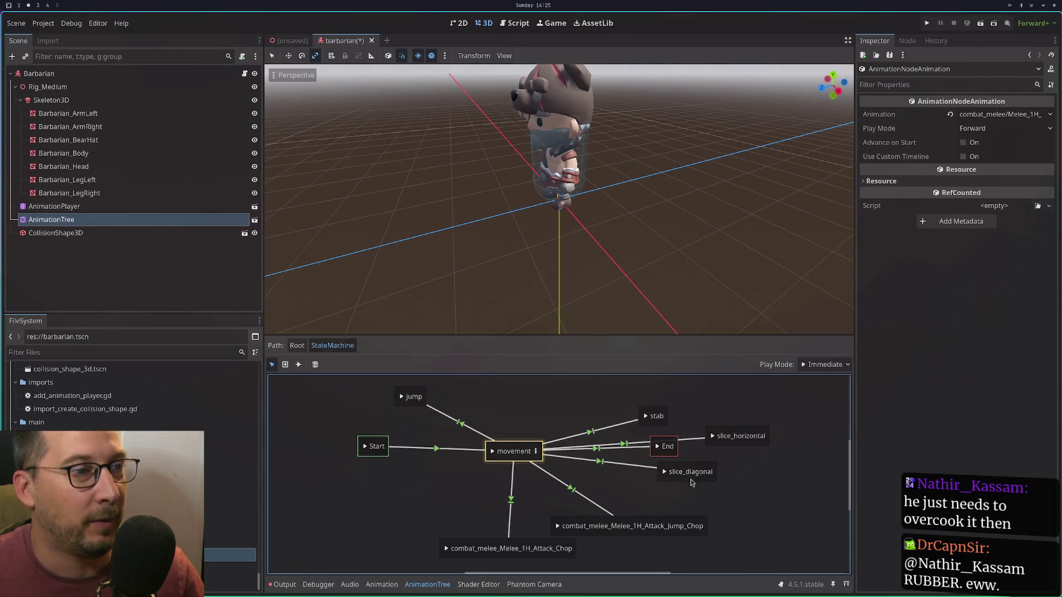
# Rename the 2H Attack_Chop state to chop and Jump_Chop to jump_chop, then move End left.
pyautogui.doubleClick(508, 547)
pyautogui.click(552, 548)
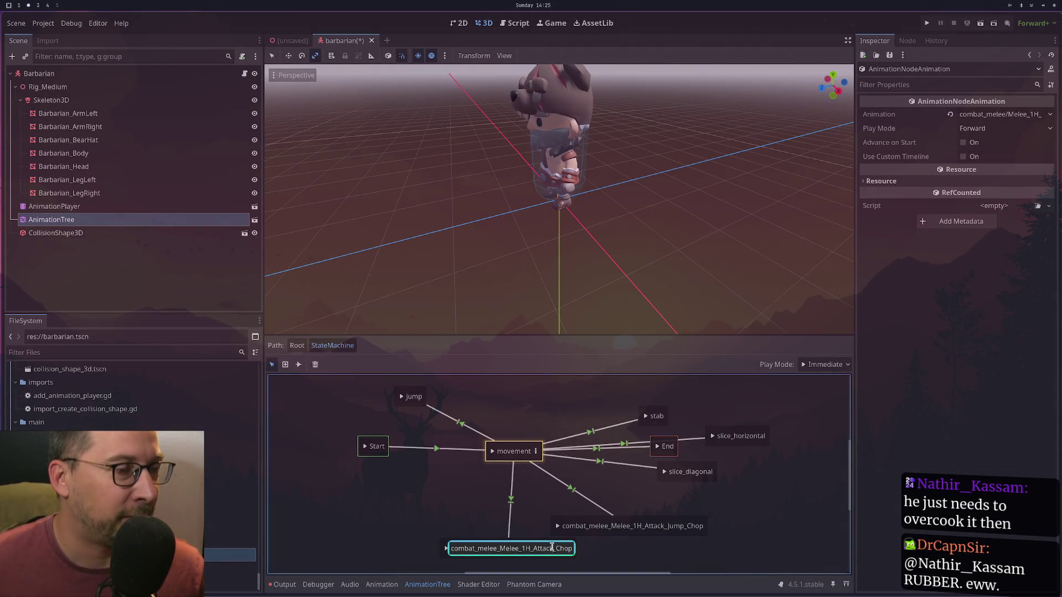
pyautogui.moveTo(557, 548); pyautogui.dragTo(441, 547)
pyautogui.write('chop')
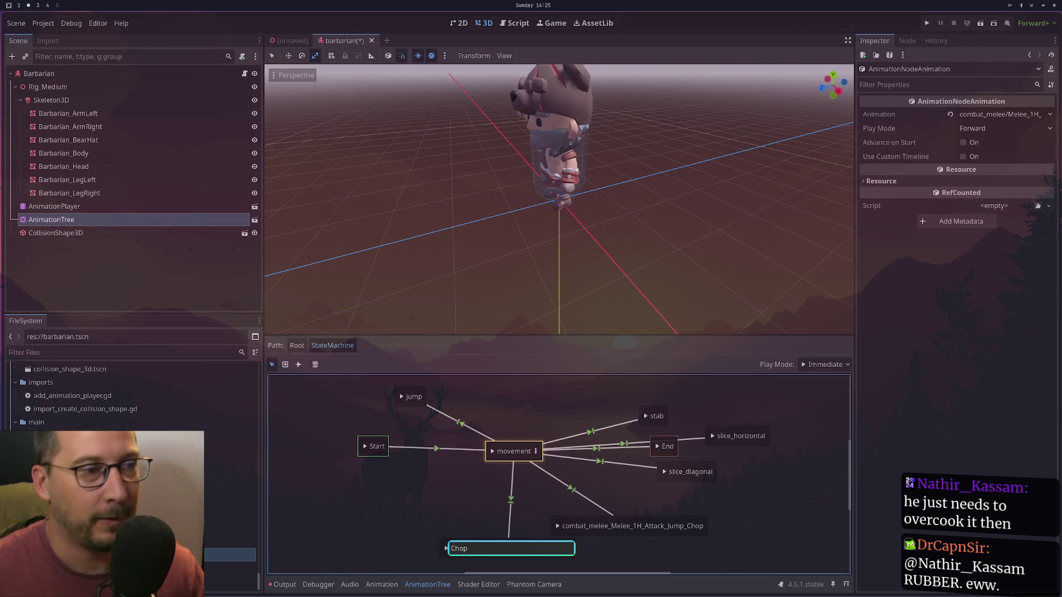
pyautogui.doubleClick(650, 527)
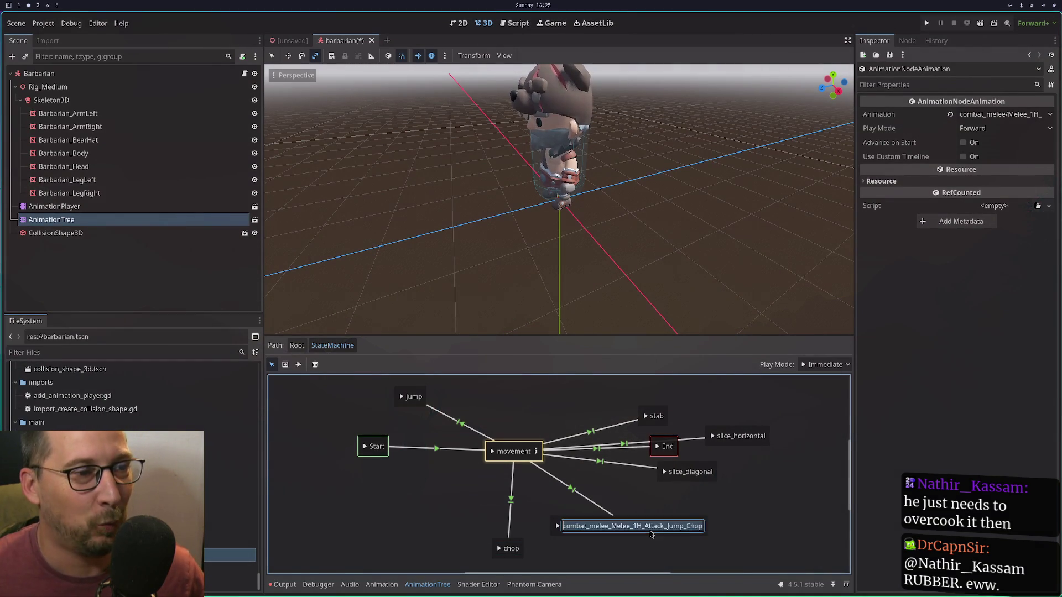
pyautogui.moveTo(669, 527); pyautogui.dragTo(532, 530)
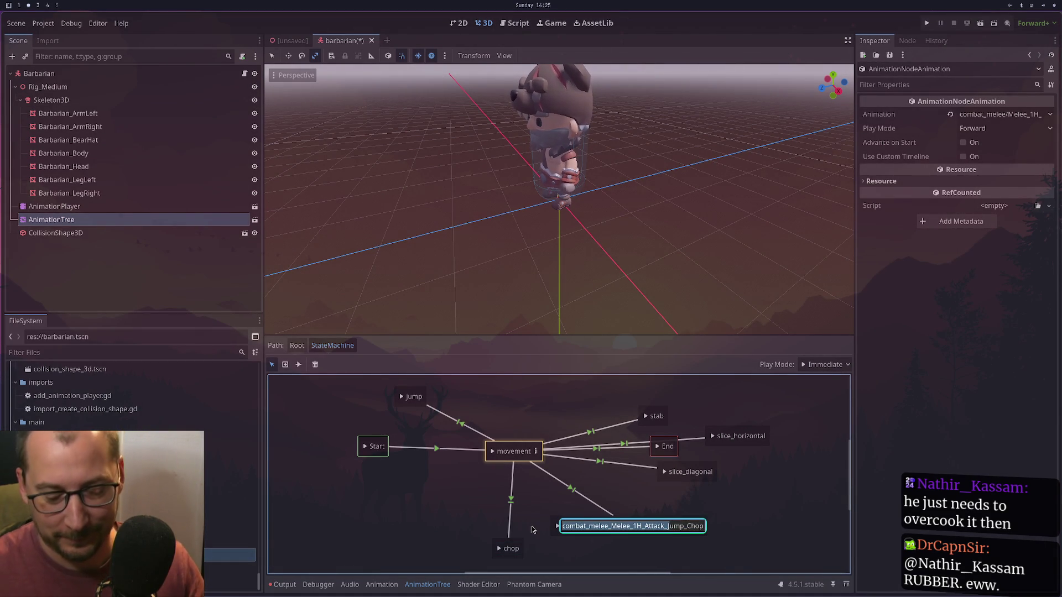
pyautogui.write('jump_chop')
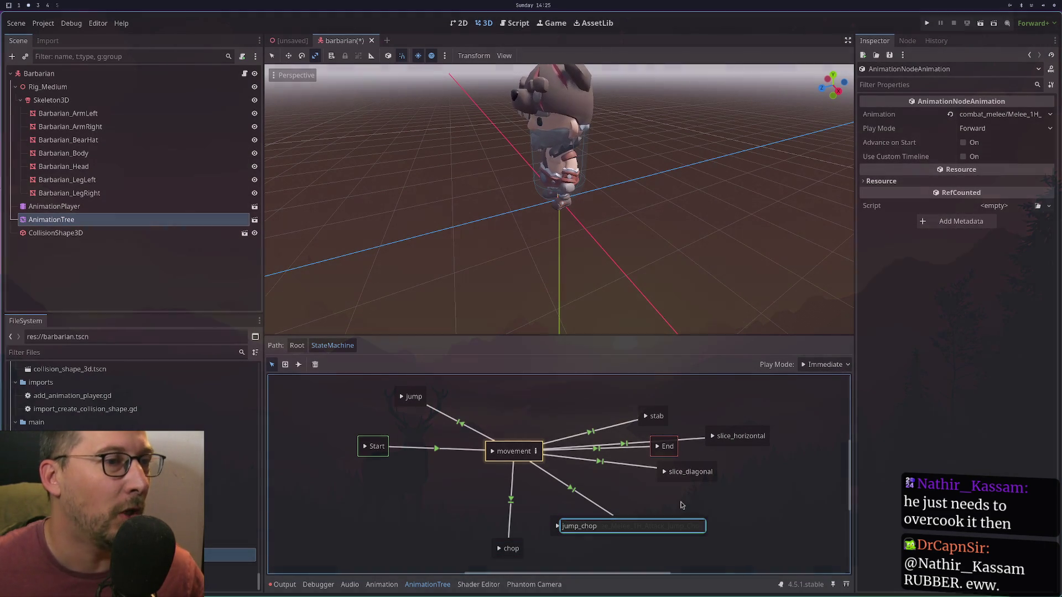
pyautogui.write('c')
pyautogui.click(680, 503)
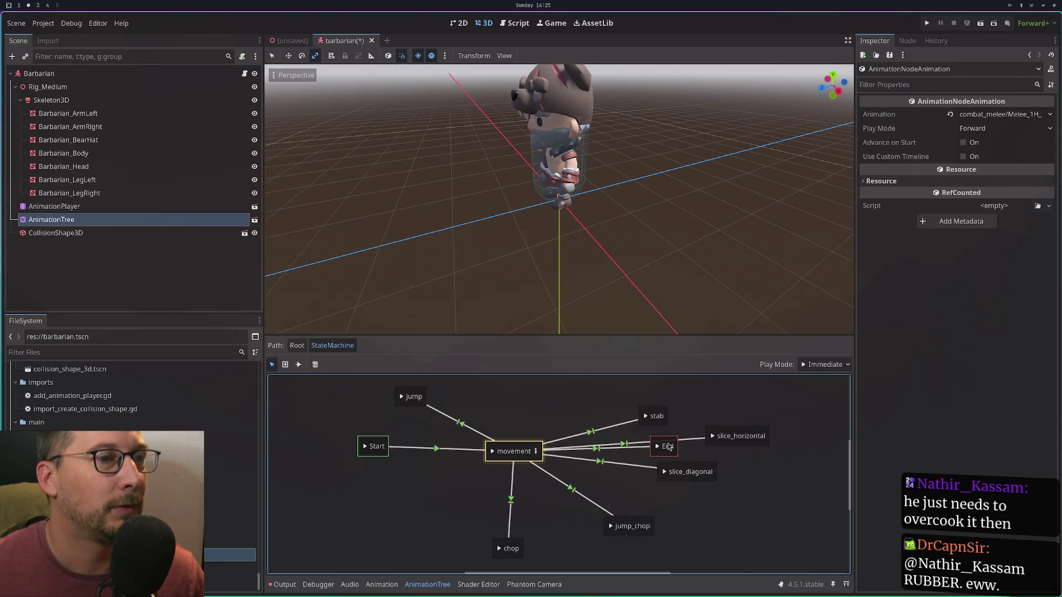
pyautogui.moveTo(667, 453)
pyautogui.mouseDown()
pyautogui.moveTo(334, 517)
pyautogui.moveTo(375, 479)
pyautogui.mouseUp()
# Reposition the jump, stab, slice_horizontal and chop states closer to movement.
pyautogui.doubleClick(416, 399)
pyautogui.click(417, 419)
pyautogui.moveTo(405, 404)
pyautogui.mouseDown()
pyautogui.moveTo(476, 399)
pyautogui.moveTo(436, 399)
pyautogui.moveTo(655, 420)
pyautogui.moveTo(437, 400)
pyautogui.mouseUp()
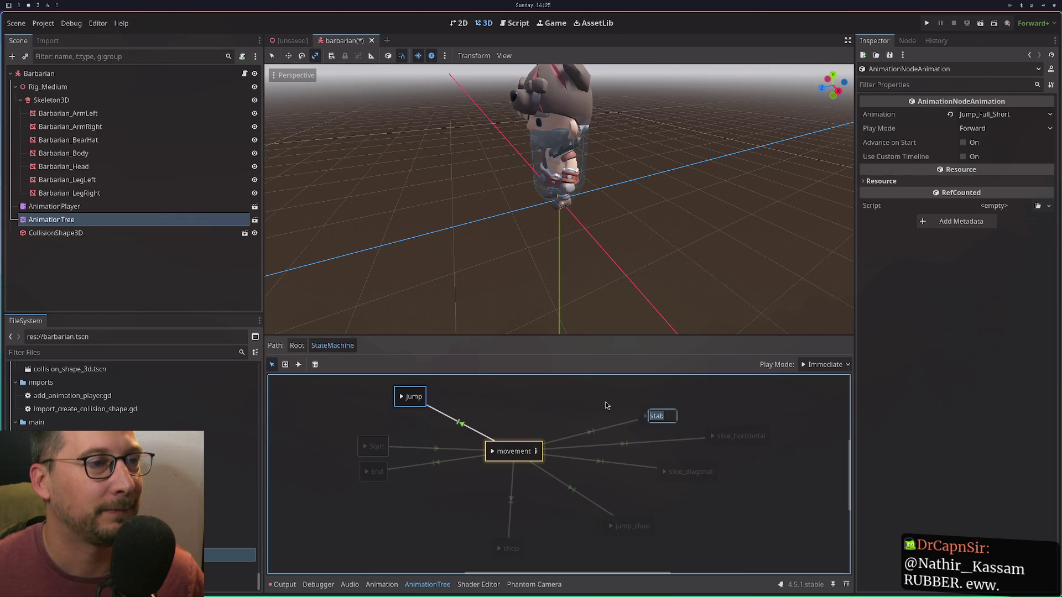
pyautogui.moveTo(657, 418); pyautogui.dragTo(607, 395)
pyautogui.doubleClick(729, 435)
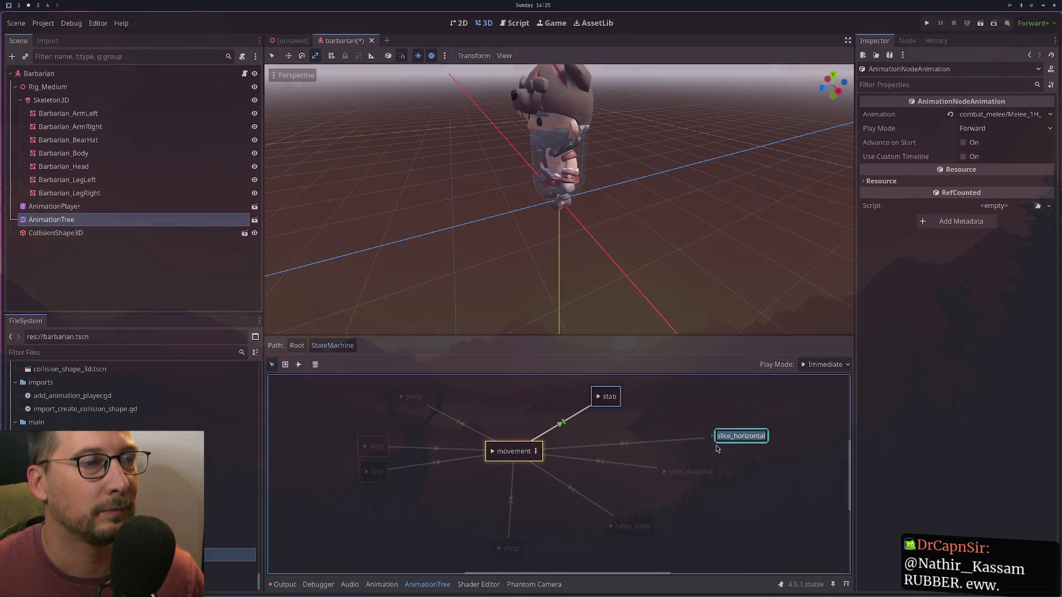
pyautogui.moveTo(715, 449)
pyautogui.mouseDown()
pyautogui.moveTo(711, 434)
pyautogui.moveTo(656, 430)
pyautogui.mouseUp()
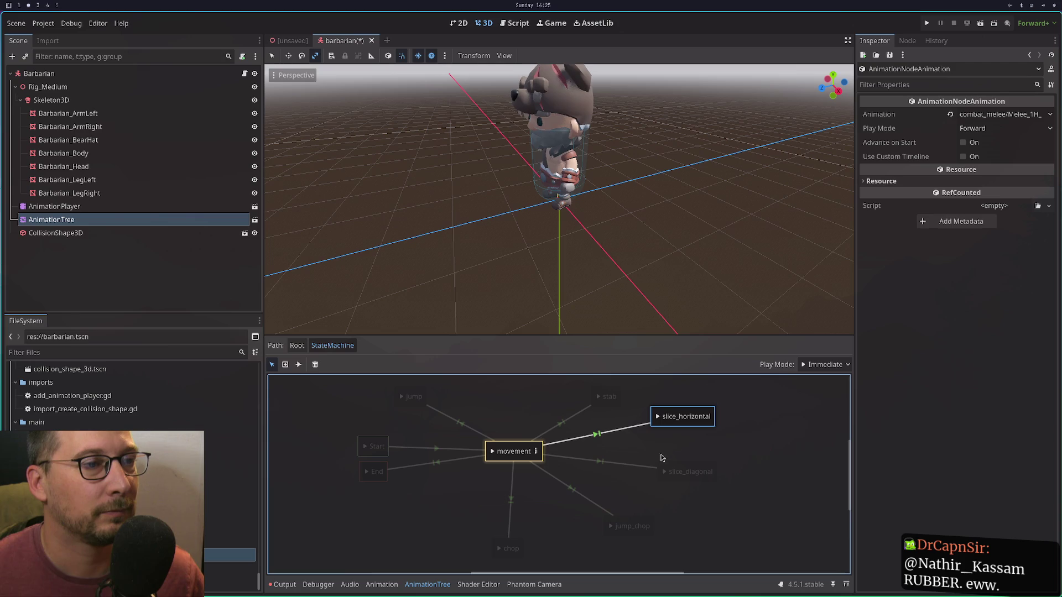
pyautogui.click(501, 551)
pyautogui.moveTo(517, 549); pyautogui.dragTo(456, 539)
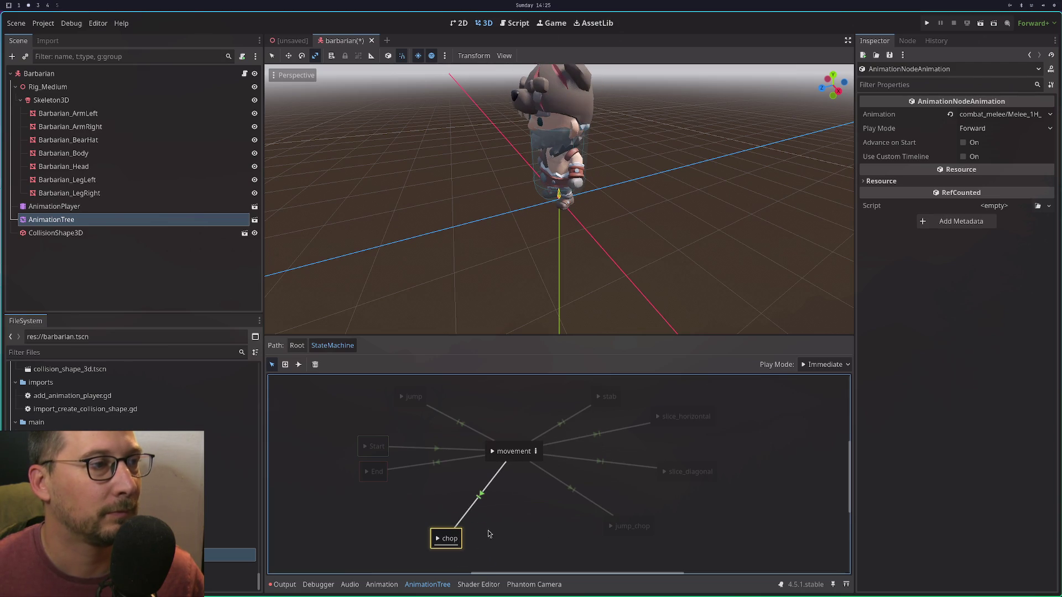
# Add return transitions from chop, jump_chop and slice_diagonal to movement, then go back to Root.
pyautogui.click(298, 365)
pyautogui.moveTo(448, 539); pyautogui.dragTo(516, 452)
pyautogui.moveTo(629, 525)
pyautogui.mouseDown()
pyautogui.moveTo(517, 491)
pyautogui.moveTo(512, 455)
pyautogui.mouseUp()
pyautogui.moveTo(688, 470)
pyautogui.mouseDown()
pyautogui.moveTo(443, 440)
pyautogui.moveTo(484, 451)
pyautogui.mouseUp()
pyautogui.click(660, 416)
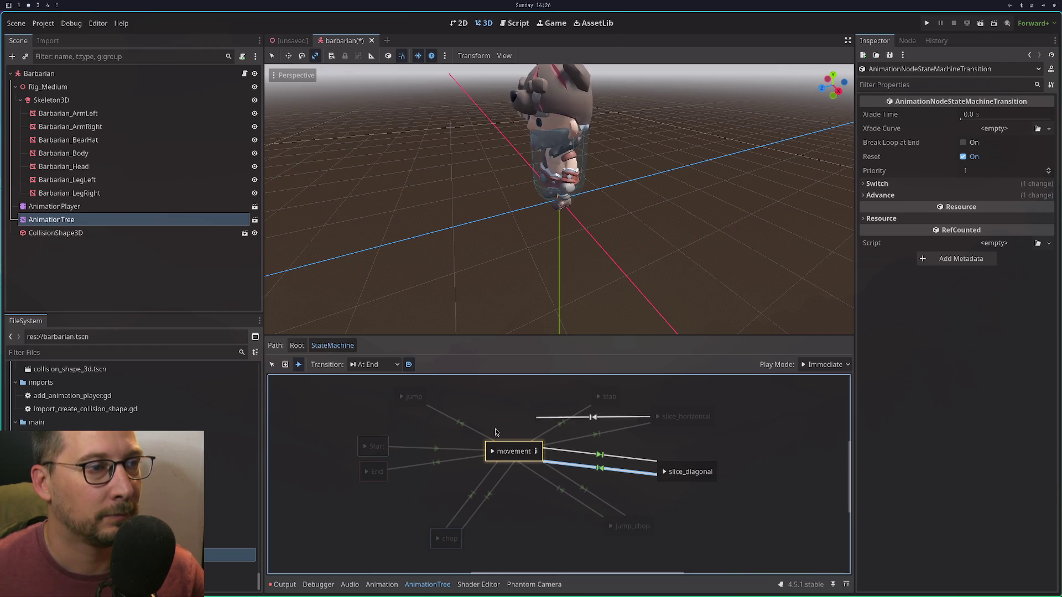
pyautogui.click(600, 396)
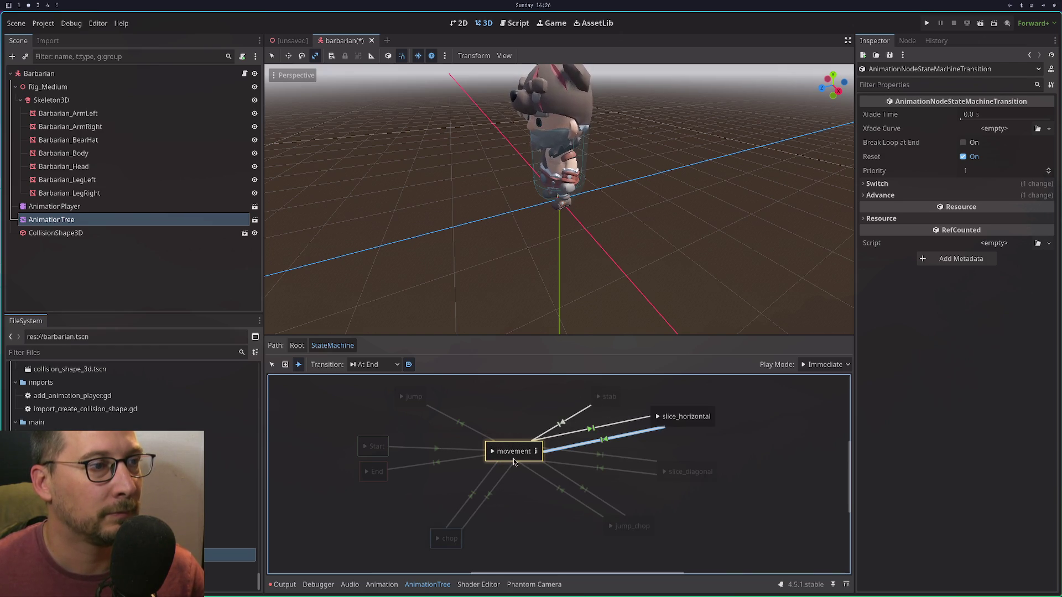
pyautogui.click(404, 398)
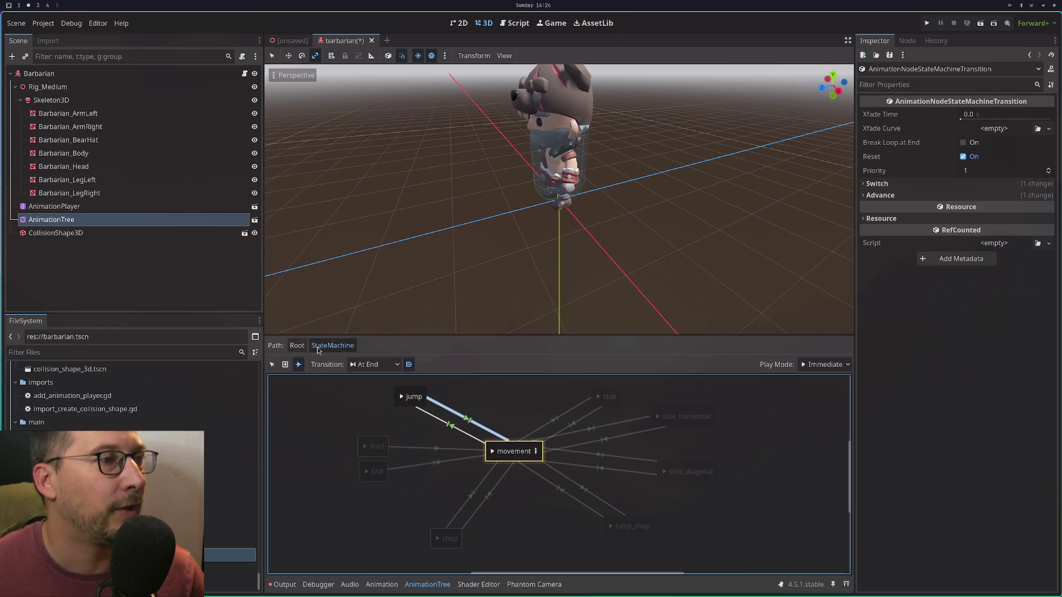
pyautogui.click(299, 346)
pyautogui.click(453, 411)
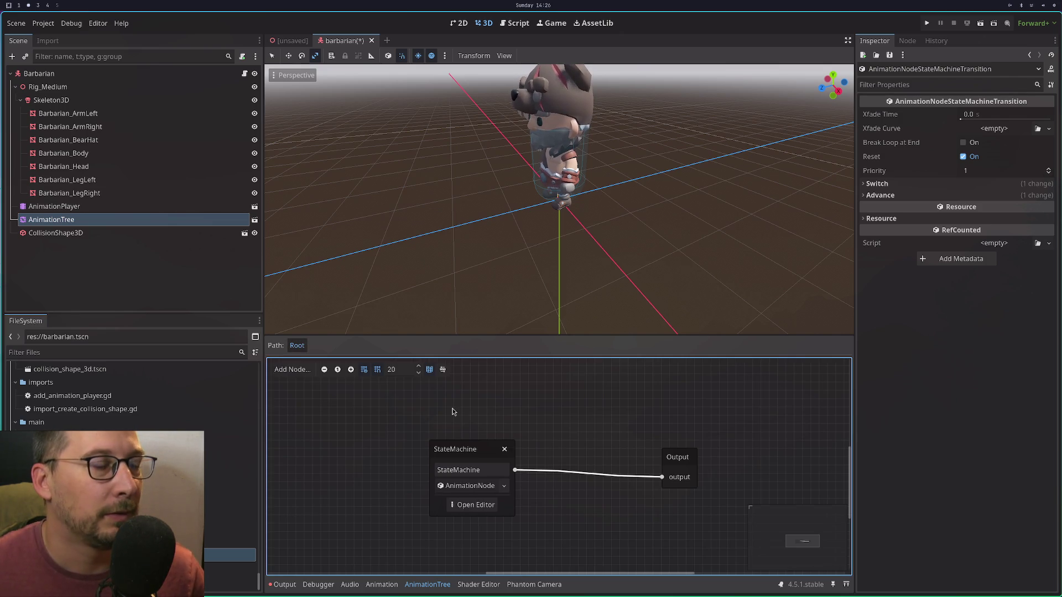
# Save the scene, save the AnimationTree branch over assets/animation_tree.tscn, and open it.
pyautogui.hotkey('ctrl', 's')
pyautogui.rightClick(176, 221)
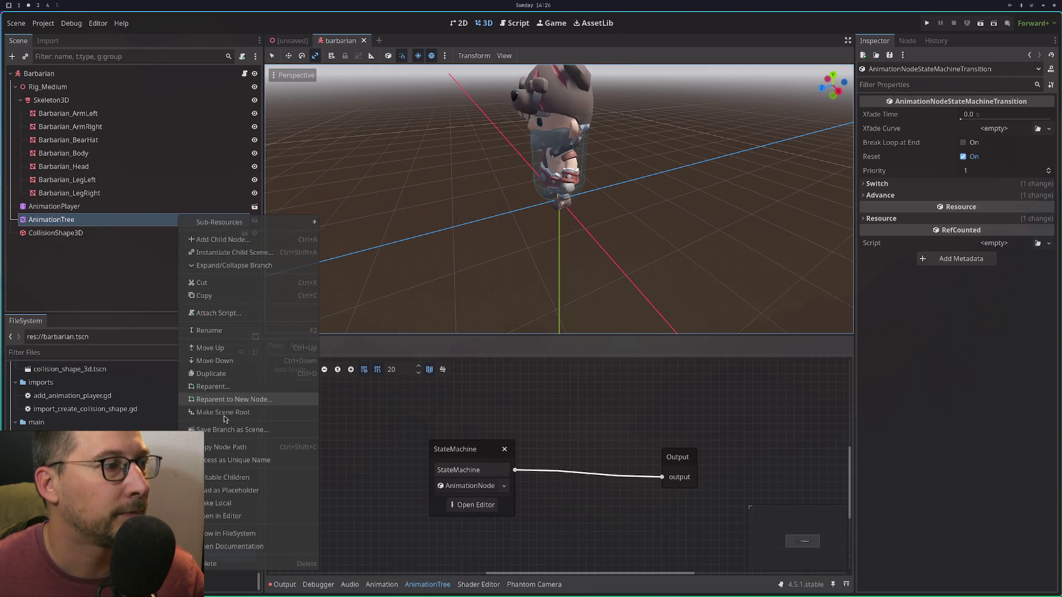
pyautogui.click(240, 504)
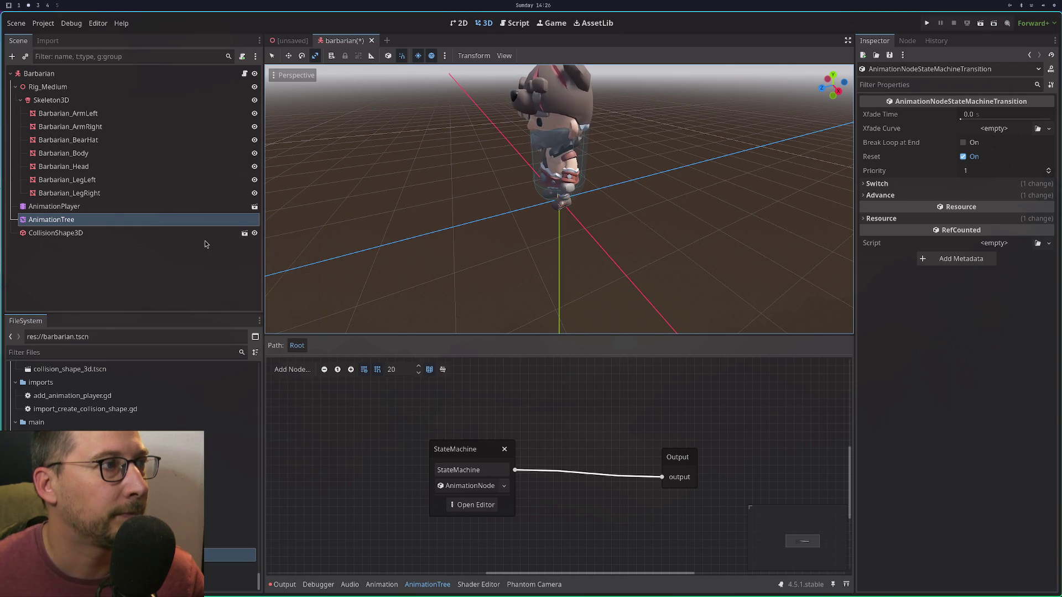
pyautogui.rightClick(183, 223)
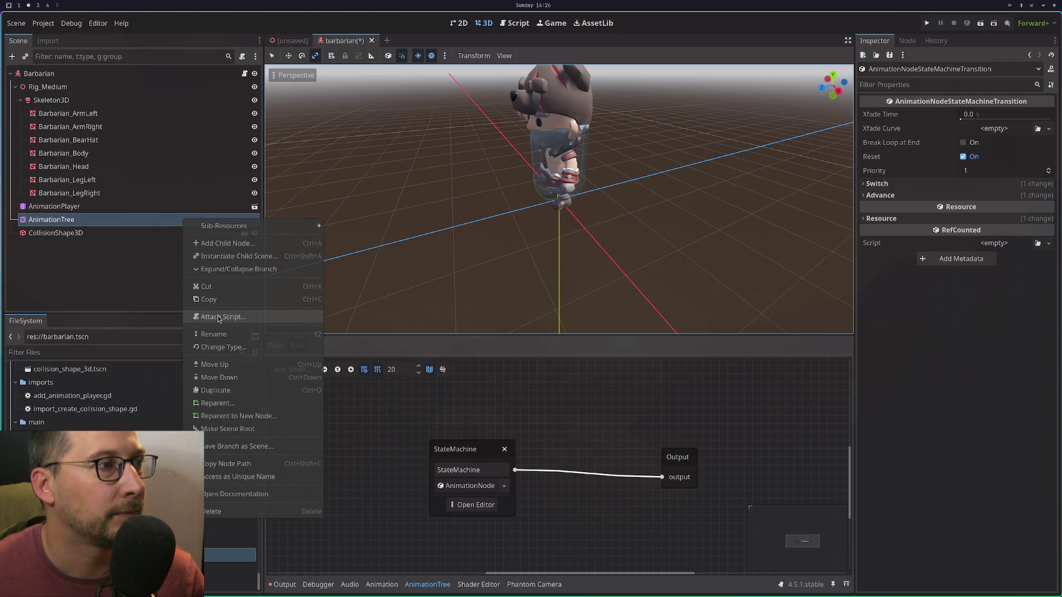
pyautogui.click(229, 452)
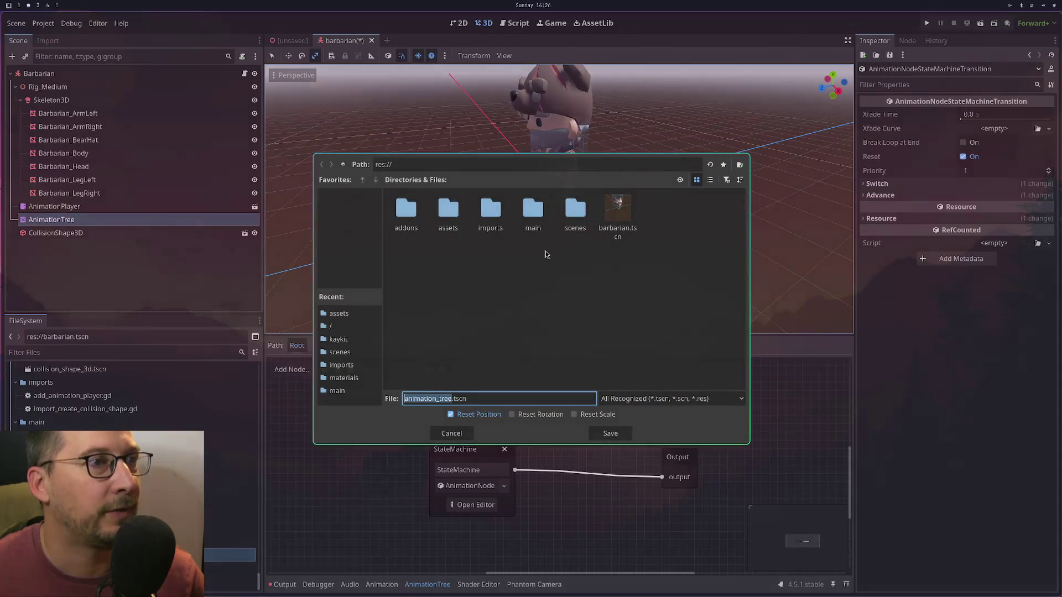
pyautogui.doubleClick(436, 217)
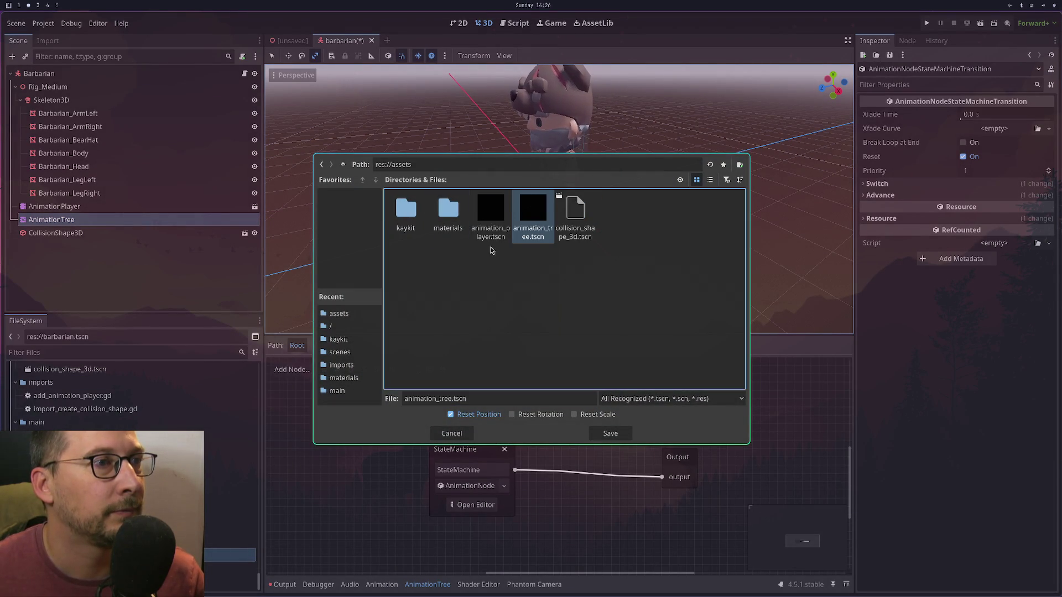
pyautogui.click(610, 433)
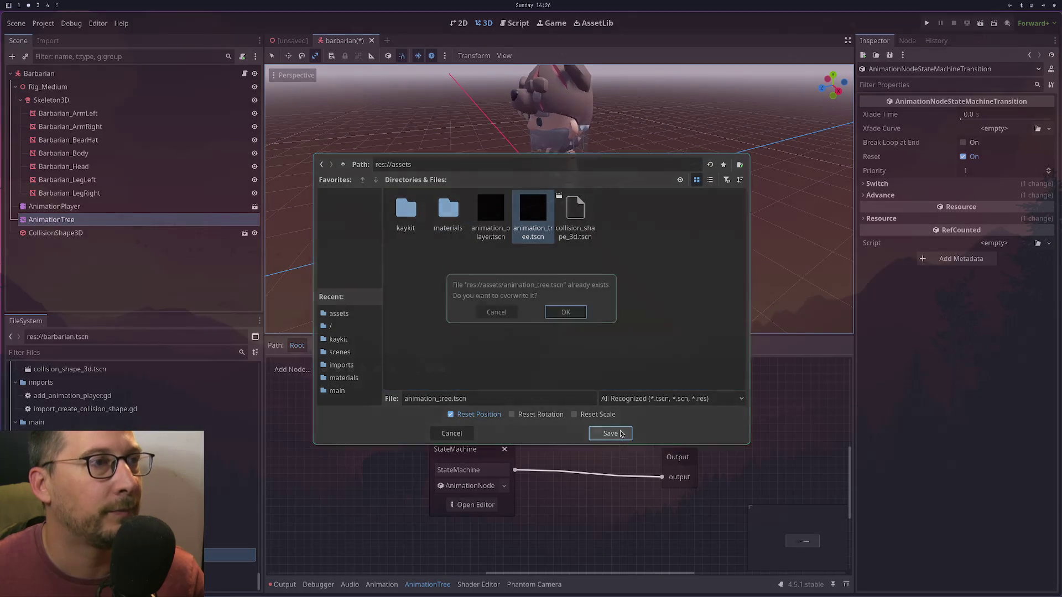
pyautogui.click(567, 313)
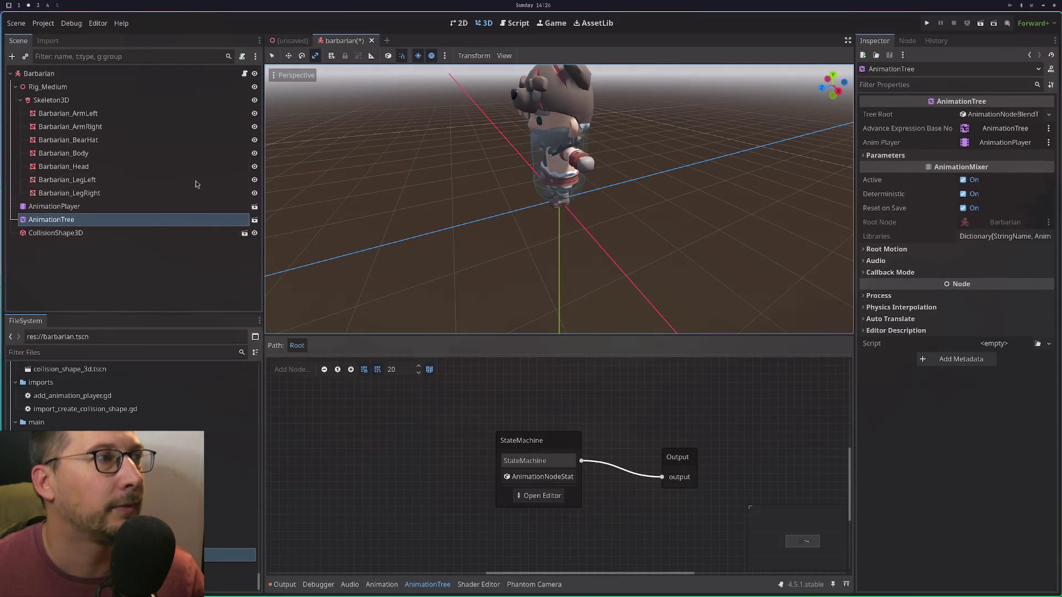
pyautogui.click(254, 219)
# Open the state machine inside the saved animation_tree scene, dismissing the graph's context menu.
pyautogui.click(495, 413)
pyautogui.click(473, 505)
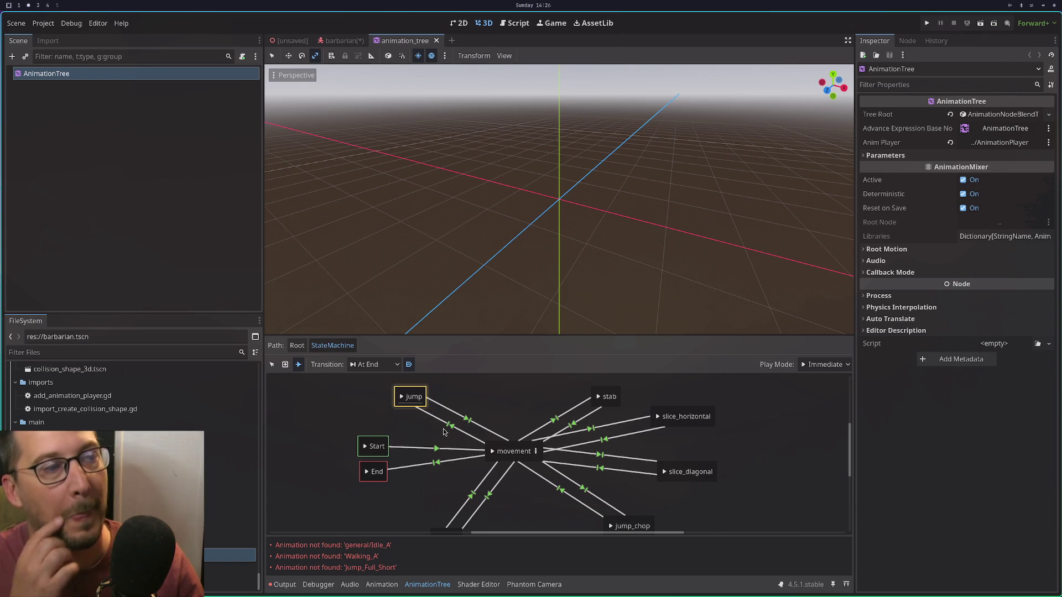
pyautogui.rightClick(360, 440)
pyautogui.click(360, 441)
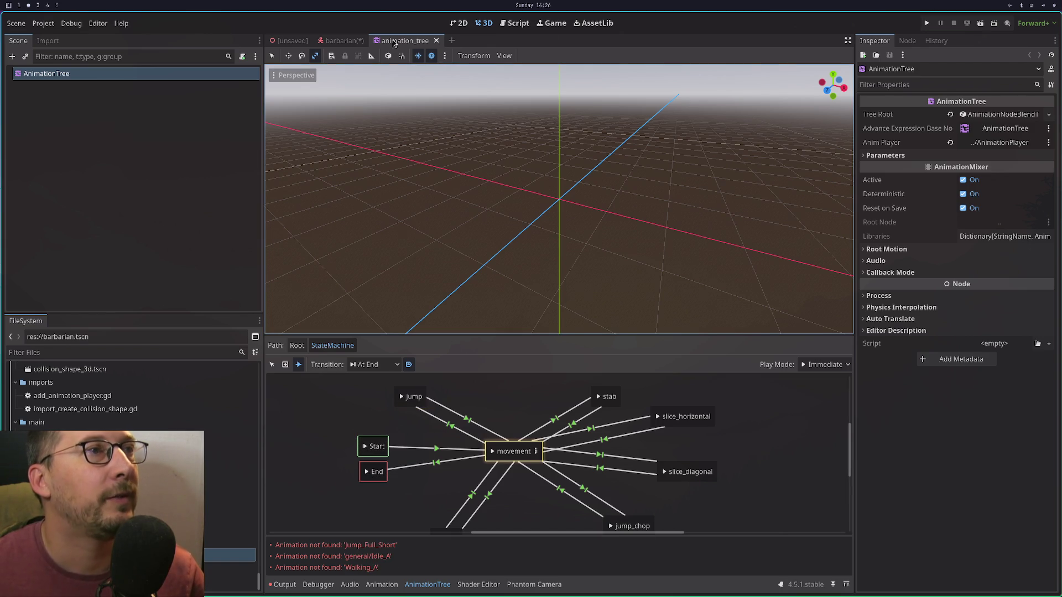
# Close the animation_tree scene and inspect the barbarian's Start, movement and jump states.
pyautogui.click(435, 41)
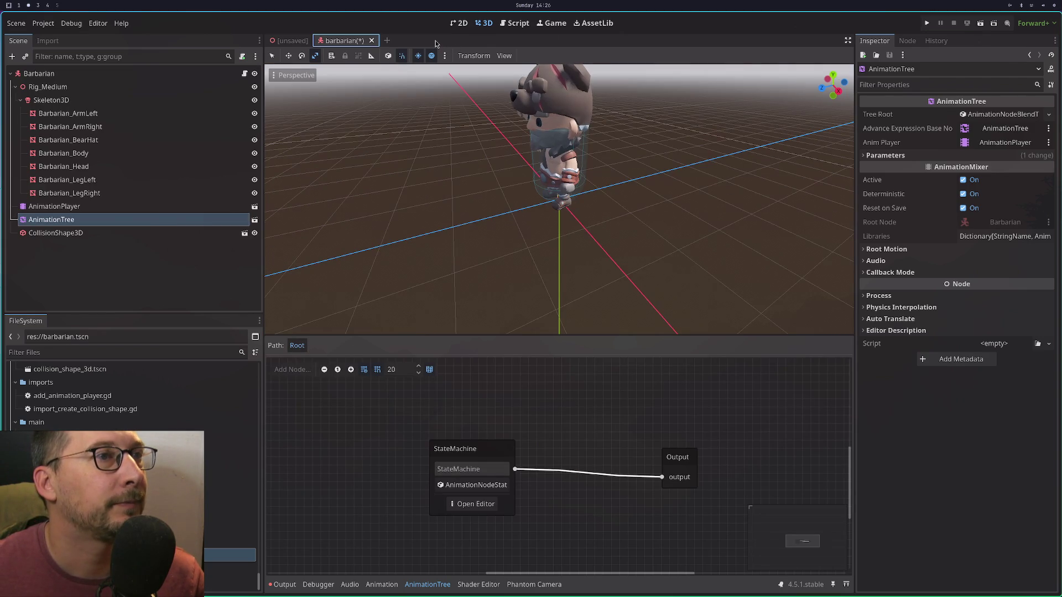
pyautogui.click(473, 504)
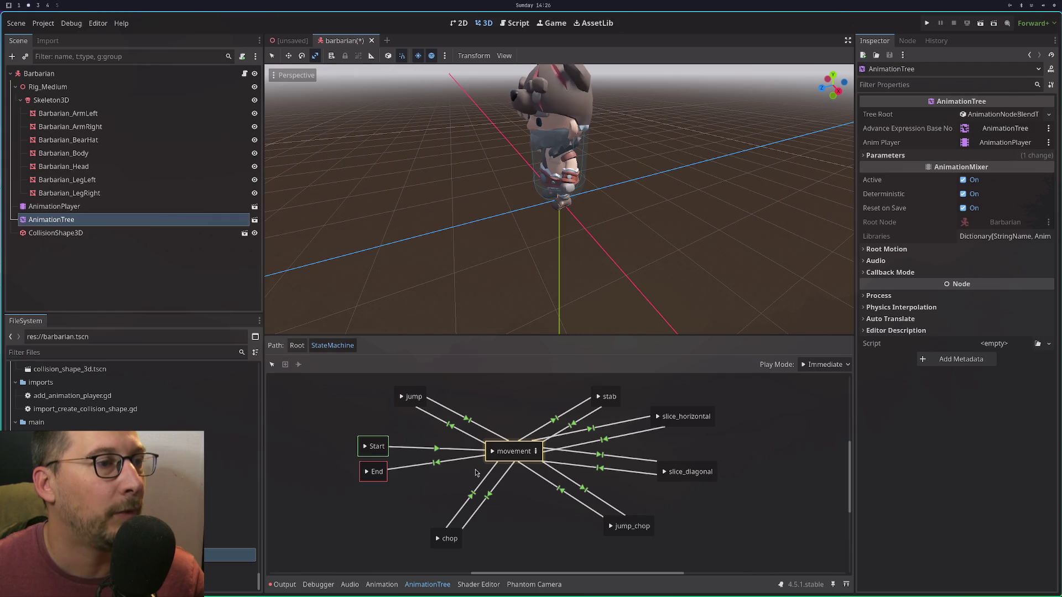
pyautogui.click(366, 450)
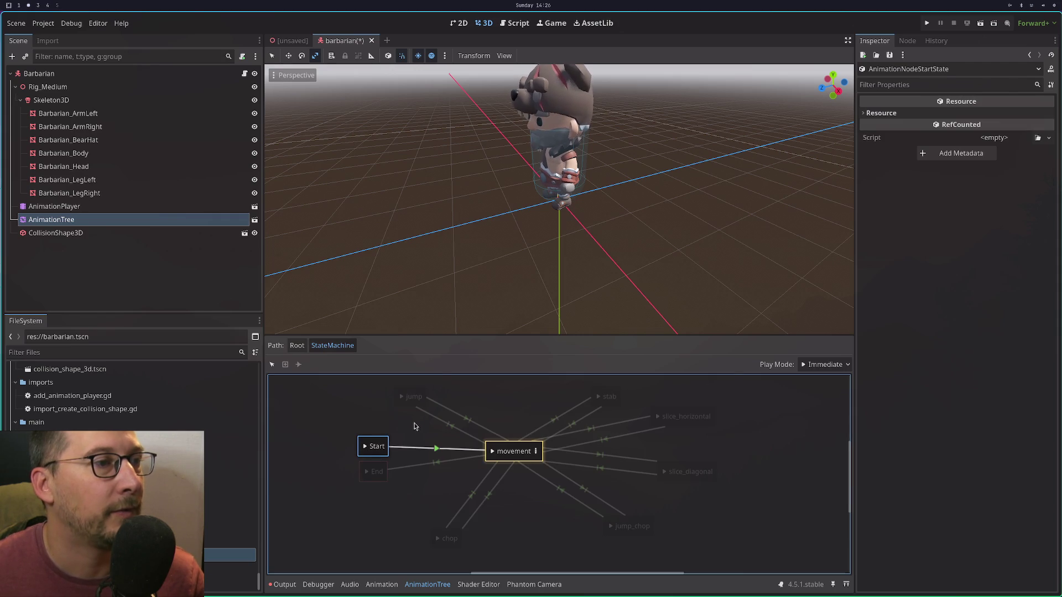
pyautogui.click(497, 453)
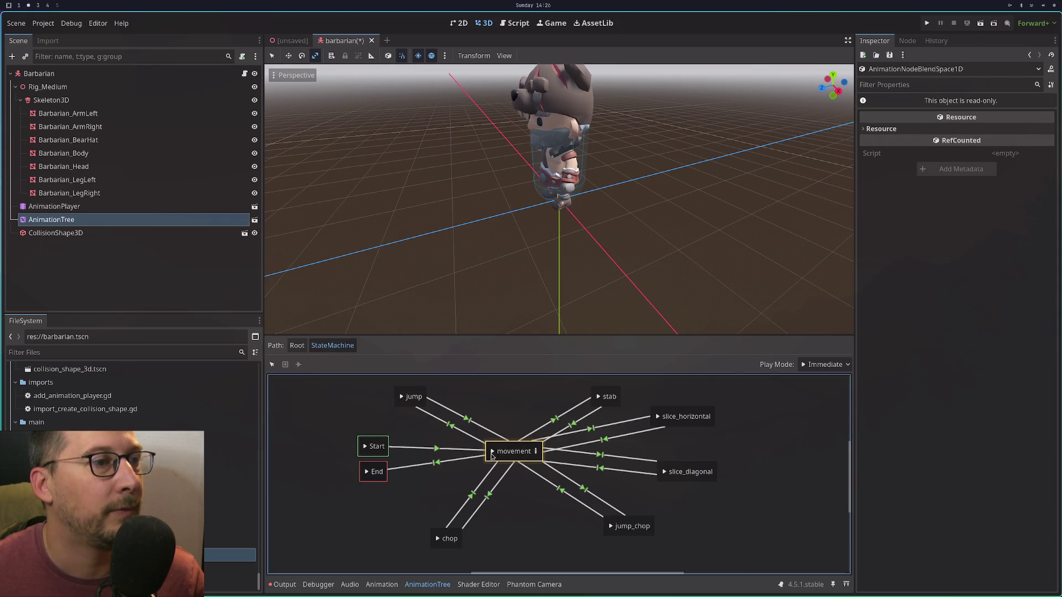
pyautogui.click(402, 399)
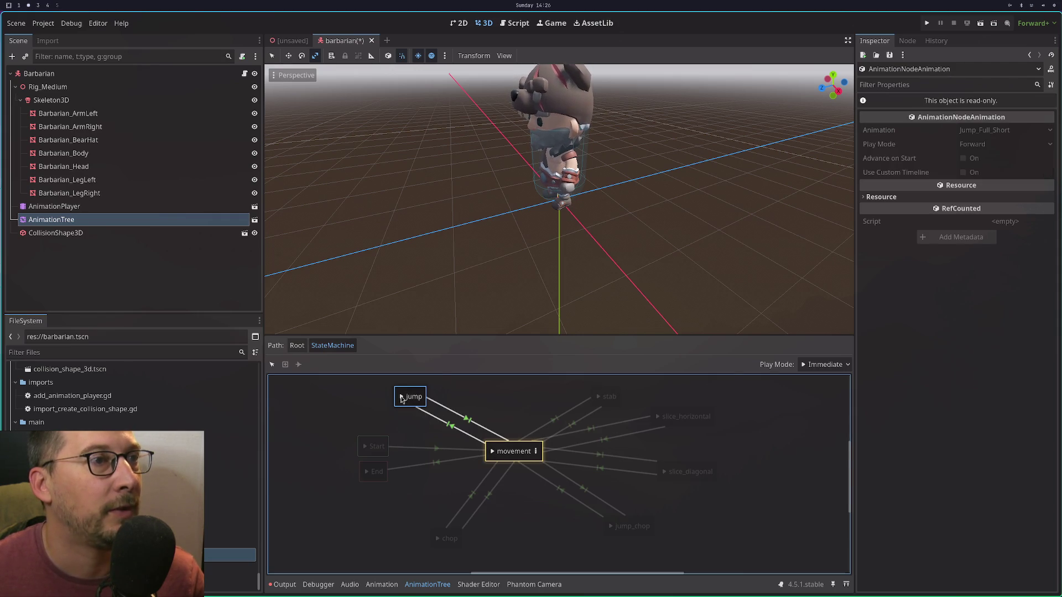
pyautogui.click(379, 408)
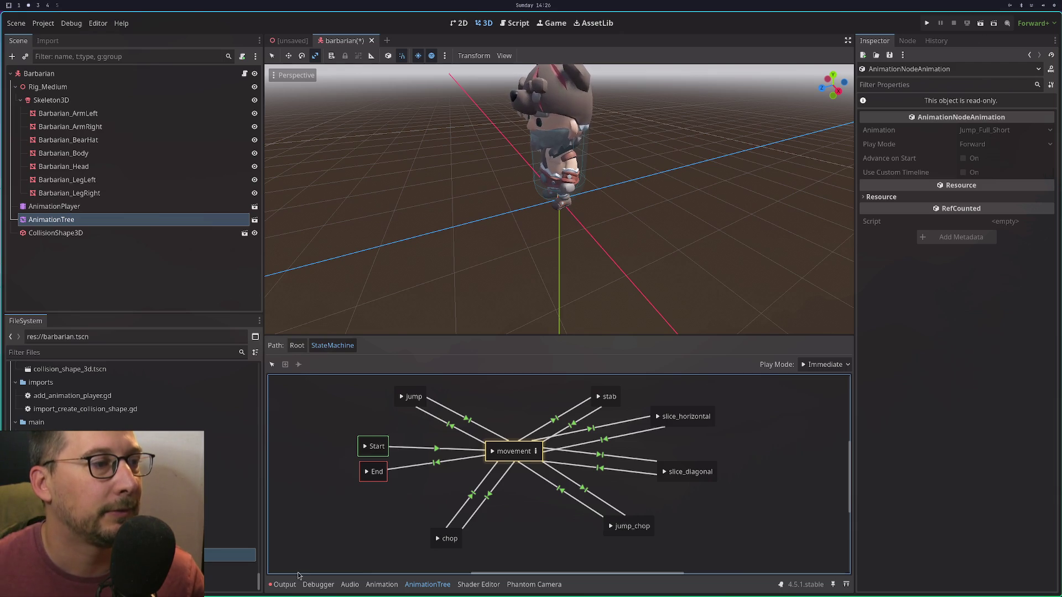
# Clear all errors from the Output log, then reselect Start and jump in the graph.
pyautogui.click(285, 585)
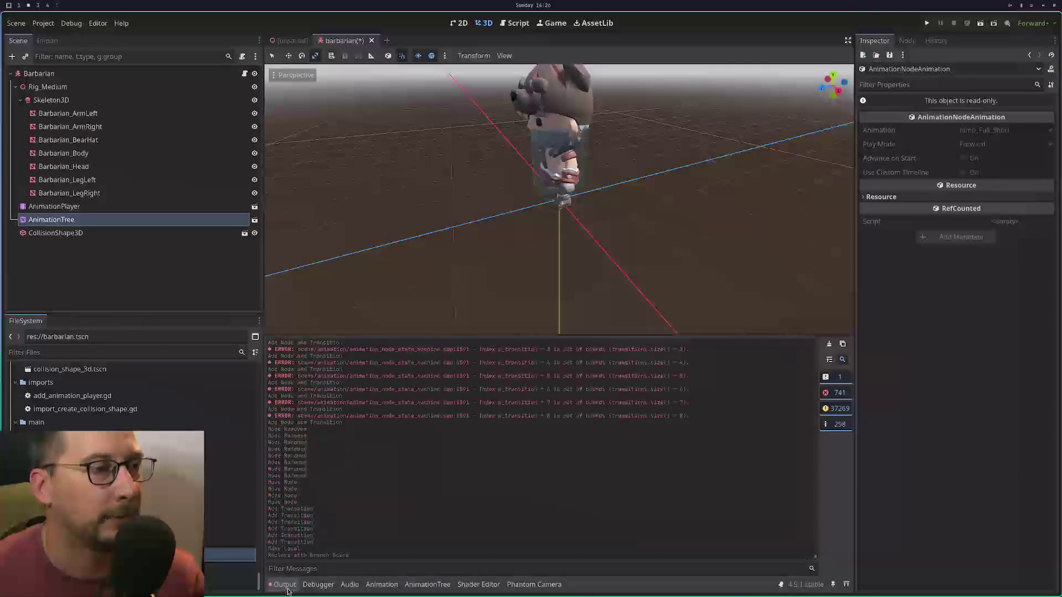
pyautogui.click(830, 345)
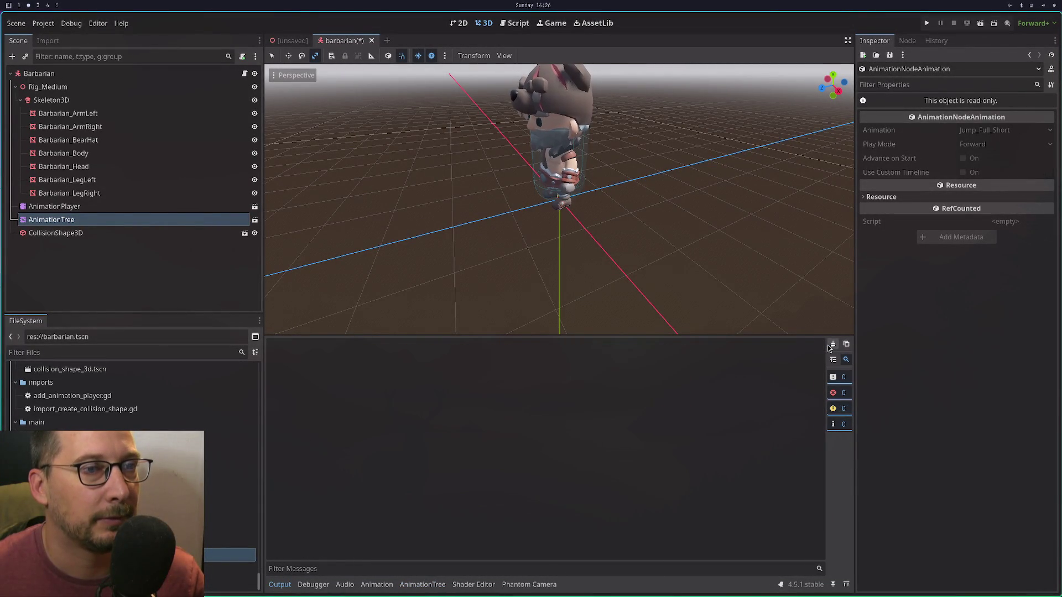
pyautogui.click(418, 585)
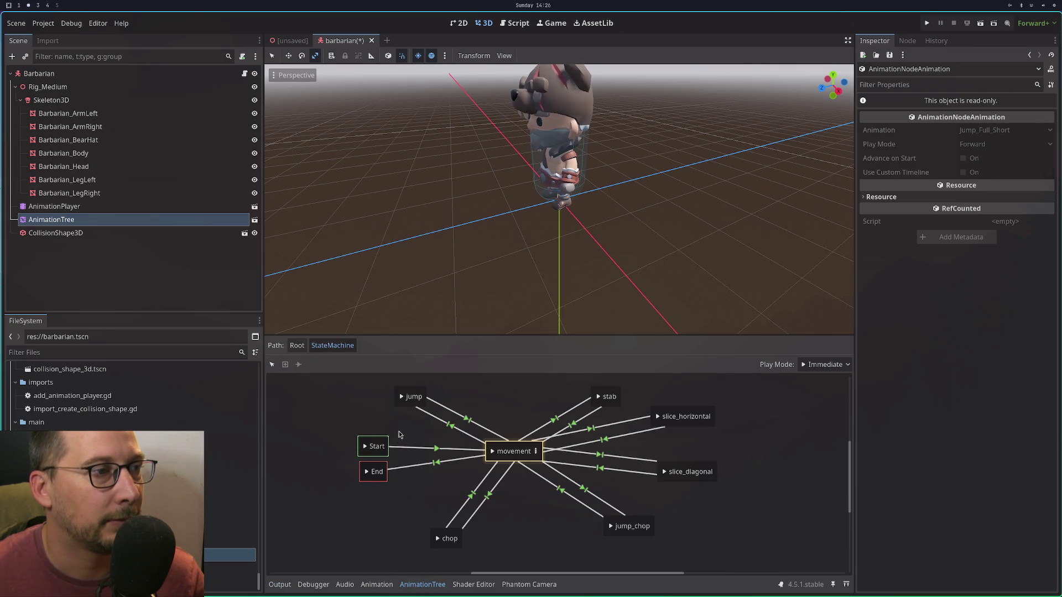
pyautogui.click(378, 447)
pyautogui.click(405, 401)
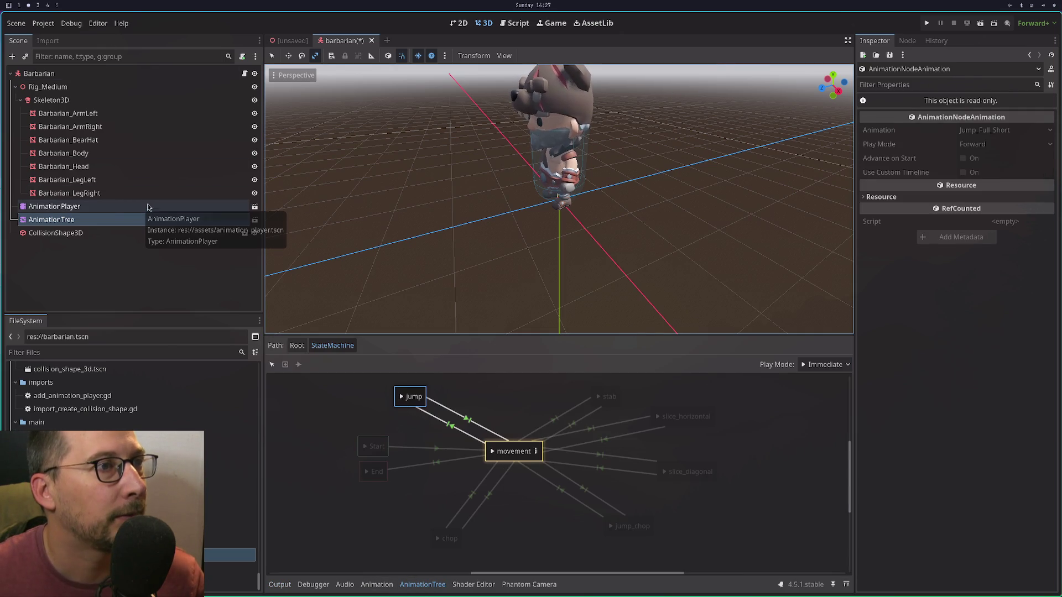
# Select the AnimationTree node, open its state machine graph and select the jump state.
pyautogui.rightClick(134, 221)
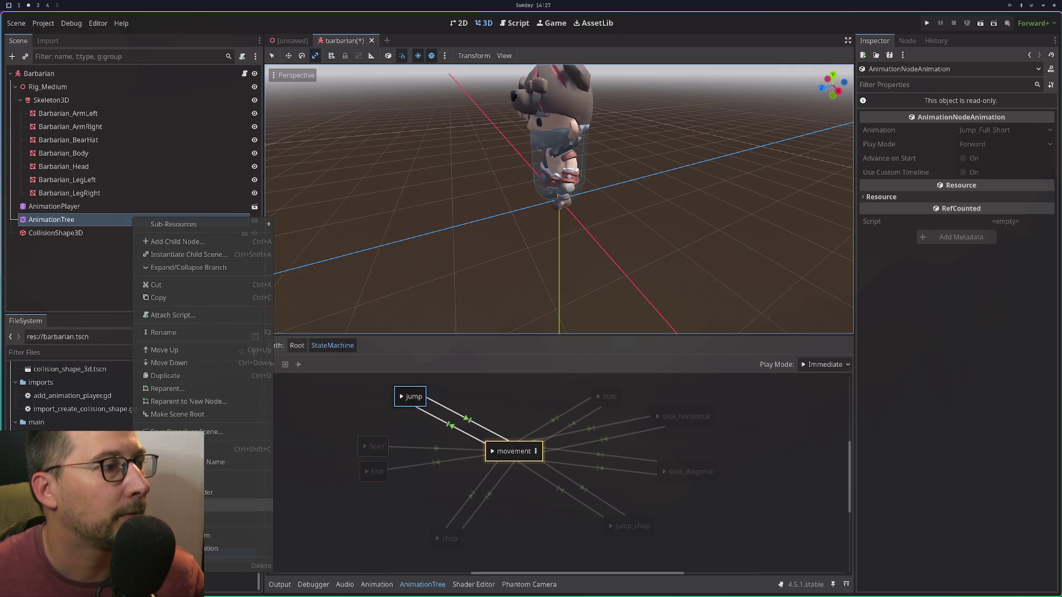
pyautogui.click(448, 415)
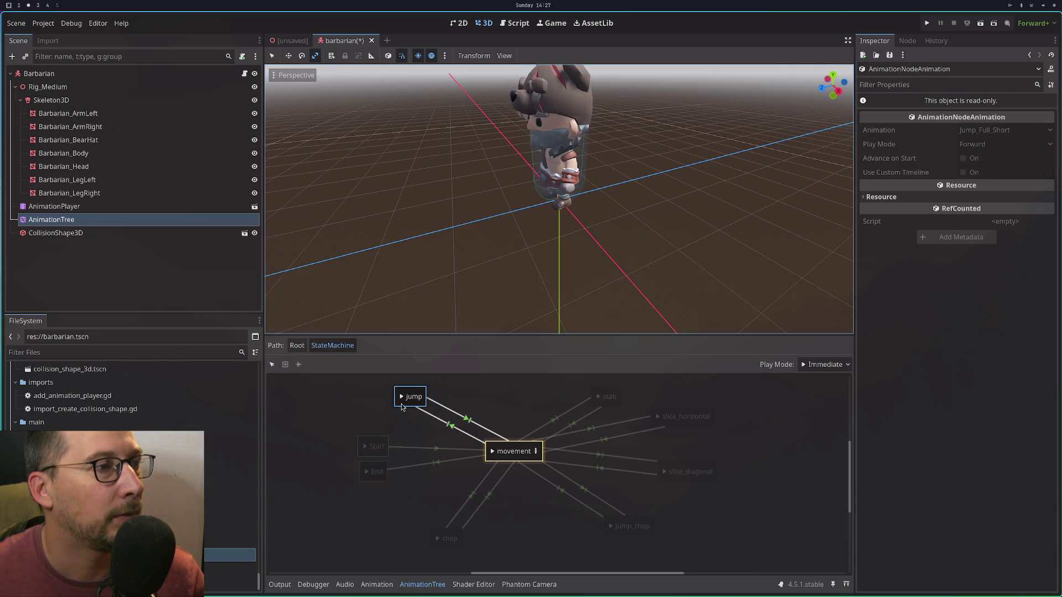
pyautogui.click(124, 193)
pyautogui.click(128, 221)
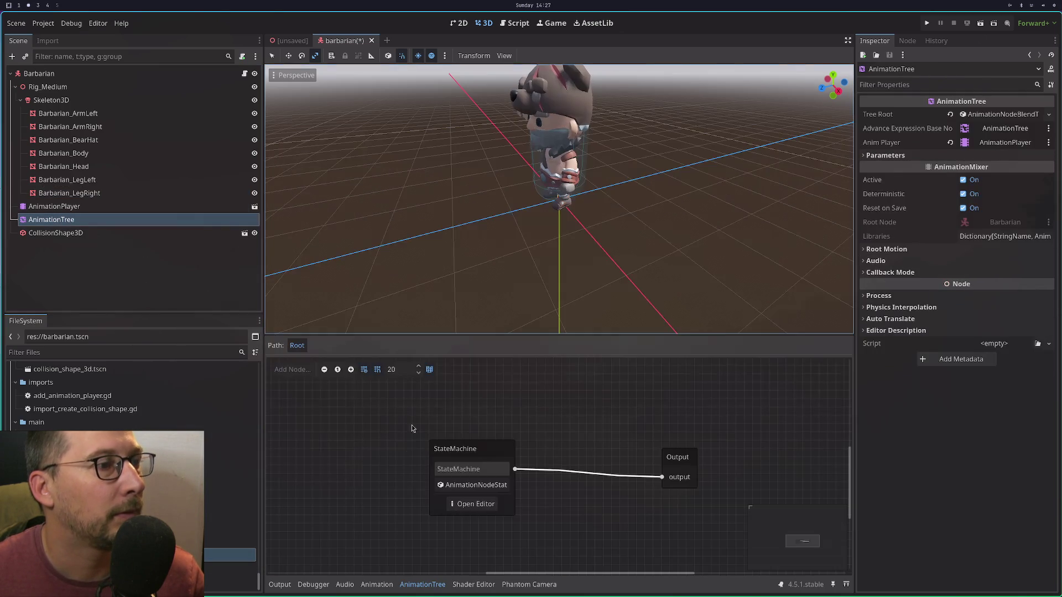
pyautogui.click(454, 503)
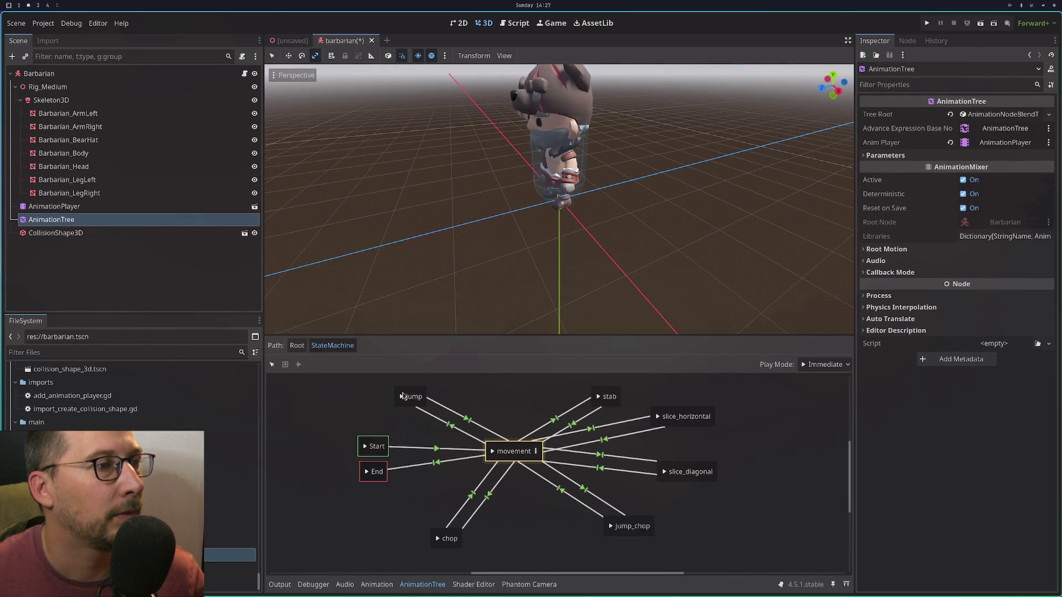
pyautogui.click(403, 398)
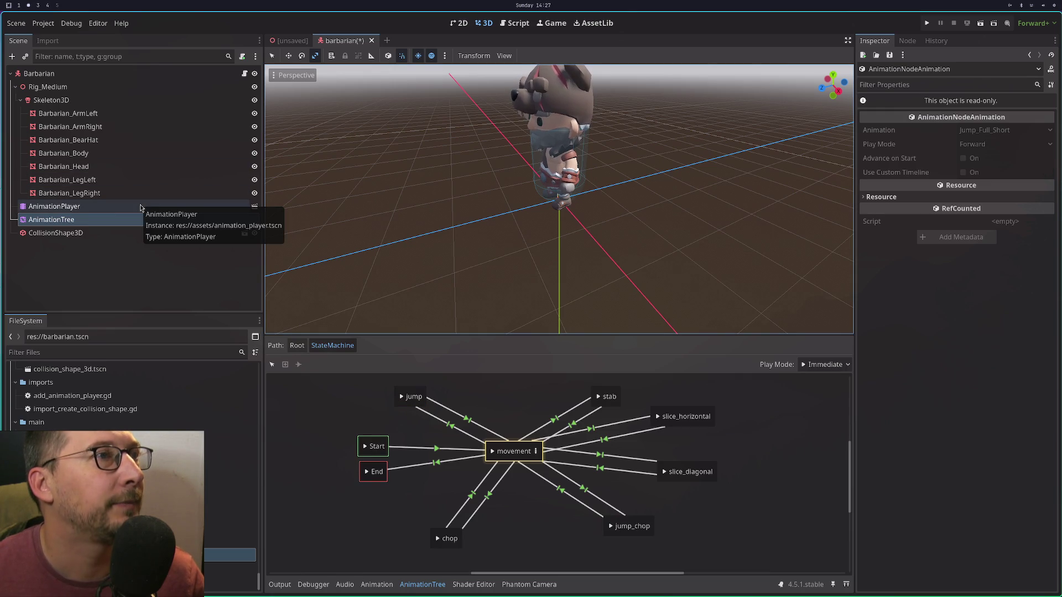
# Save the barbarian scene with Ctrl+S, close it, reopen it with Ctrl+Shift+T and reopen its graph.
pyautogui.hotkey('ctrl', 's')
pyautogui.click(362, 40)
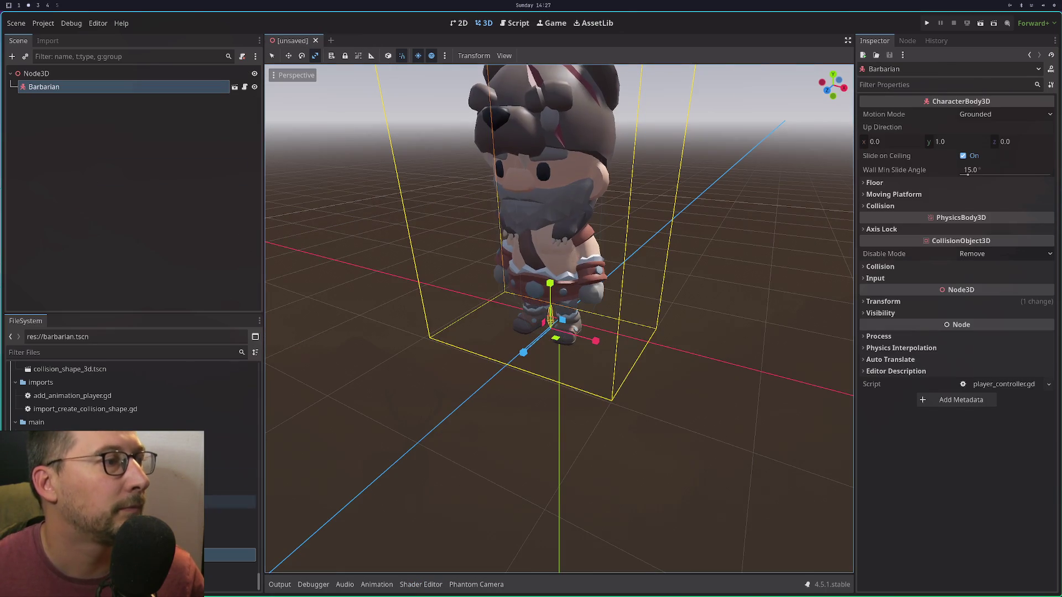
pyautogui.hotkey('ctrl', 'shift', 't')
pyautogui.click(476, 505)
pyautogui.click(405, 402)
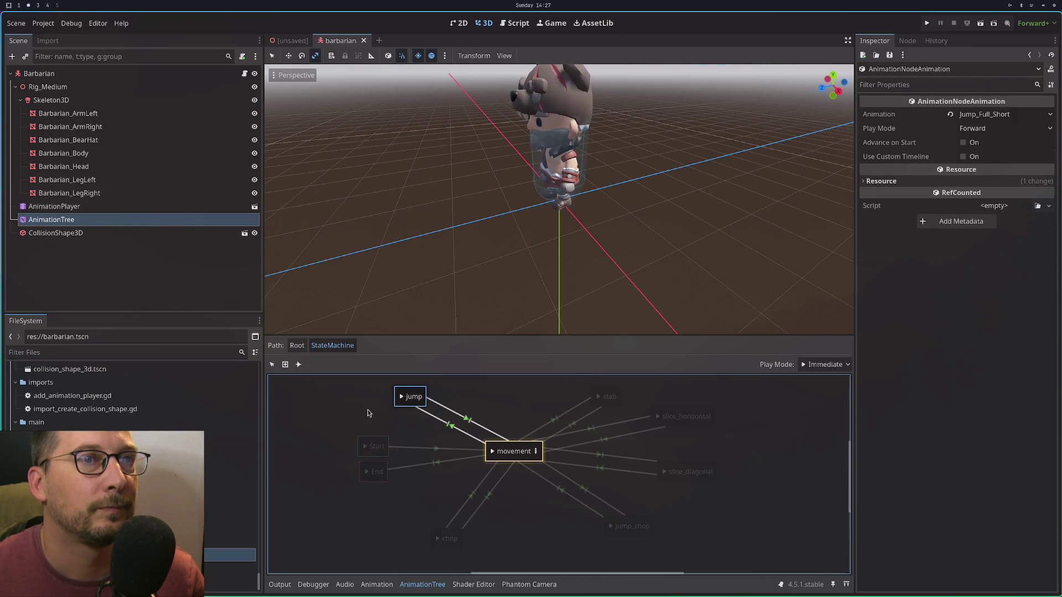
pyautogui.click(355, 418)
# Inspect the Start, End, movement and jump states in the barbarian's state machine.
pyautogui.click(365, 445)
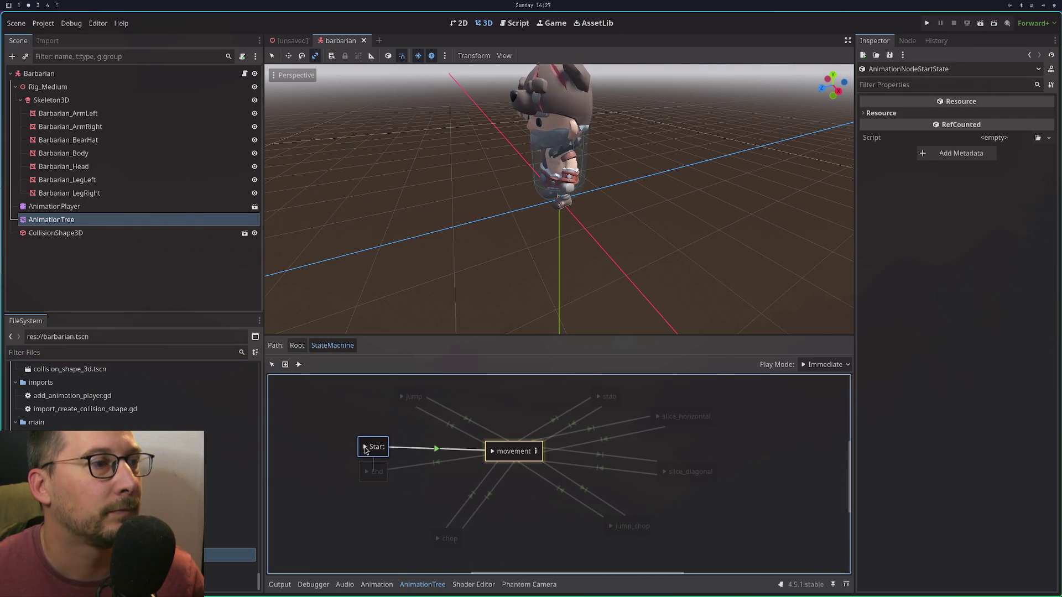
pyautogui.click(361, 433)
pyautogui.click(364, 477)
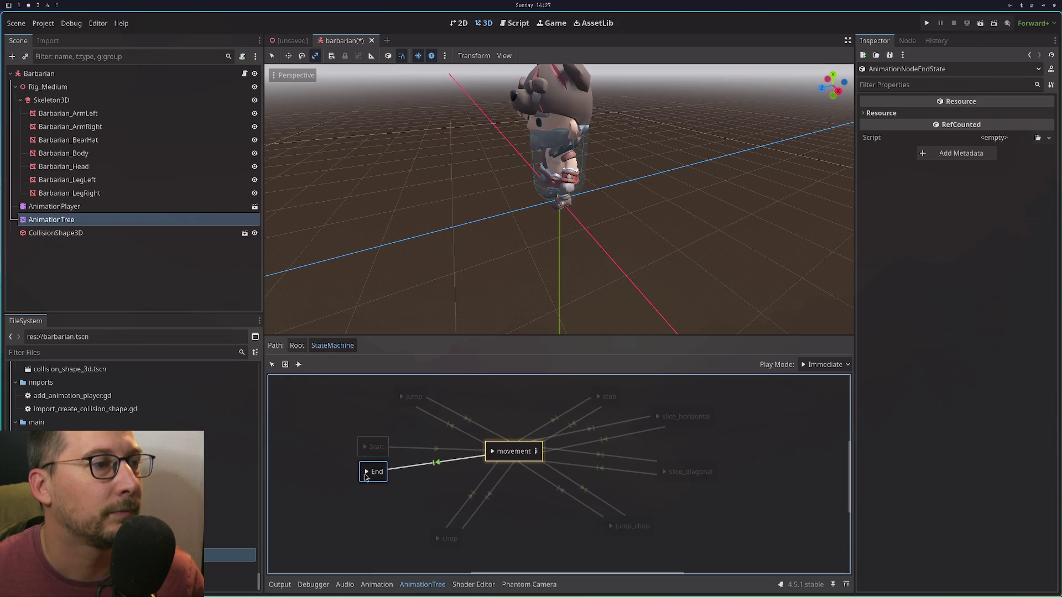
pyautogui.click(496, 455)
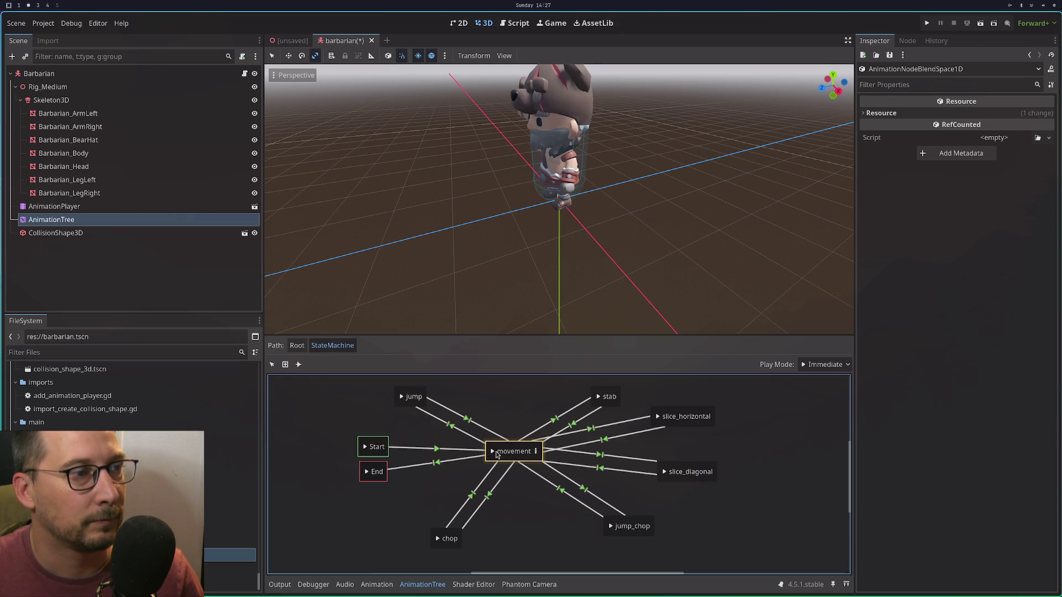
pyautogui.click(400, 398)
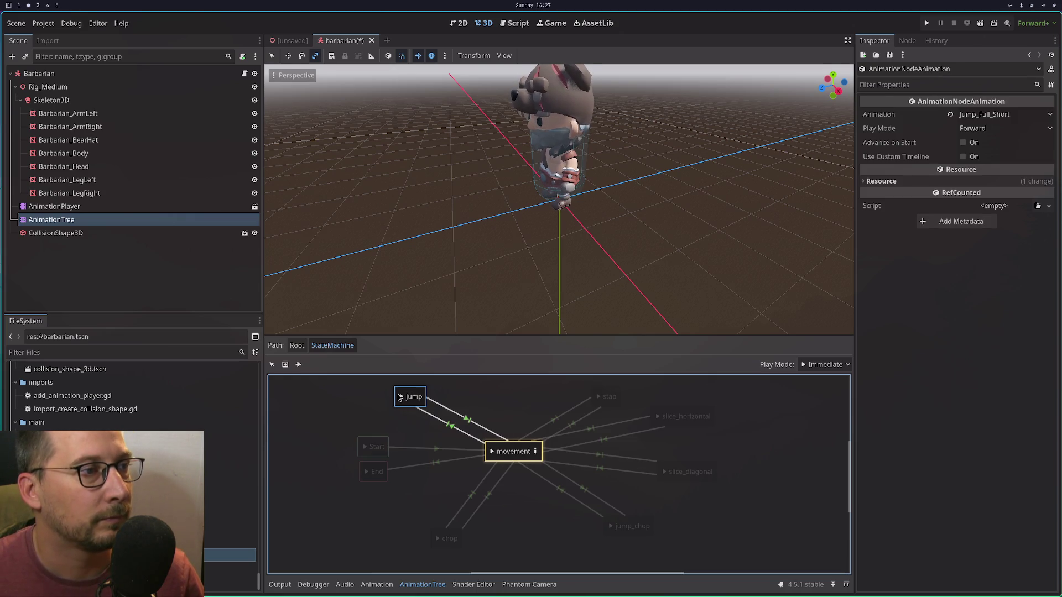
pyautogui.click(347, 413)
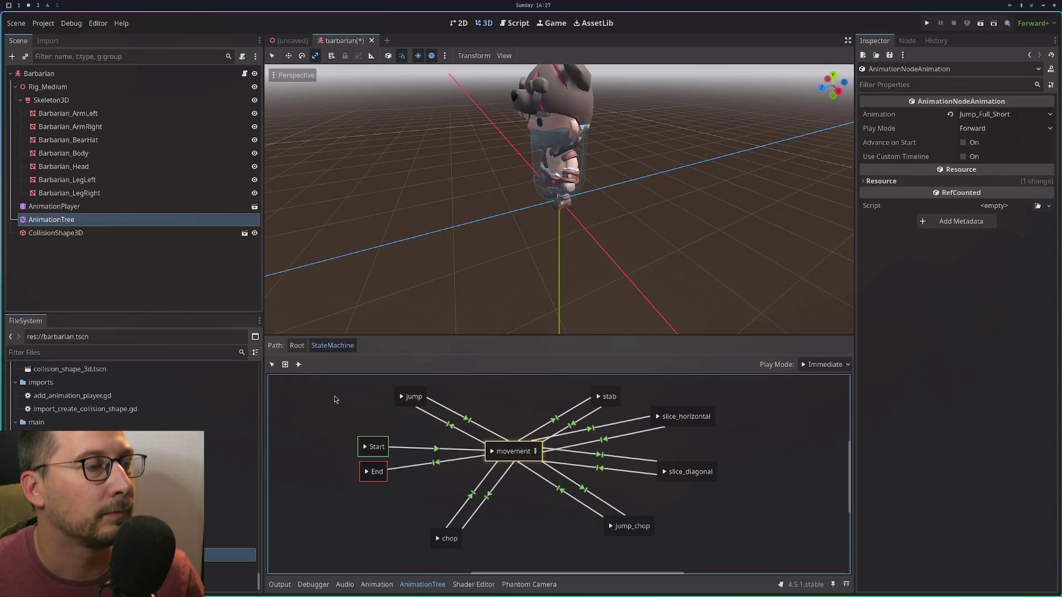
pyautogui.click(272, 364)
pyautogui.rightClick(332, 426)
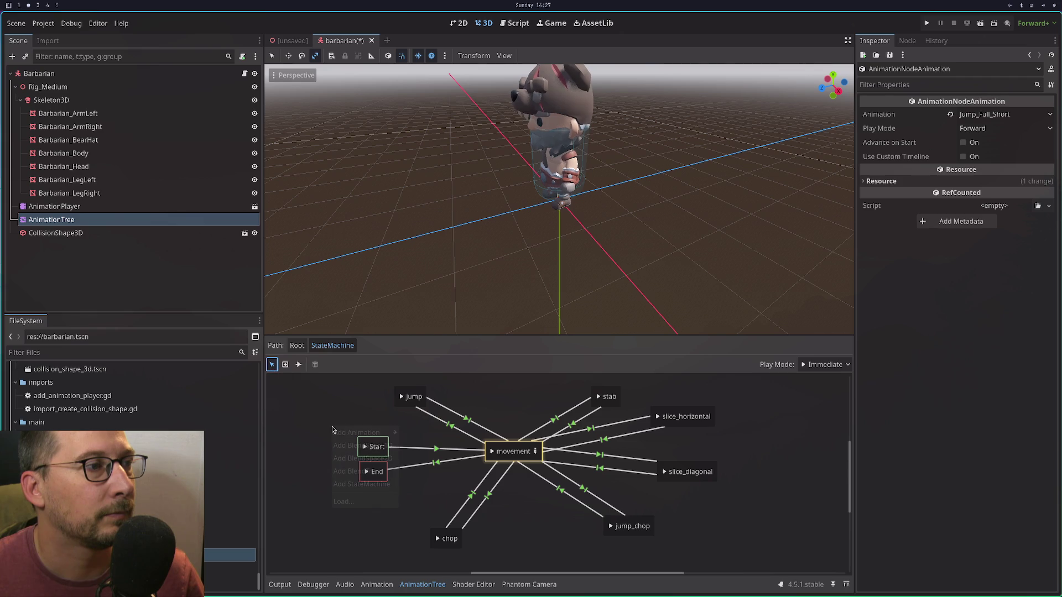
pyautogui.click(324, 412)
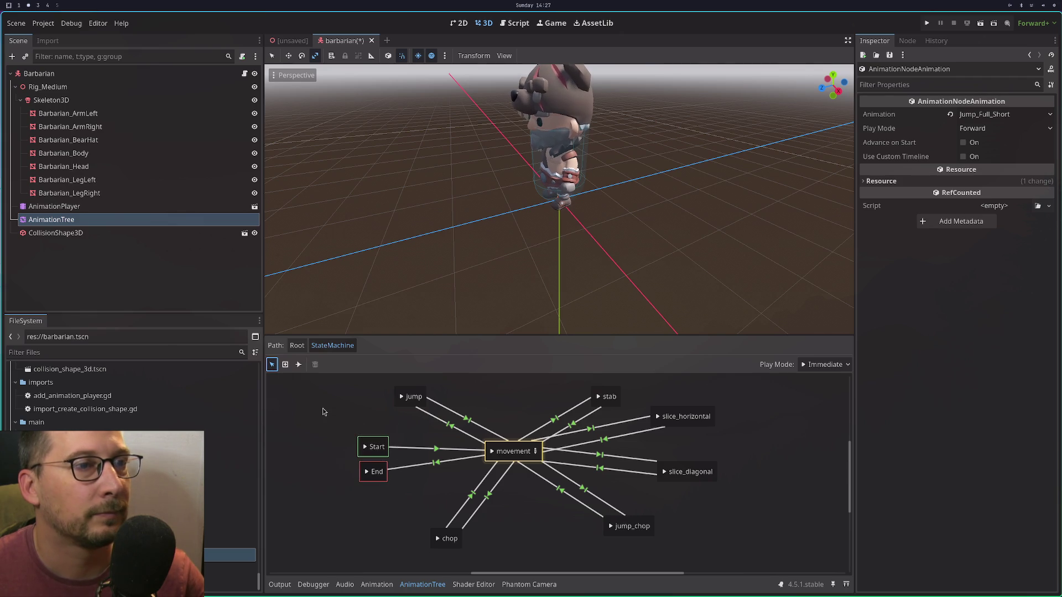
# Return to Root, reopen the StateMachine, nudge jump lower and preview the jump animation.
pyautogui.click(301, 346)
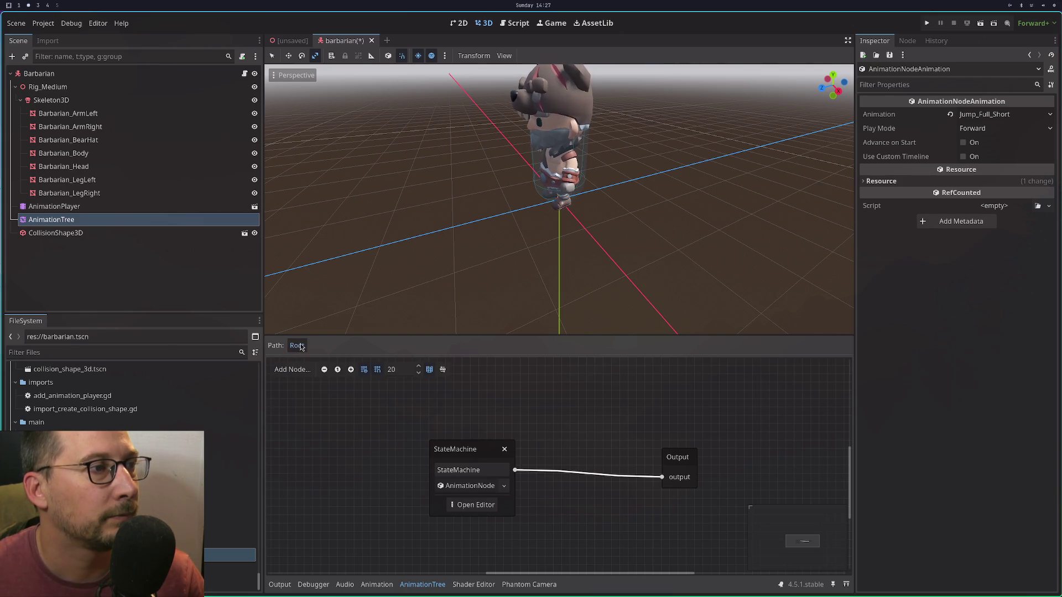
pyautogui.click(465, 486)
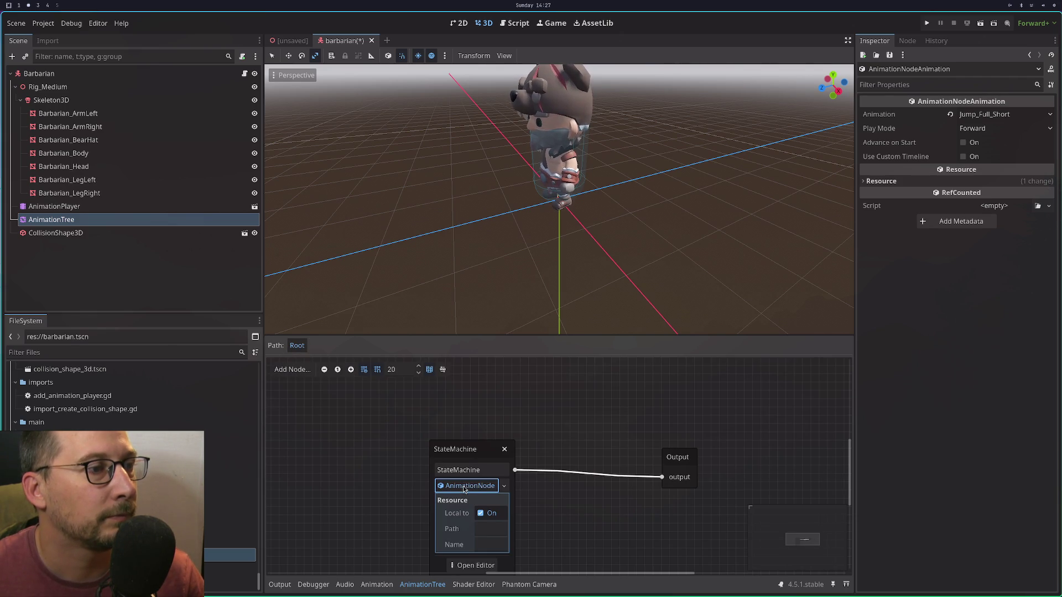
pyautogui.click(466, 566)
pyautogui.click(494, 452)
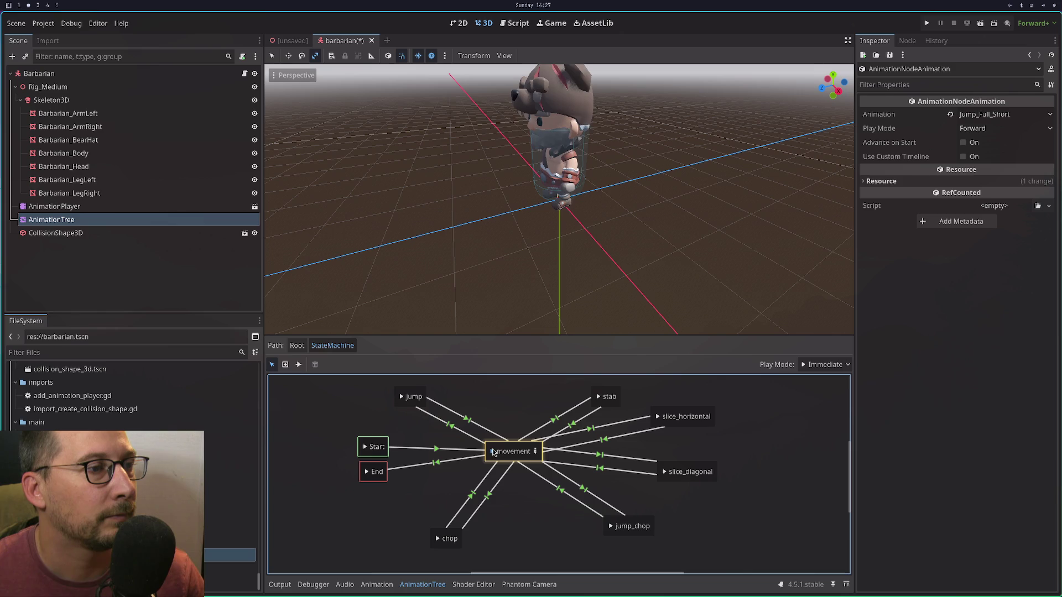
pyautogui.moveTo(407, 394); pyautogui.dragTo(402, 402)
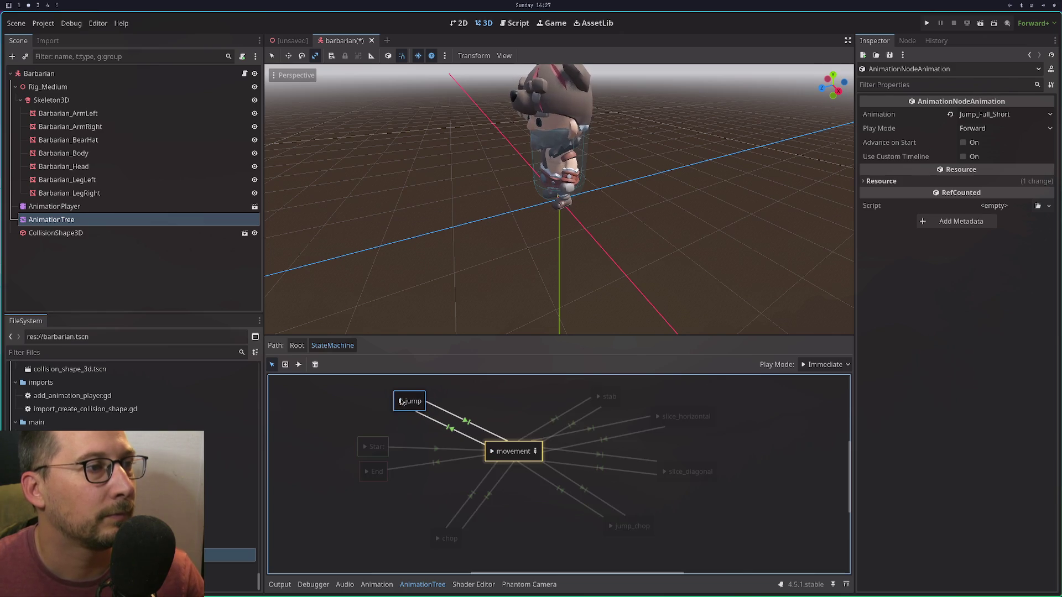
pyautogui.click(401, 403)
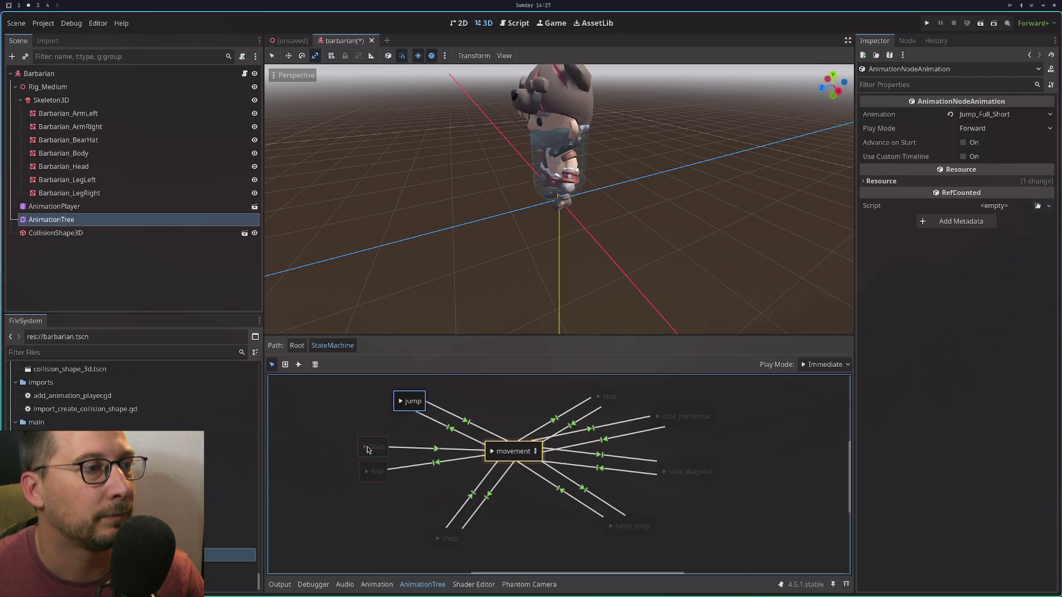
# Return to Root, reopen the StateMachine and preview the chop animation.
pyautogui.click(297, 345)
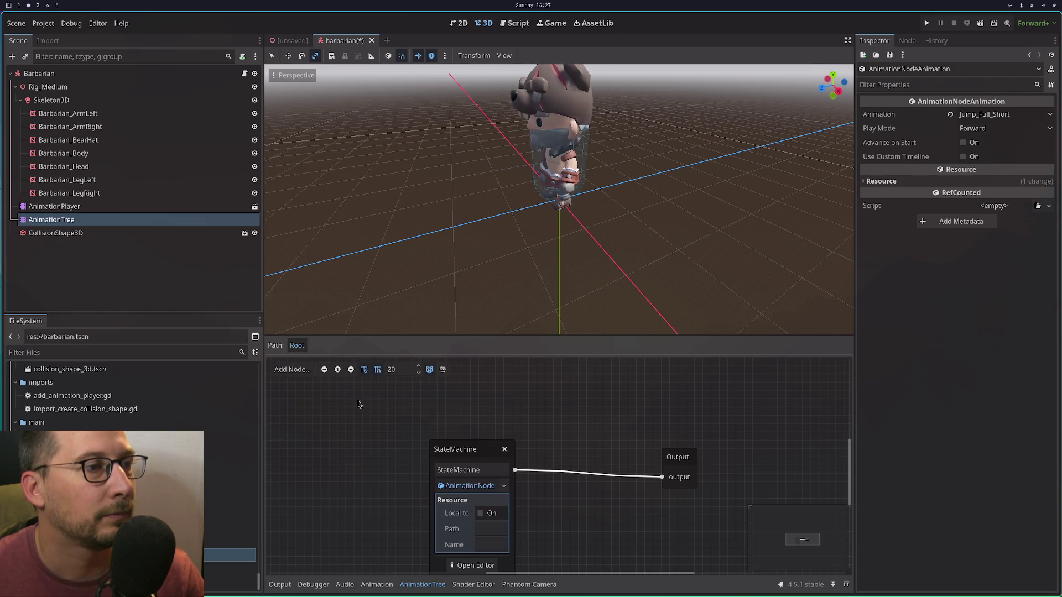
pyautogui.click(465, 565)
pyautogui.click(366, 449)
pyautogui.click(401, 402)
pyautogui.click(513, 451)
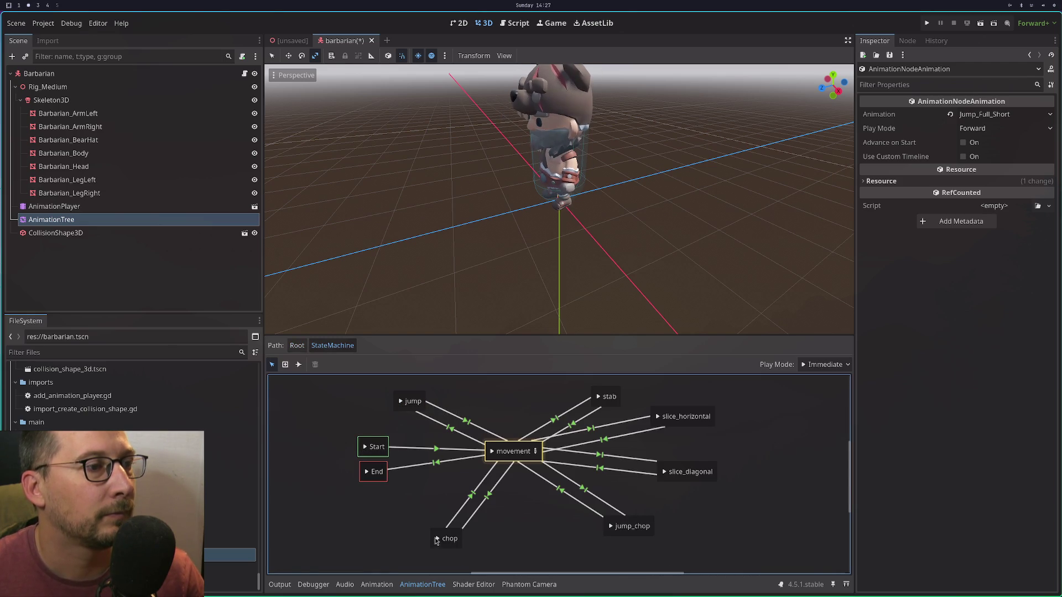
pyautogui.click(438, 539)
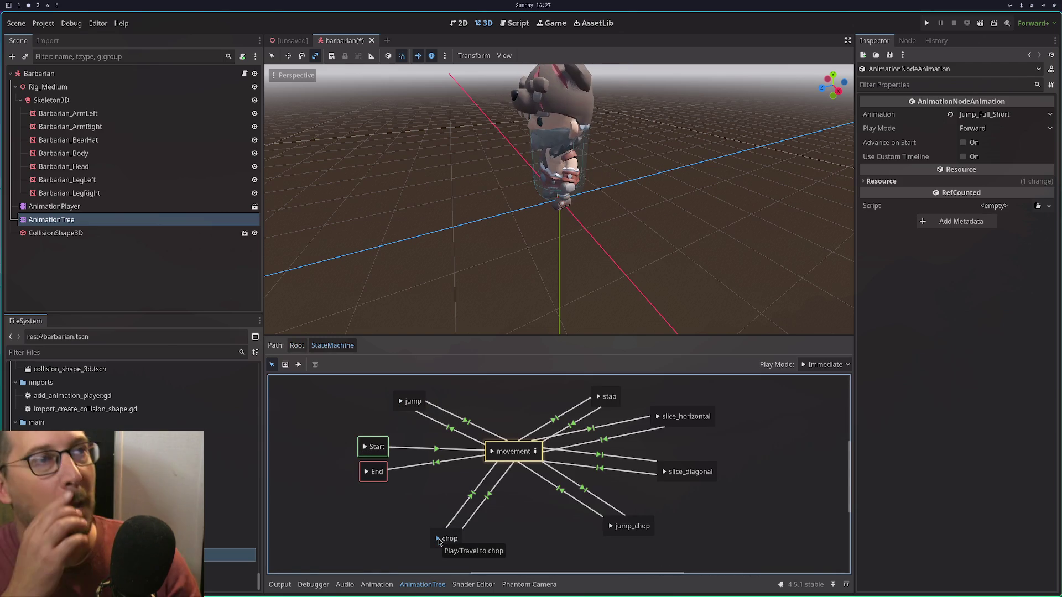
# Switch between the Script and 3D views, then run the project.
pyautogui.click(521, 22)
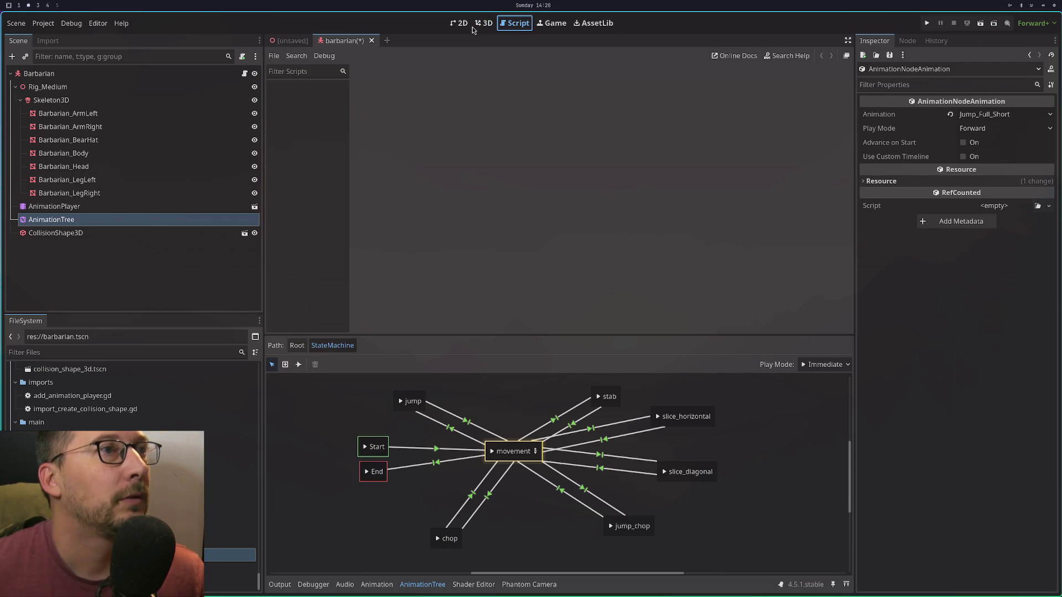
pyautogui.click(480, 25)
pyautogui.click(508, 29)
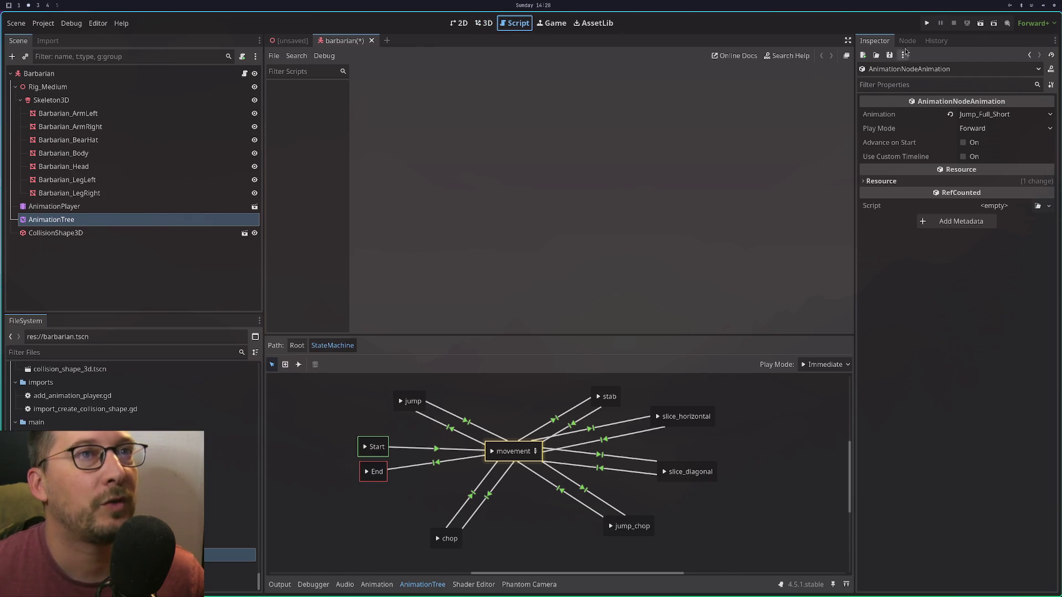
pyautogui.click(928, 23)
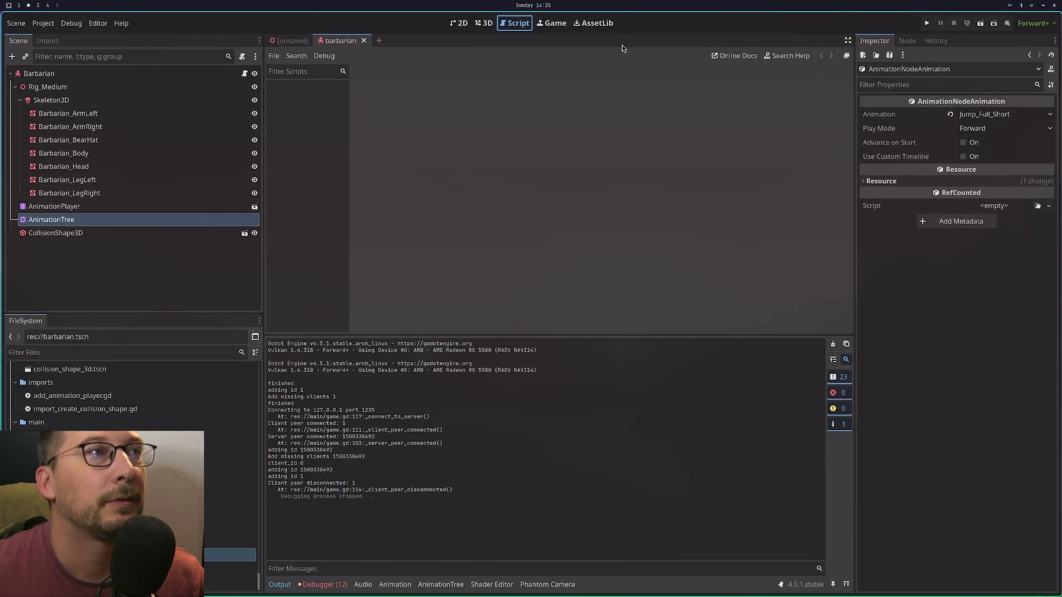
# Close the barbarian.tscn and unsaved scene tabs and run both game clients again.
pyautogui.click(363, 40)
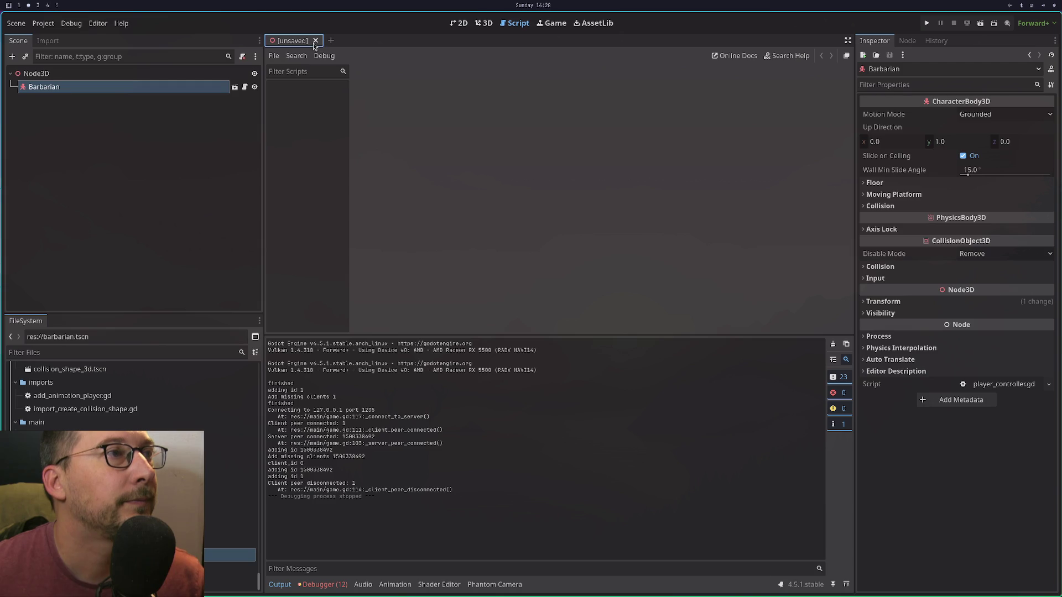
pyautogui.click(316, 41)
pyautogui.click(927, 23)
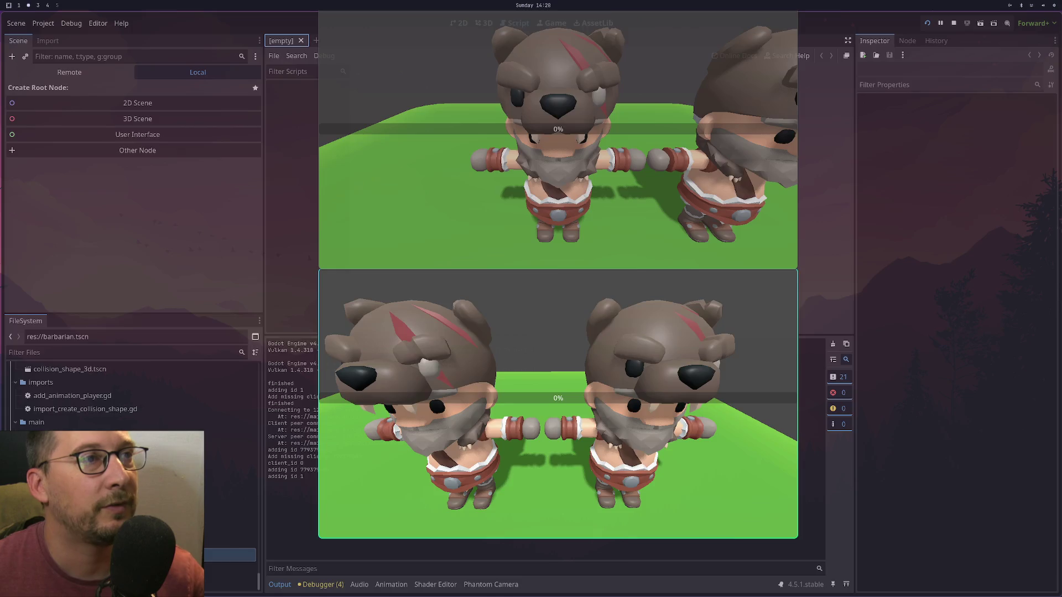
# Back in the Godot workspace, move the player character left with A and right with D.
pyautogui.press('super+4')
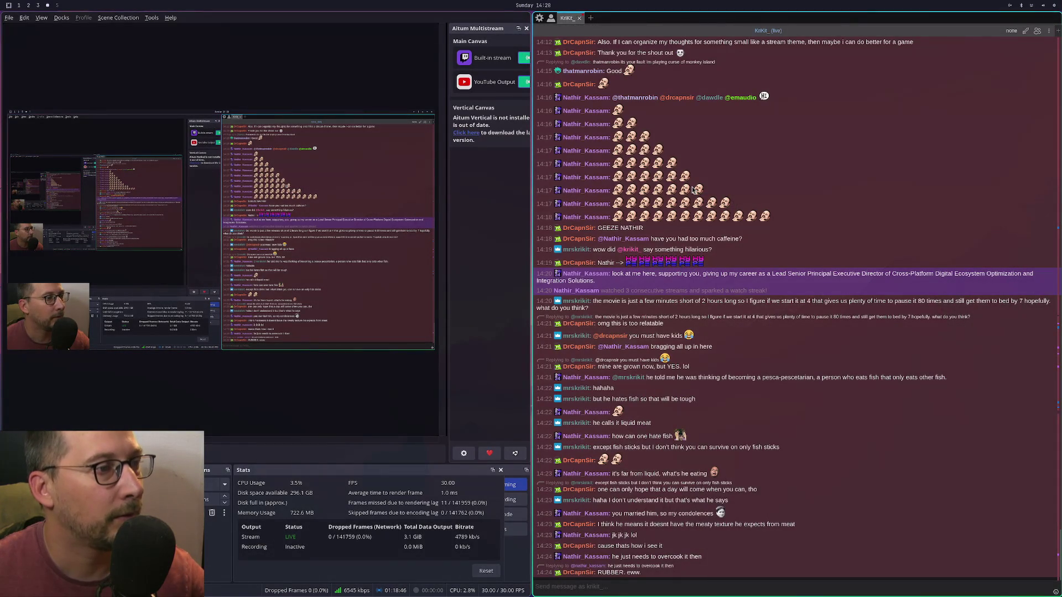
pyautogui.press('super+3')
pyautogui.press('super+2')
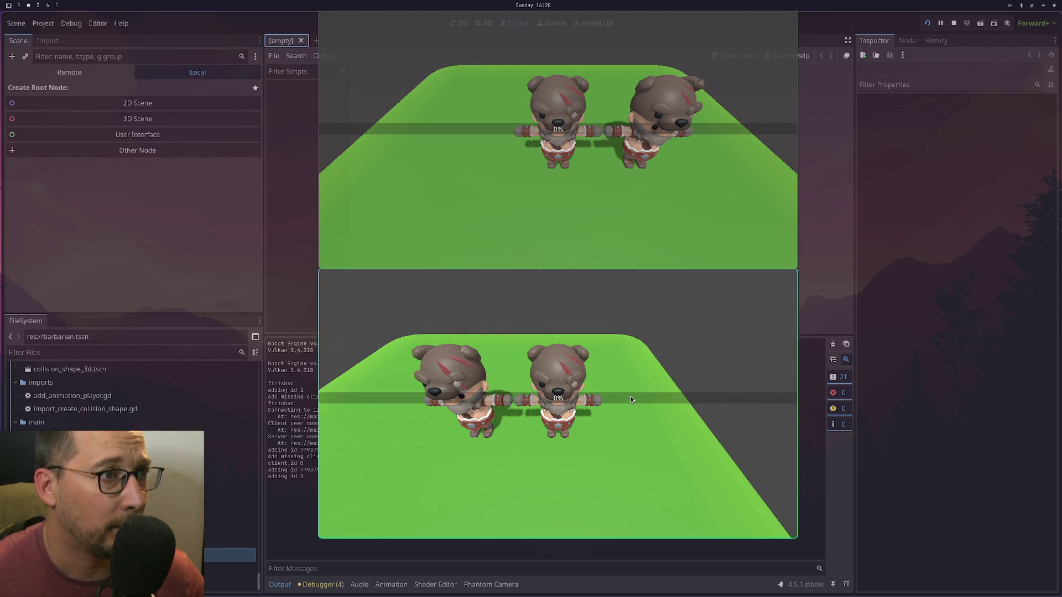
pyautogui.press('a')
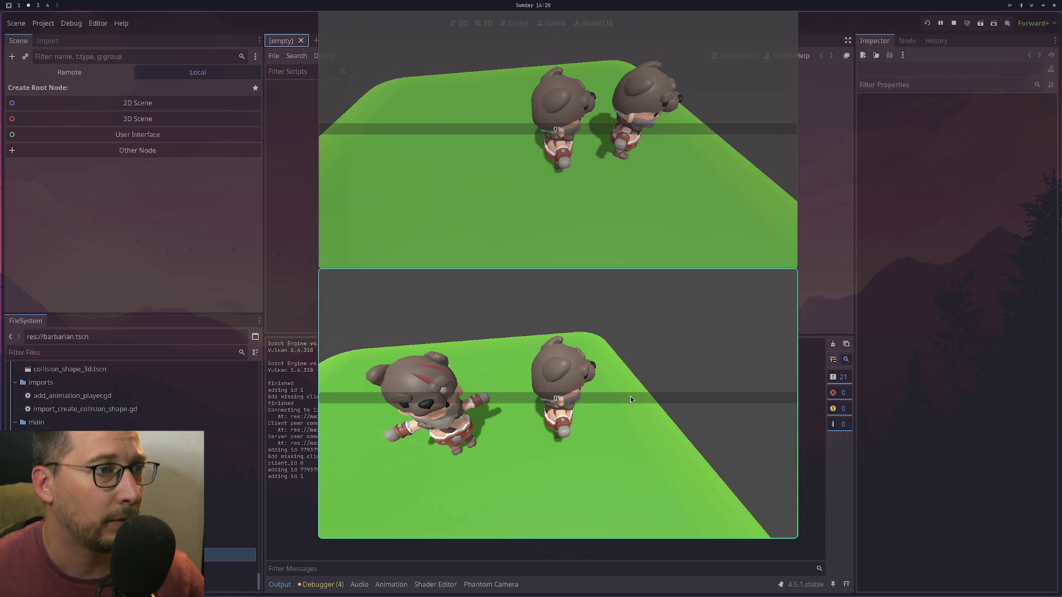
pyautogui.press('d')
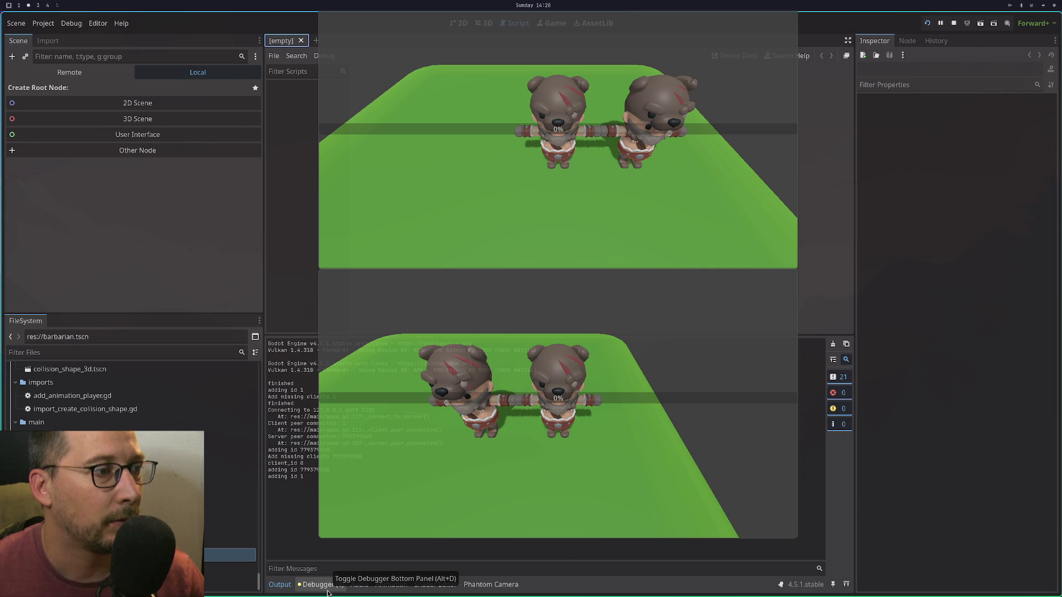
# Open the Debugger's Profiler and then its Monitors, moving a game window aside.
pyautogui.click(328, 590)
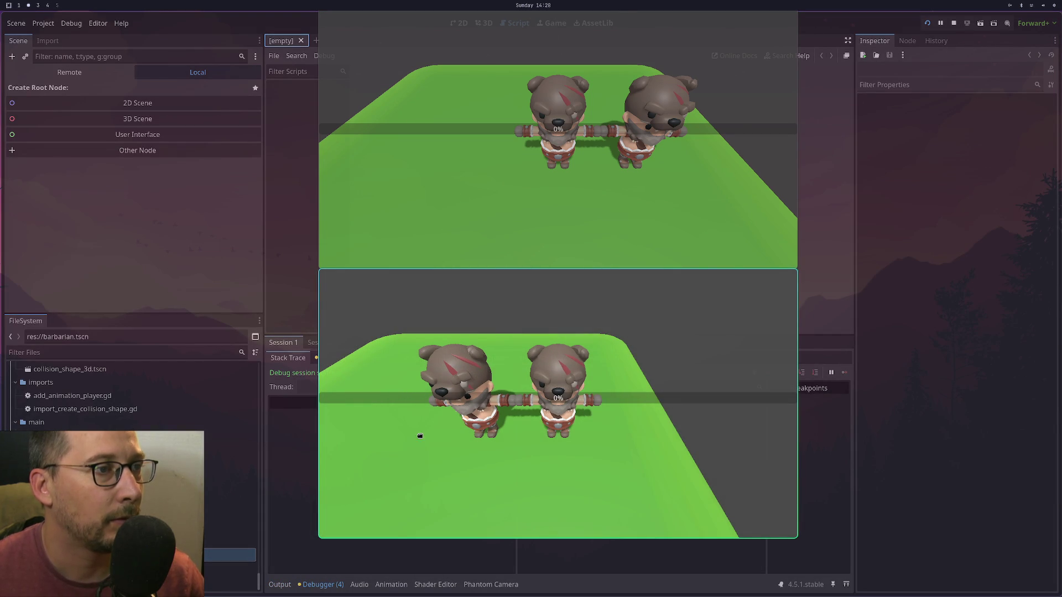
pyautogui.moveTo(420, 437); pyautogui.dragTo(707, 448)
pyautogui.click(410, 362)
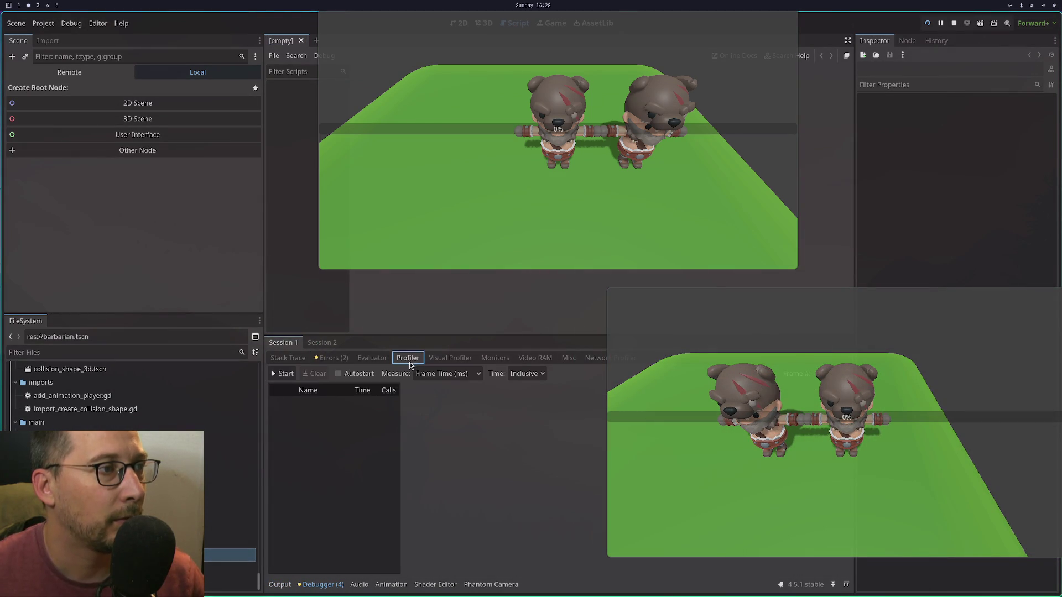
pyautogui.click(502, 359)
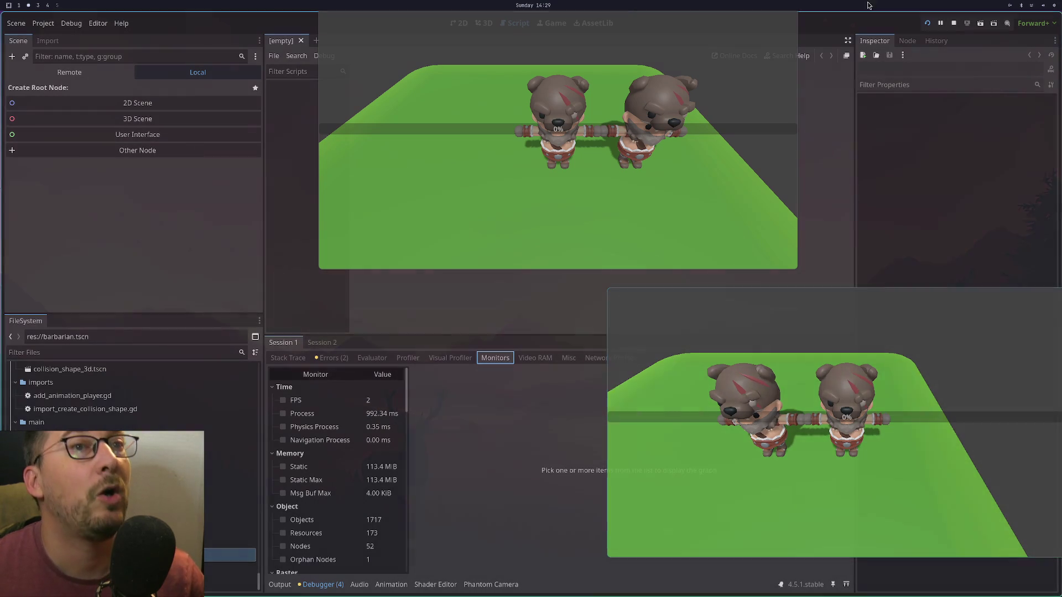
# Stop the running game and show the 3D viewport.
pyautogui.click(953, 24)
pyautogui.click(484, 23)
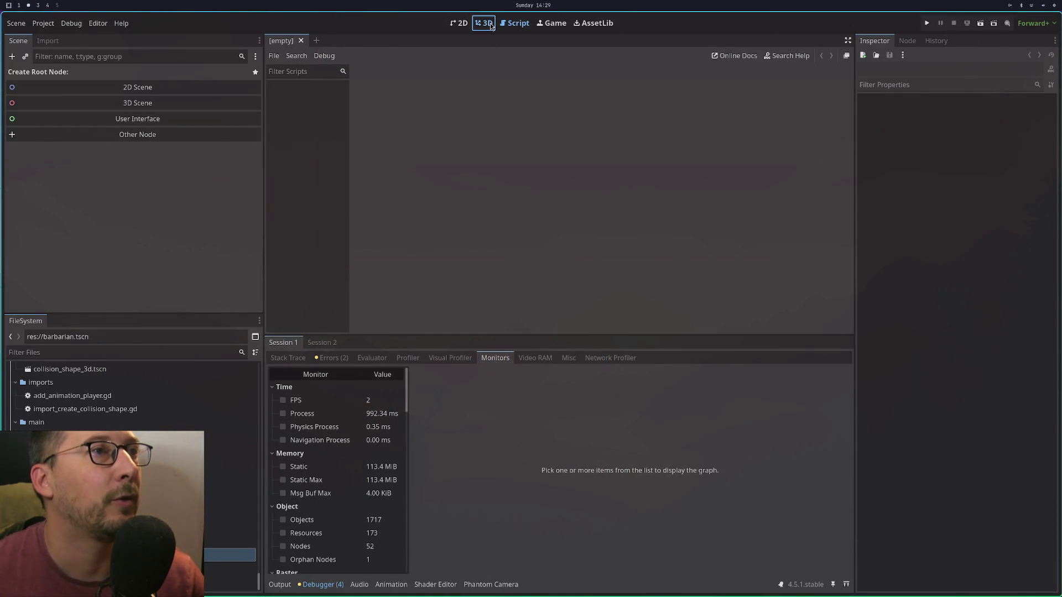
pyautogui.click(462, 23)
pyautogui.click(485, 23)
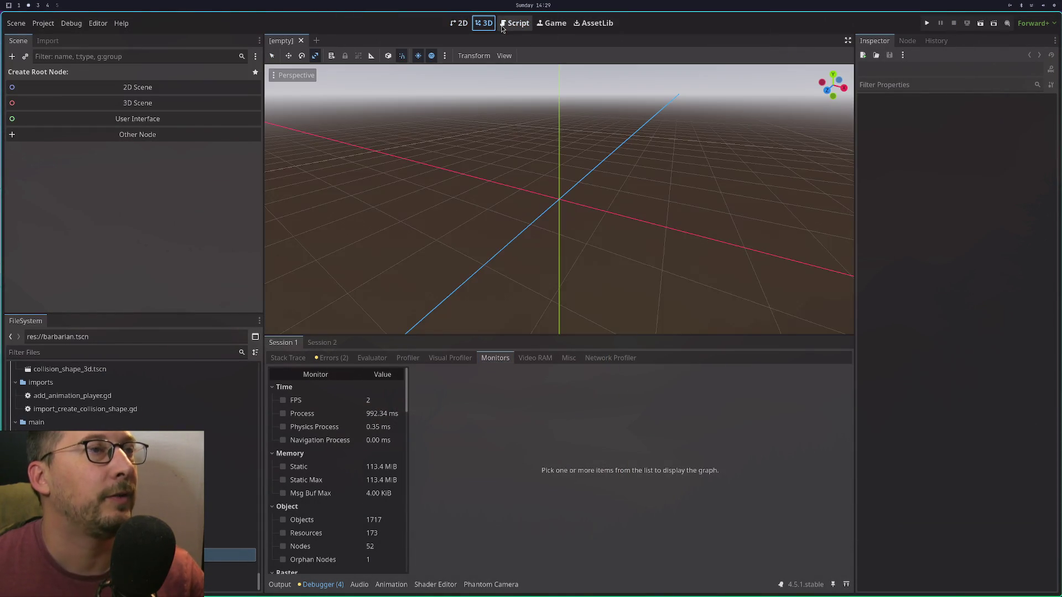
# In Neovim, open player_controller.gd and then game.gd via the file finder.
pyautogui.press('super+1')
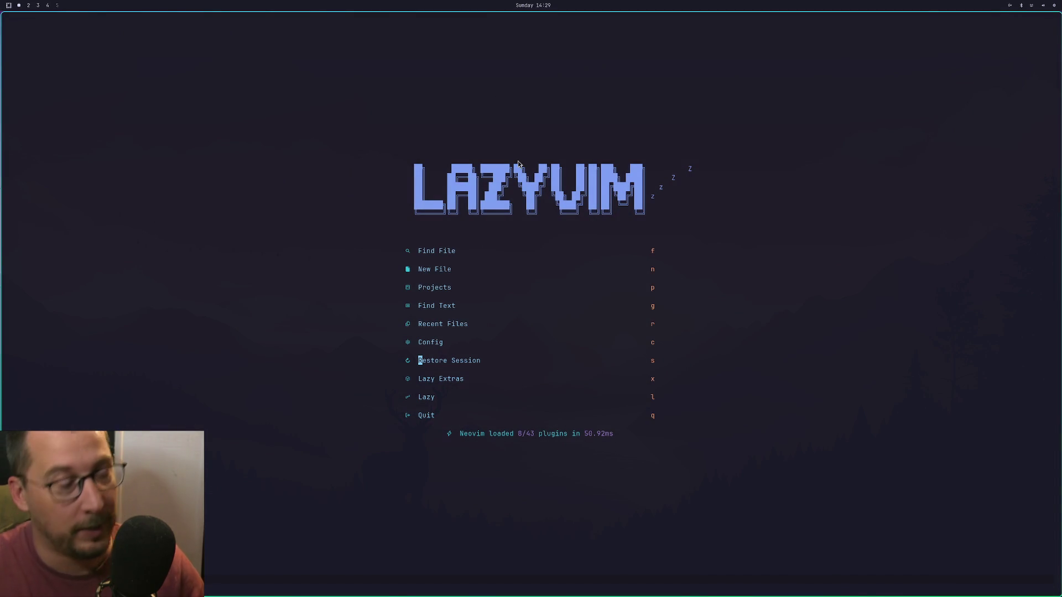
pyautogui.write('fplayer')
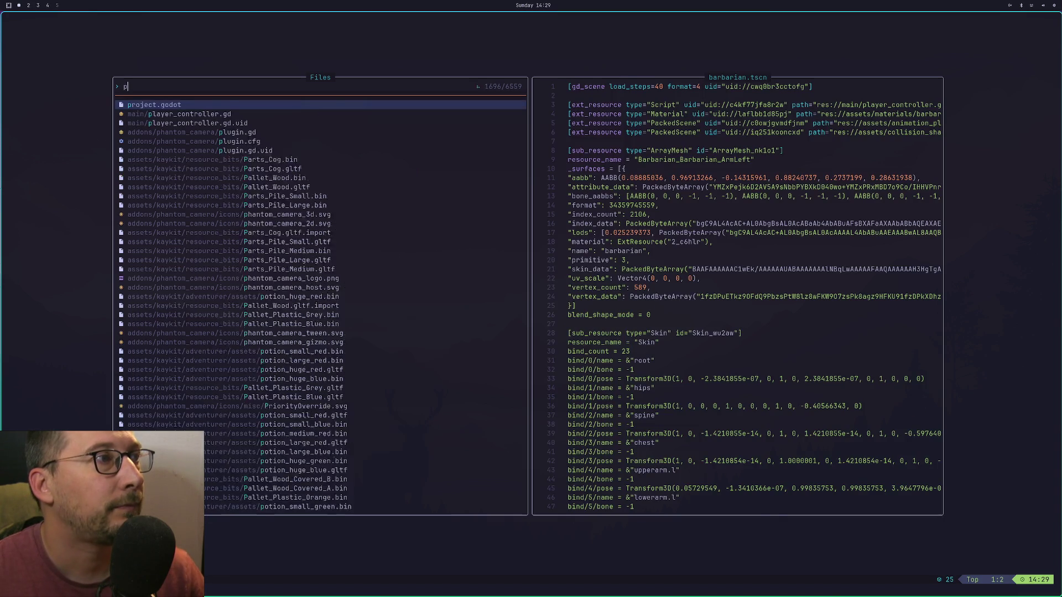
pyautogui.press('Return')
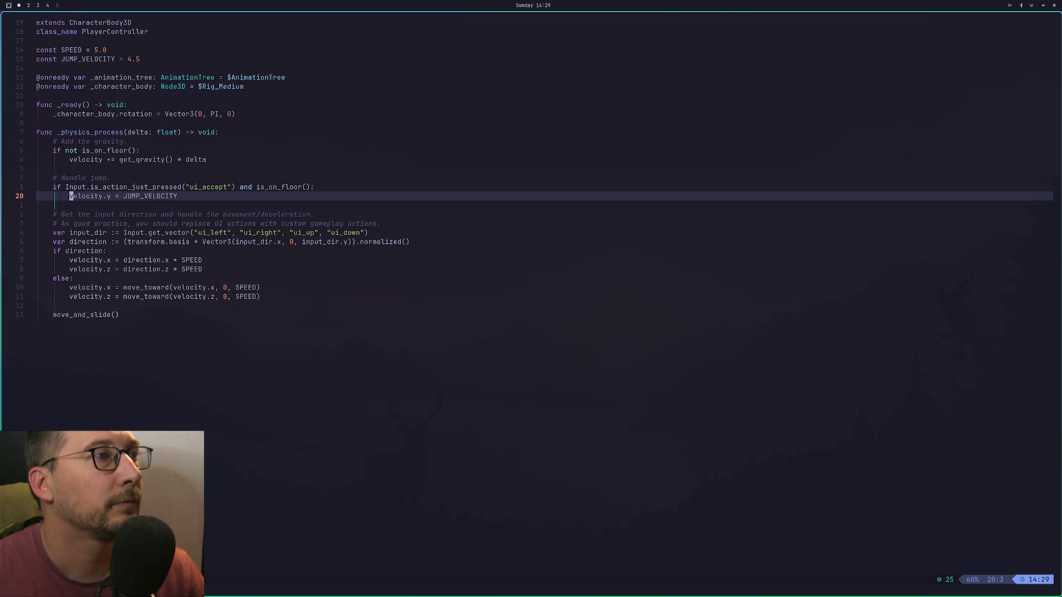
pyautogui.press('space')
pyautogui.press('space')
pyautogui.write('gam')
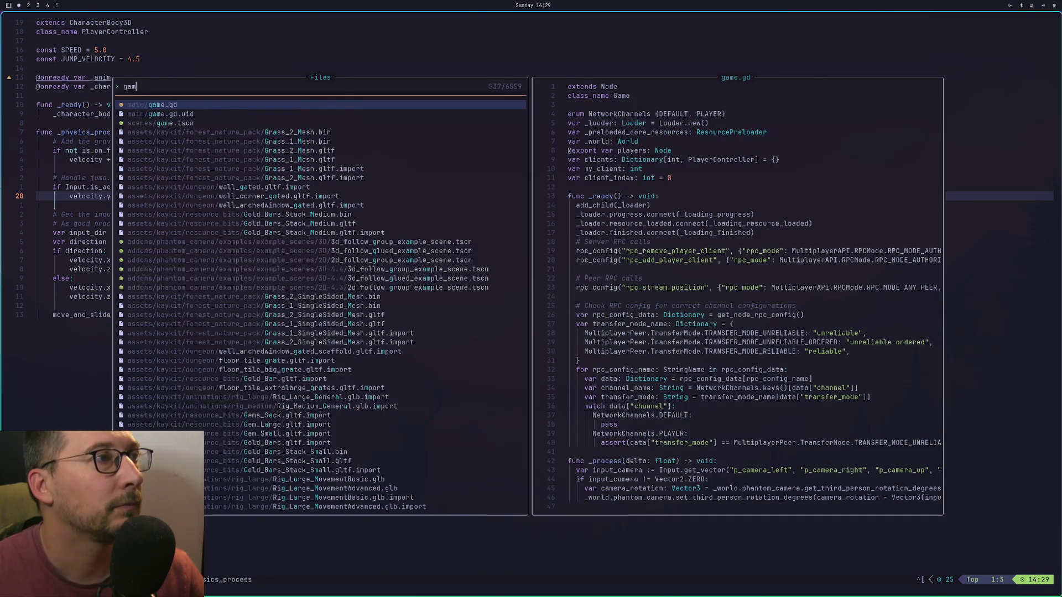
pyautogui.press('Return')
# Comment out the animation_tree.set blend_position line near the end of game.gd with gc.
pyautogui.press('k')
pyautogui.press('k')
pyautogui.press('k')
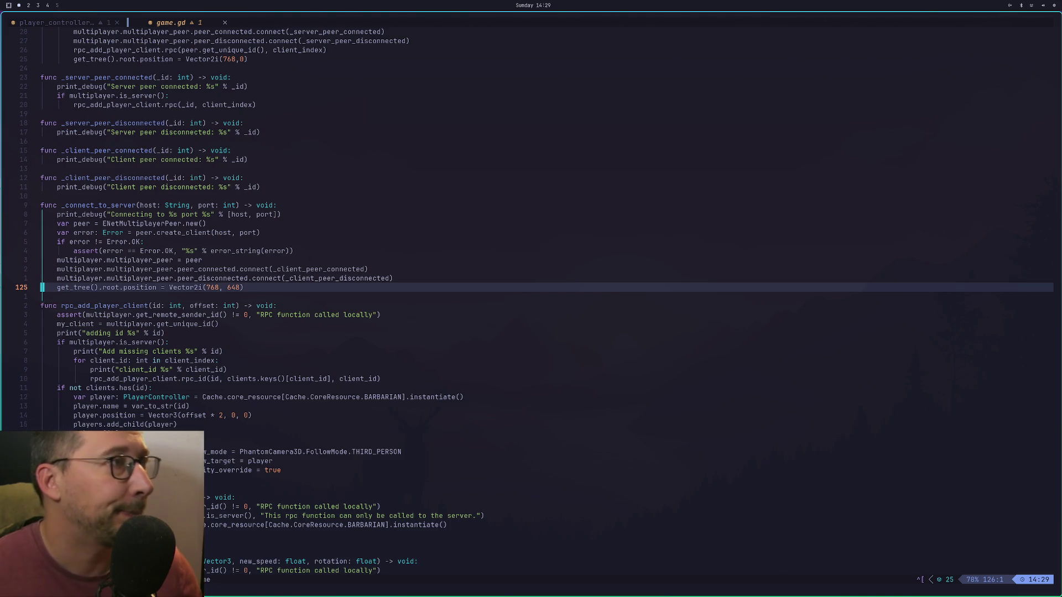
pyautogui.press('k')
pyautogui.press('k')
pyautogui.press('k')
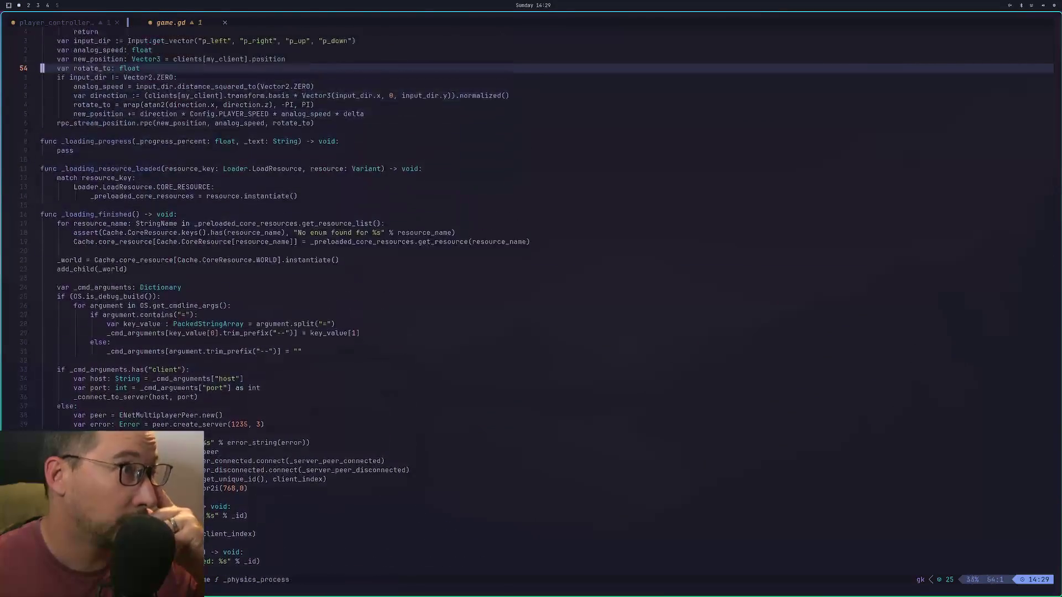
pyautogui.press('j')
pyautogui.press('j')
pyautogui.press('j')
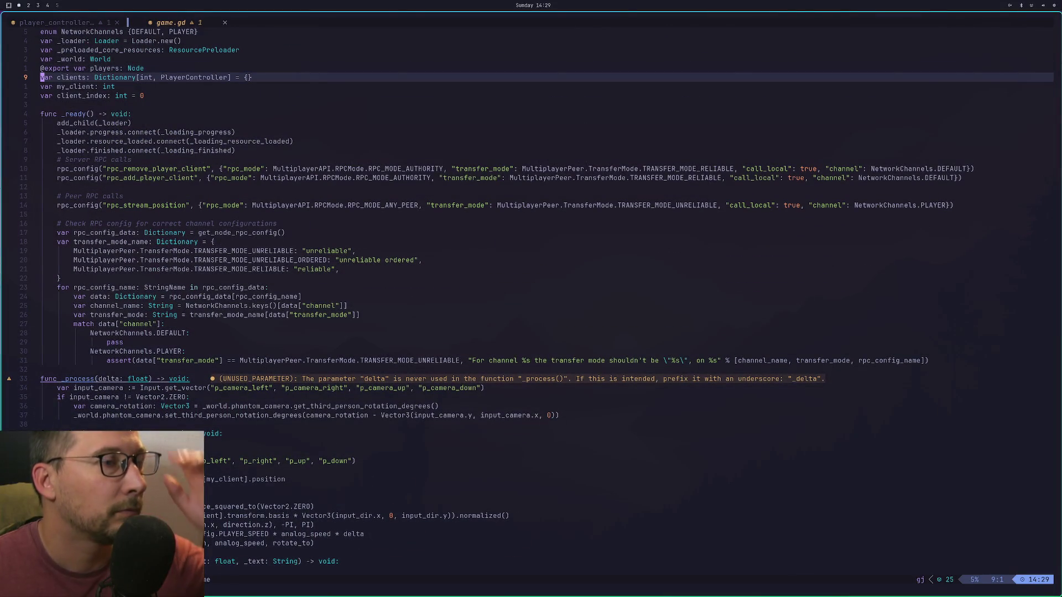
pyautogui.press('j')
pyautogui.press('j')
pyautogui.press('j')
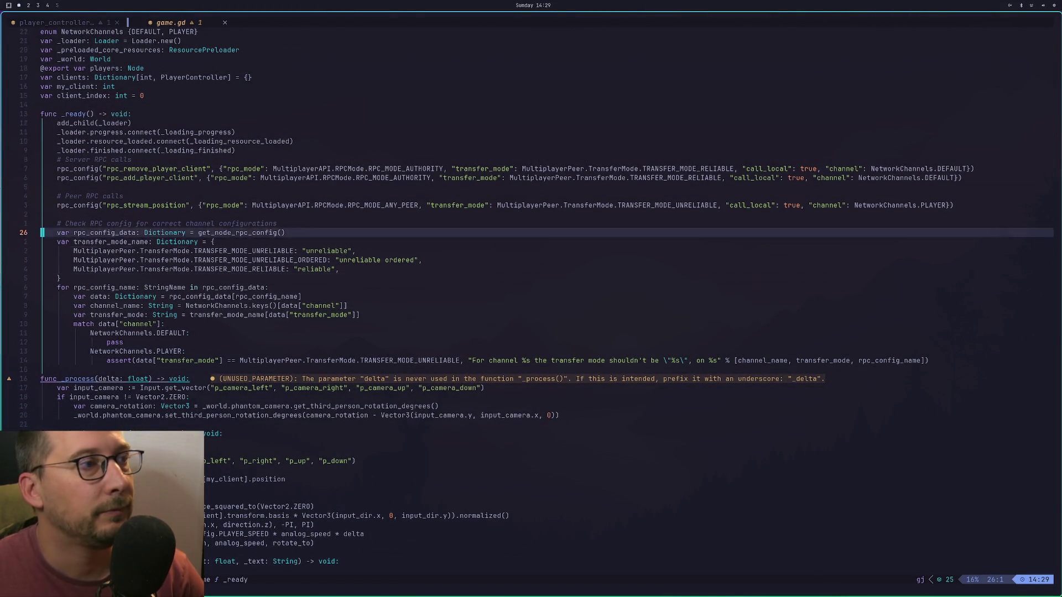
pyautogui.press('j')
pyautogui.press('j')
pyautogui.press('j')
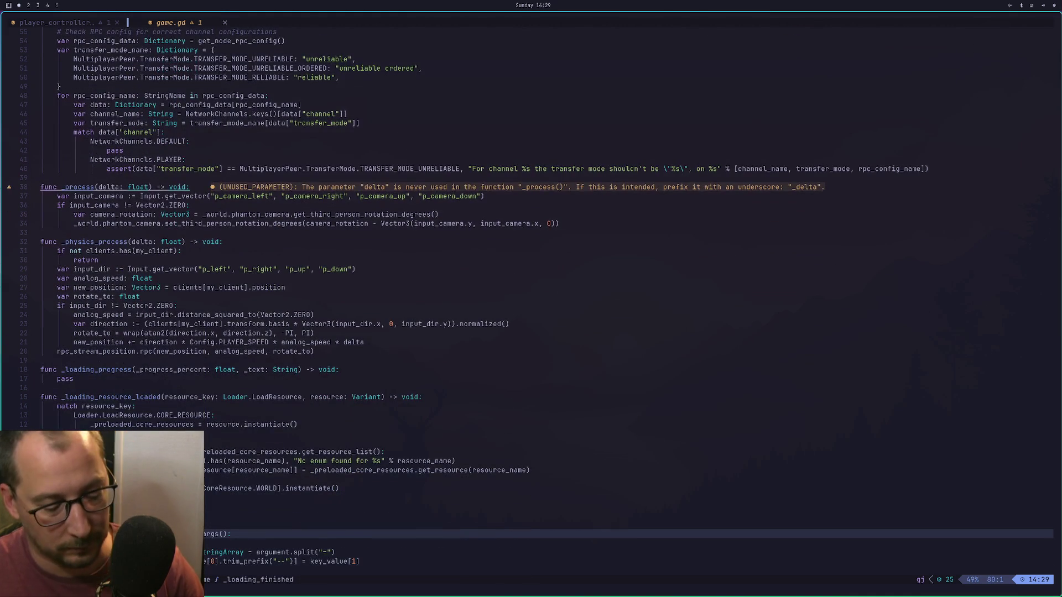
pyautogui.press('G')
pyautogui.press('k')
pyautogui.press('k')
pyautogui.press('k')
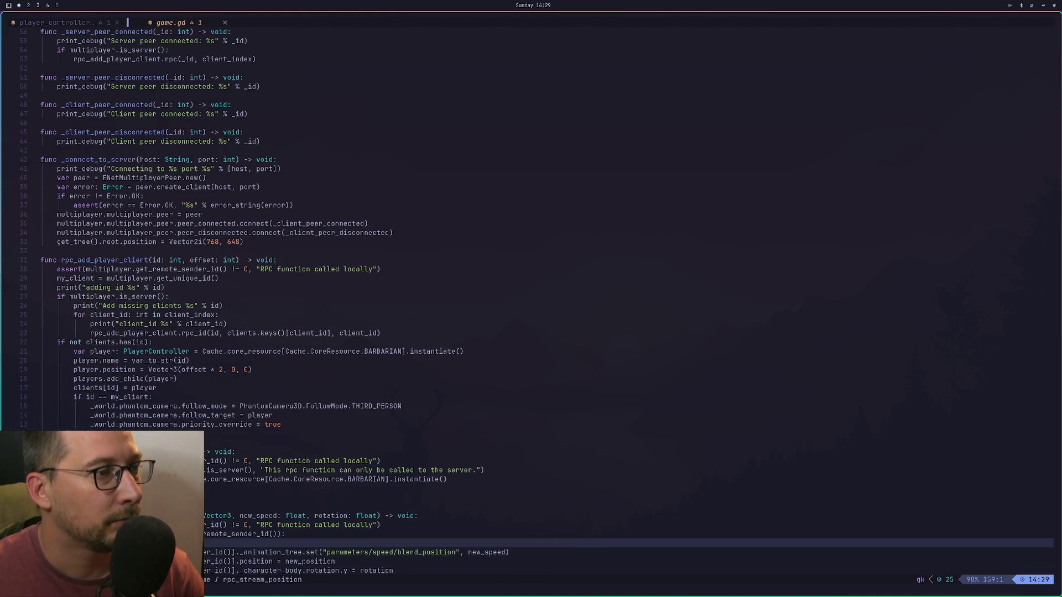
pyautogui.press('j')
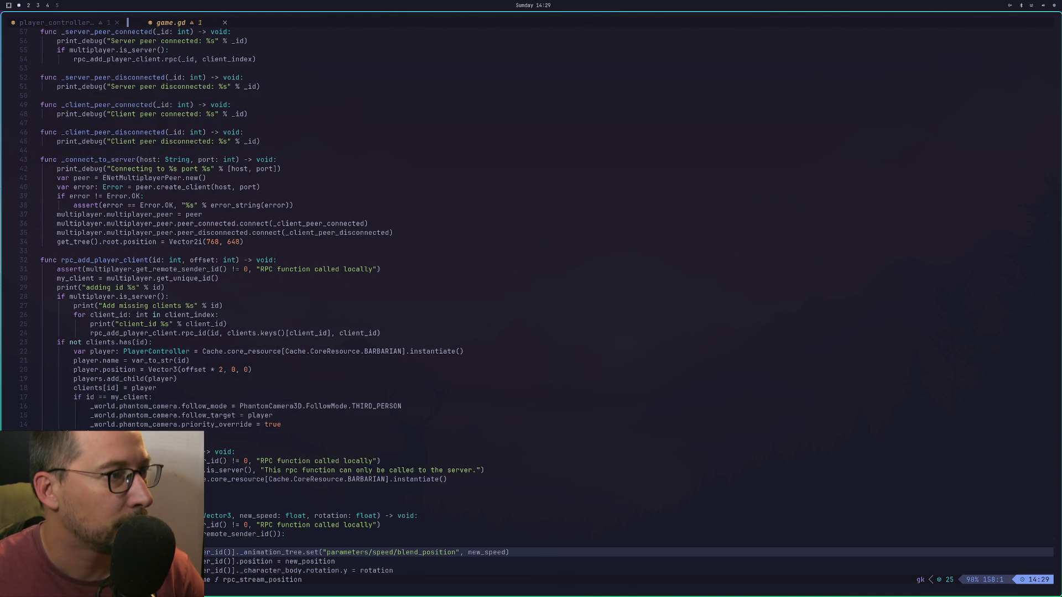
pyautogui.press('g')
pyautogui.press('c')
pyautogui.press('c')
# Save game.gd with :w and go back to the Godot workspace.
pyautogui.write(':')
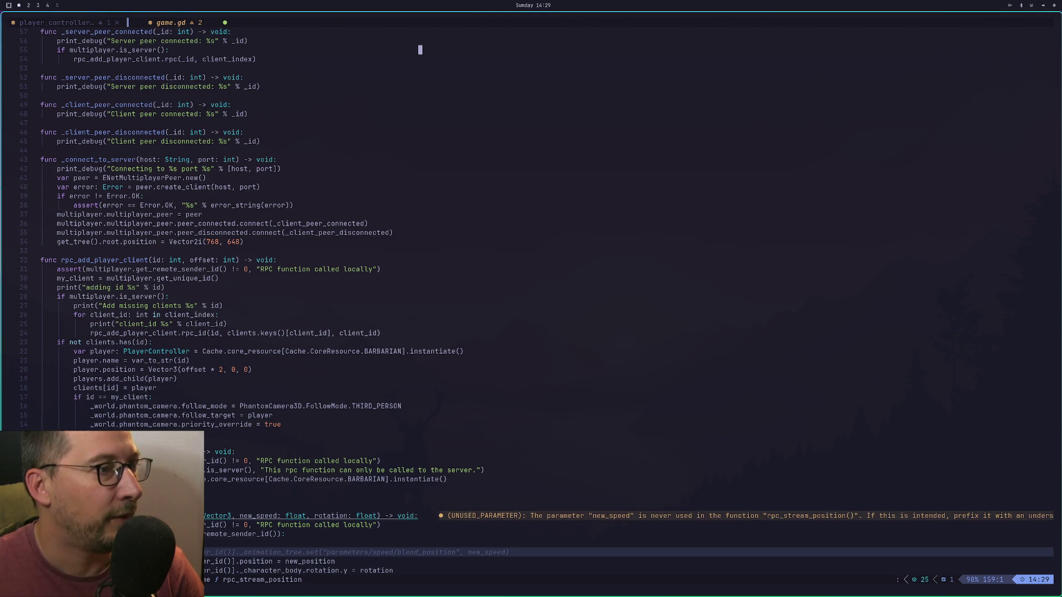
pyautogui.write('w')
pyautogui.press('Return')
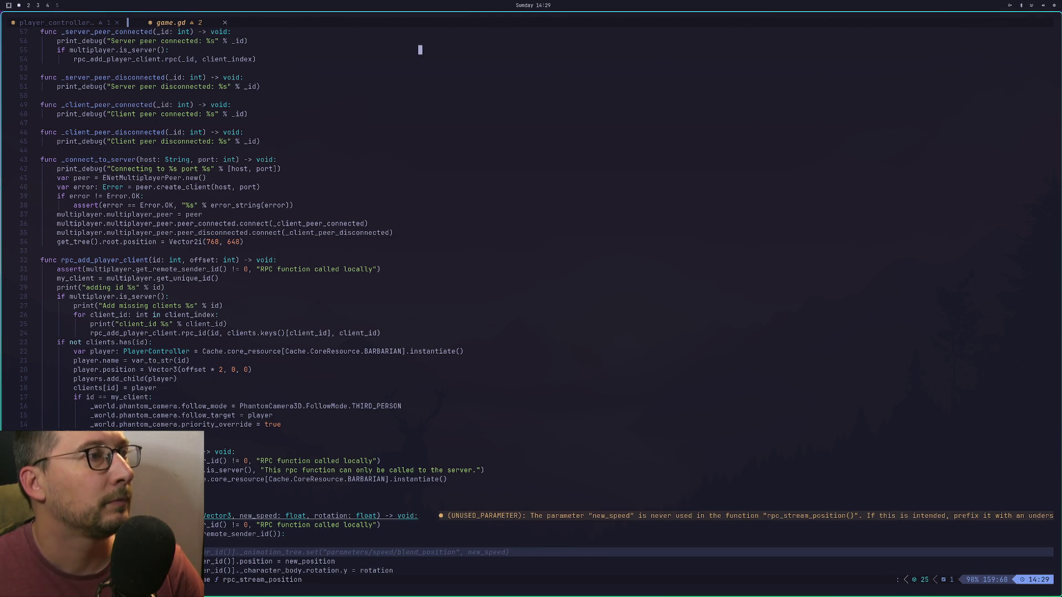
pyautogui.press('super+2')
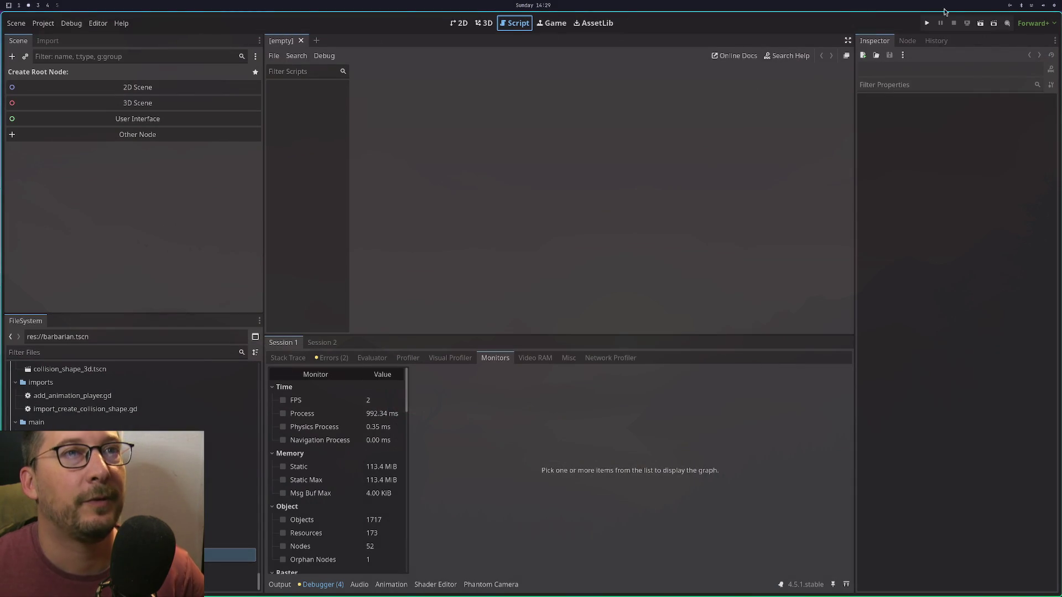
# Run the project, open the debugger, then stop and relaunch the two-client test.
pyautogui.click(927, 22)
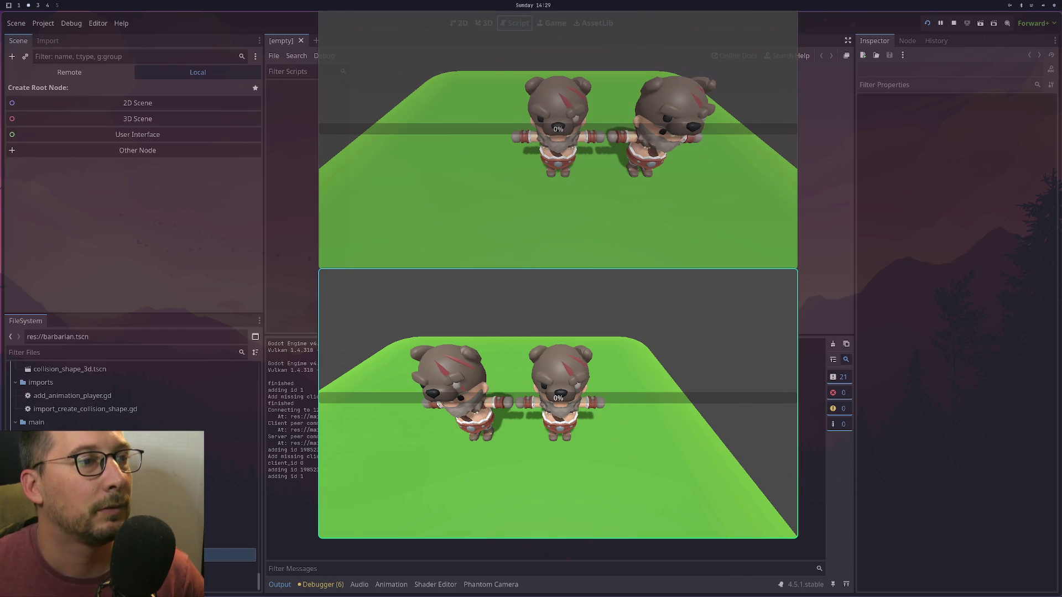
pyautogui.click(332, 585)
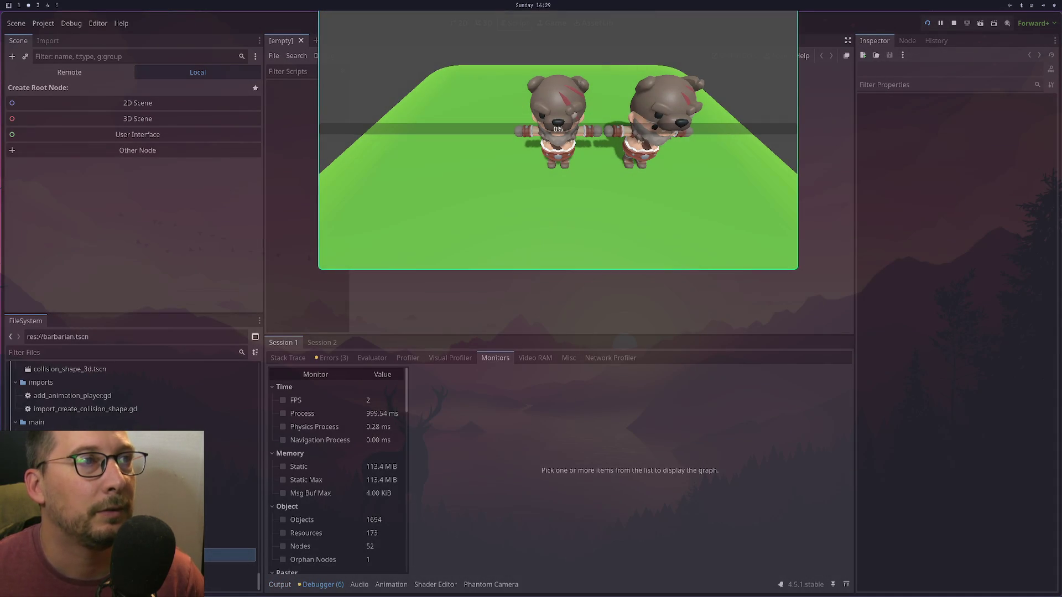
pyautogui.click(954, 25)
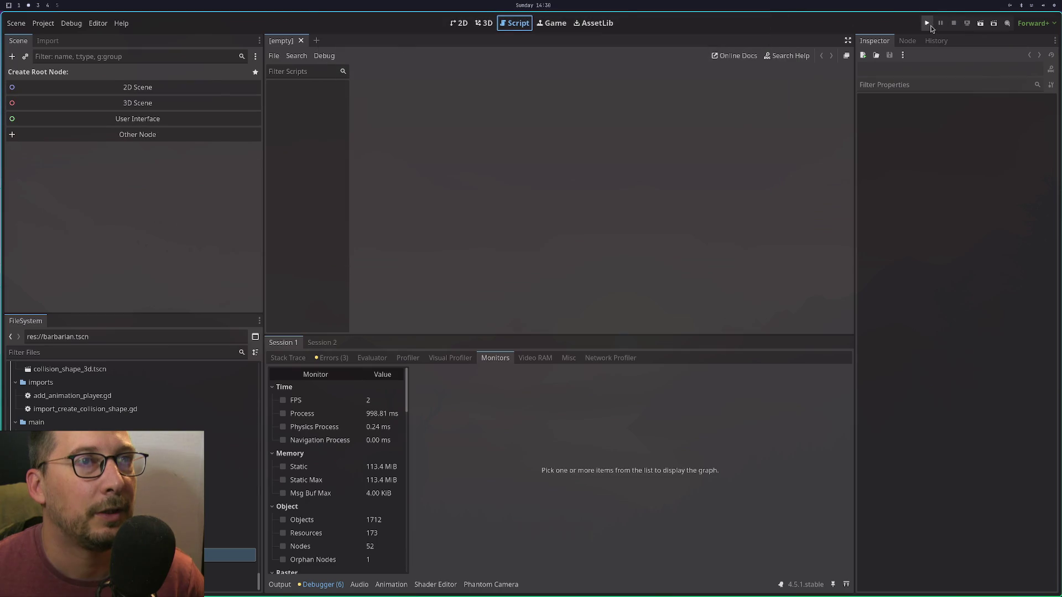
pyautogui.click(928, 25)
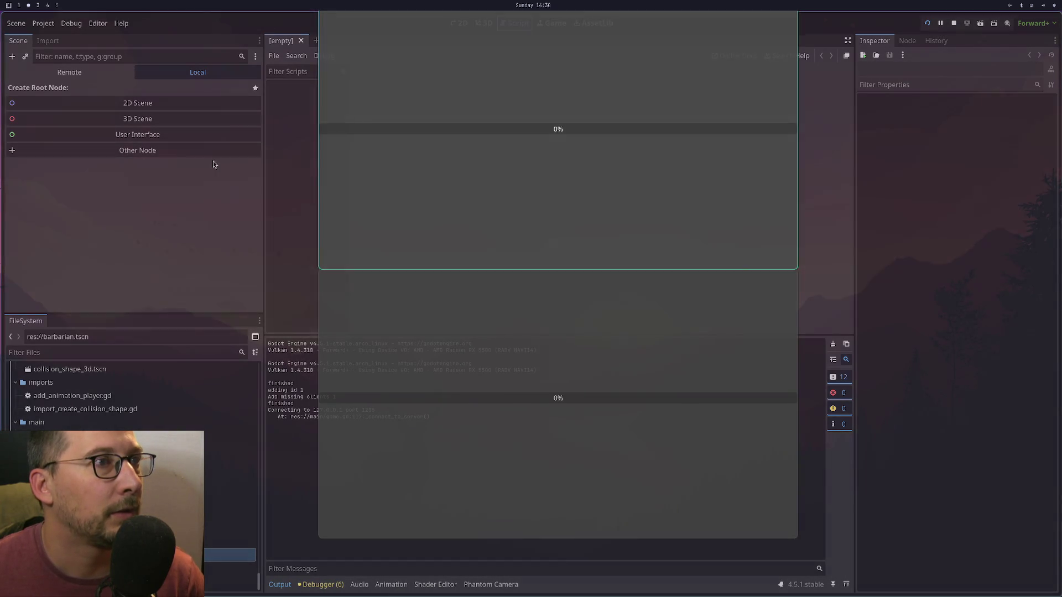
# In the Remote tree, select the second player's AnimationTree and open its source animation_tree scene.
pyautogui.click(54, 77)
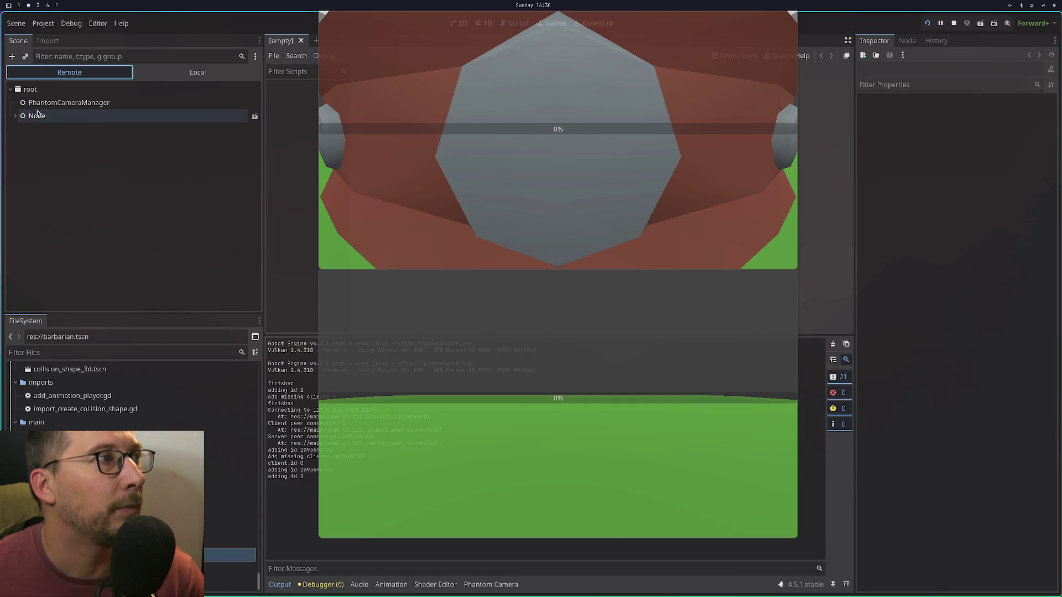
pyautogui.click(15, 116)
pyautogui.click(17, 143)
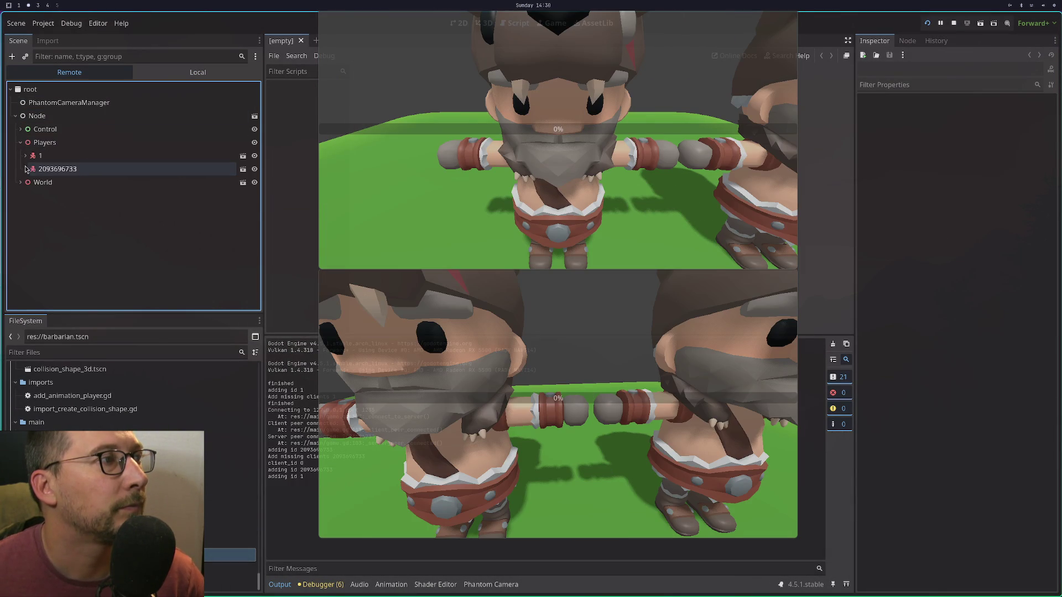
pyautogui.click(25, 169)
pyautogui.click(43, 209)
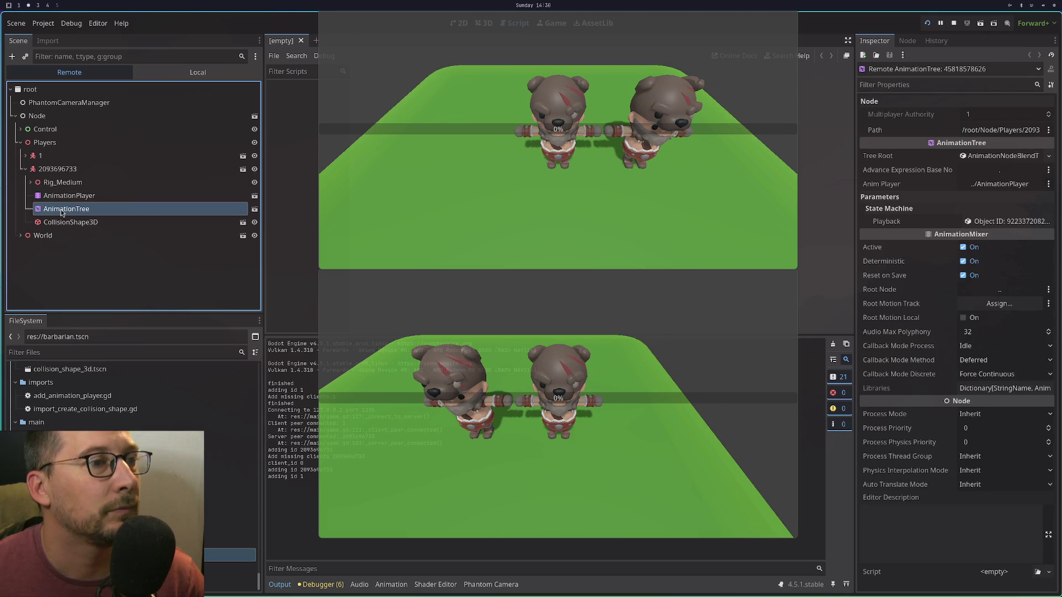
pyautogui.click(255, 209)
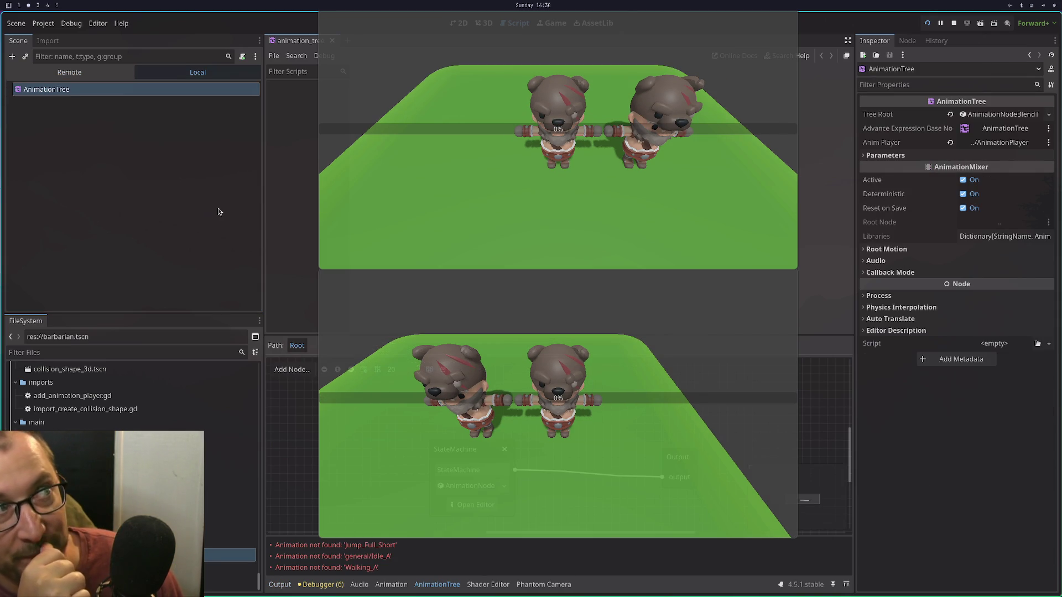
# Stop the game, enlarge the graph area in the 3D workspace and close the animation_tree scene.
pyautogui.click(951, 23)
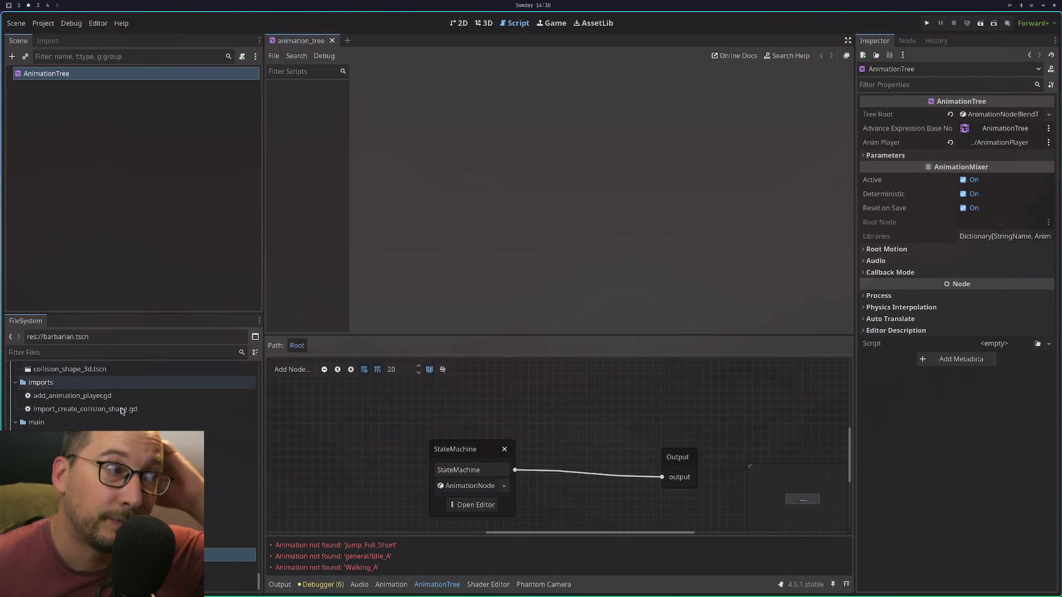
pyautogui.click(479, 24)
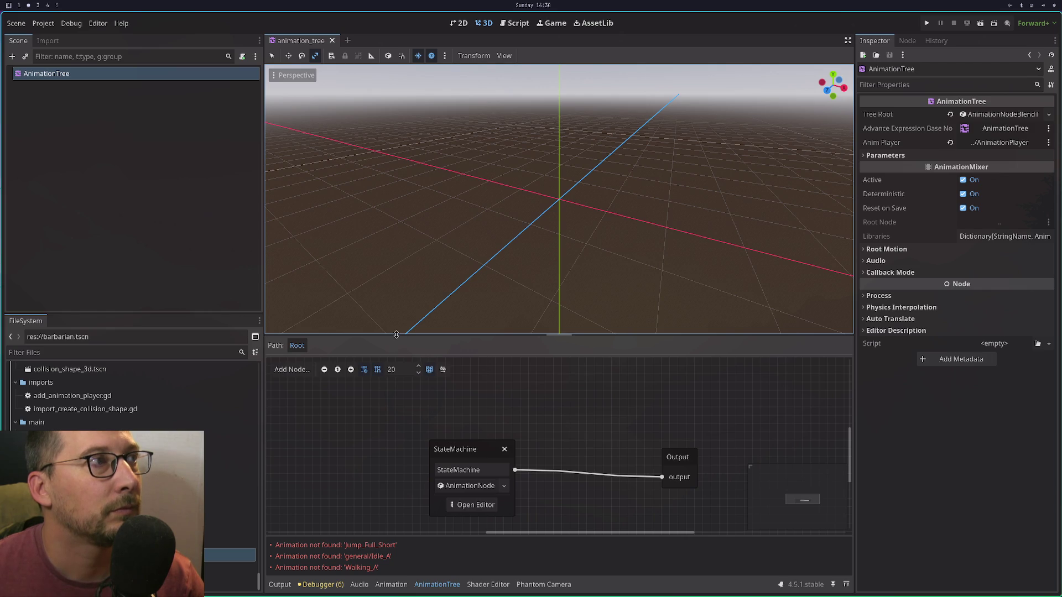
pyautogui.moveTo(396, 335); pyautogui.dragTo(397, 207)
pyautogui.click(396, 366)
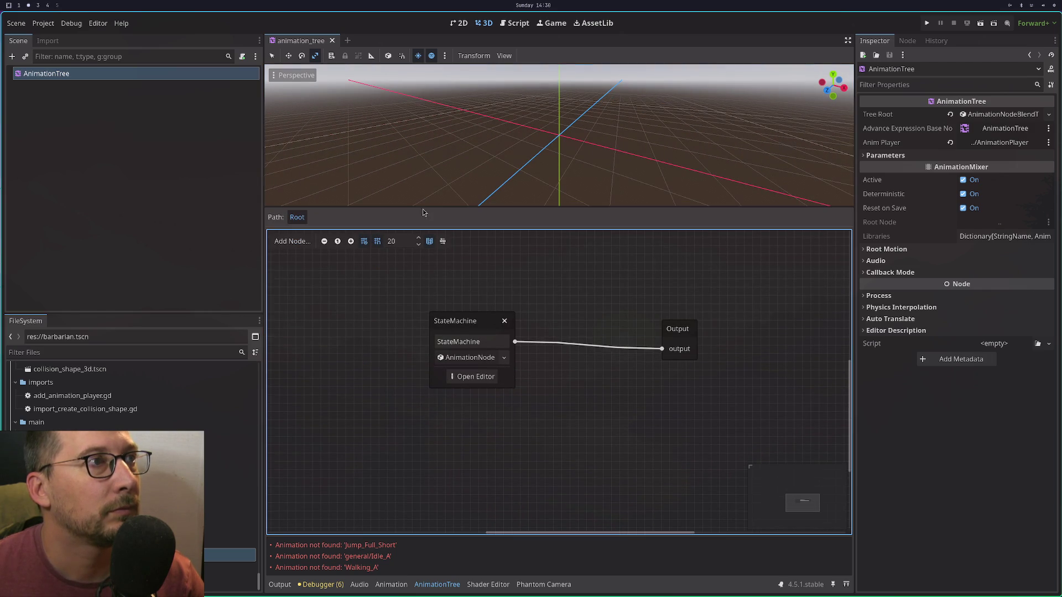
pyautogui.click(332, 41)
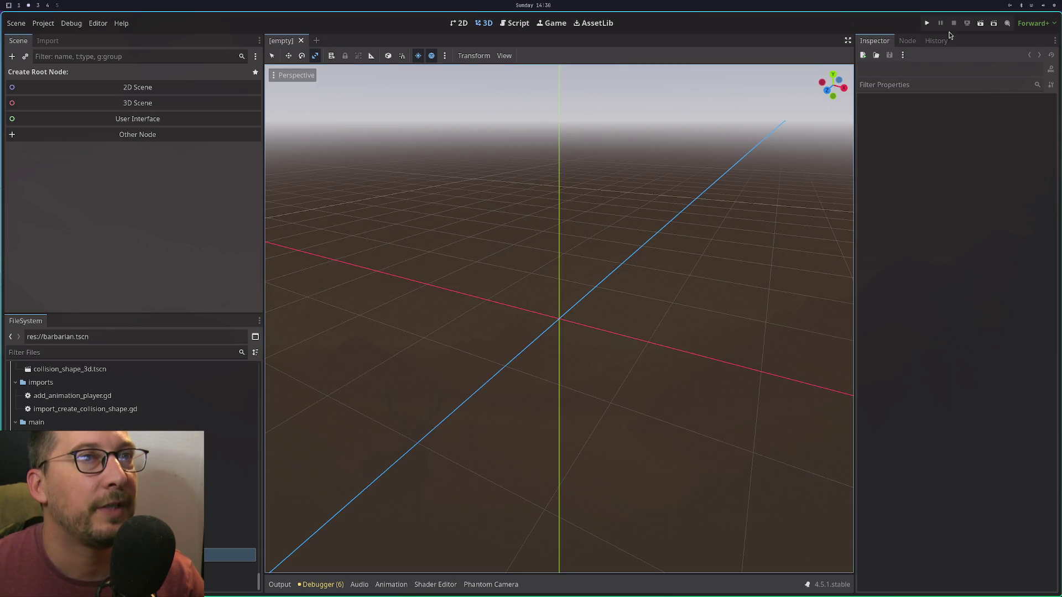
# Rerun the game and inspect the second player's AnimationTree and AnimationPlayer in the Remote tree.
pyautogui.click(926, 23)
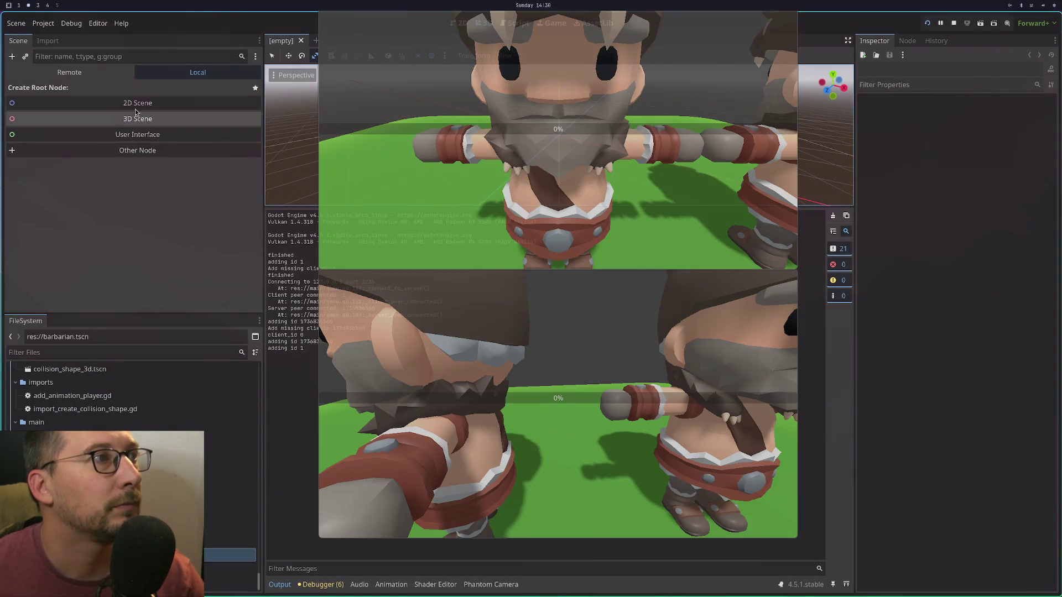
pyautogui.click(105, 73)
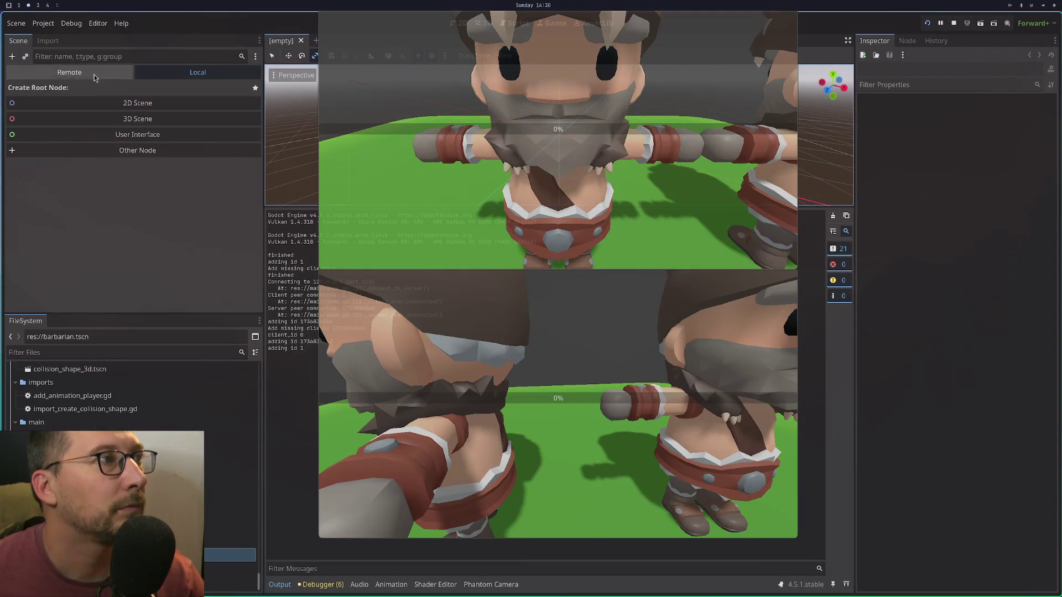
pyautogui.click(26, 169)
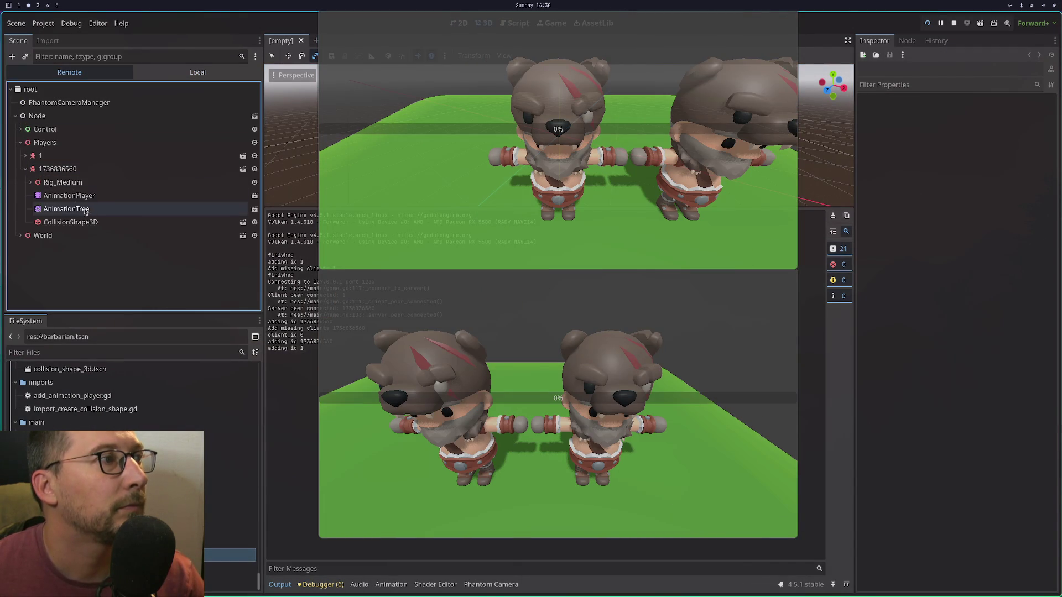
pyautogui.click(86, 209)
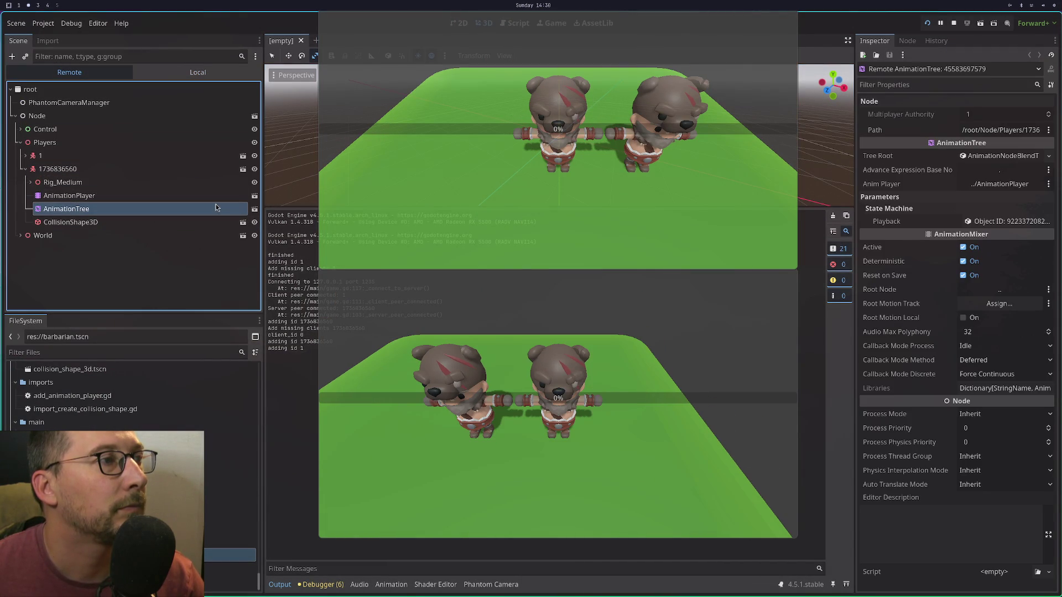
pyautogui.click(213, 201)
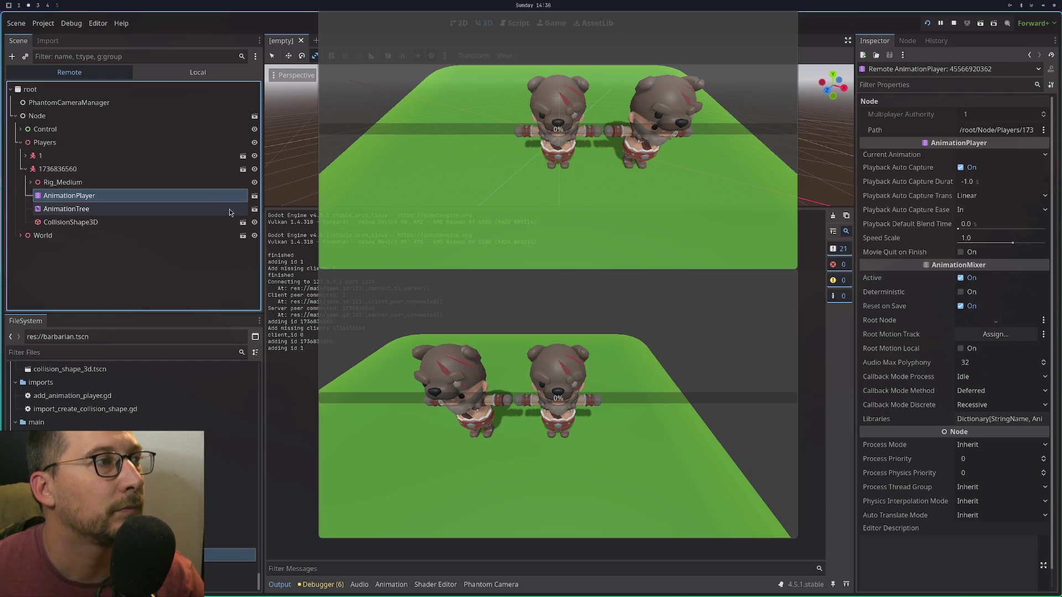
# Return to the AnimationTree properties, close one game client and try quitting the editor.
pyautogui.click(231, 210)
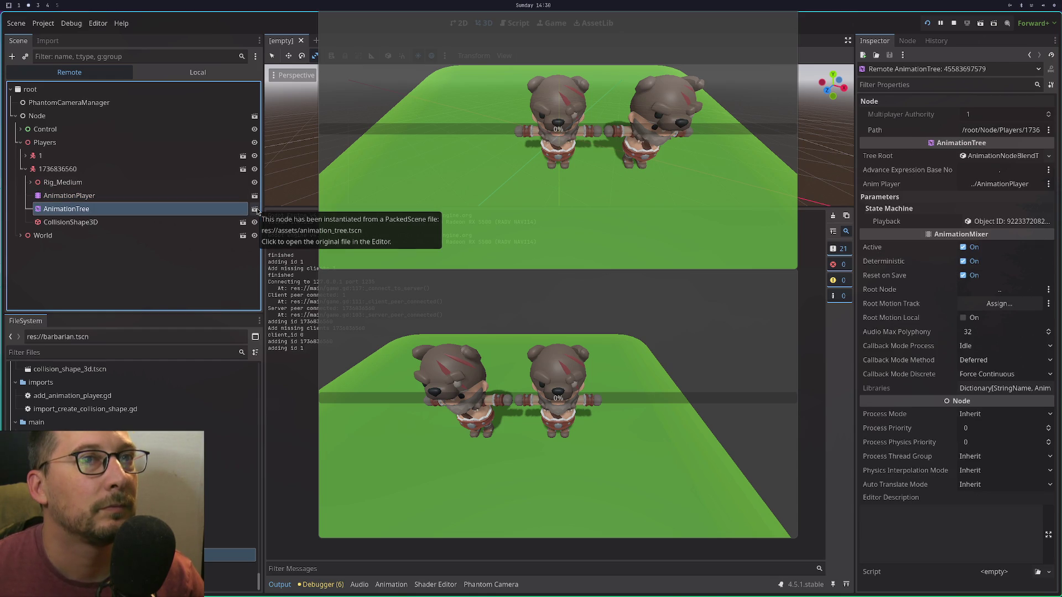
pyautogui.hotkey('alt', 'F4')
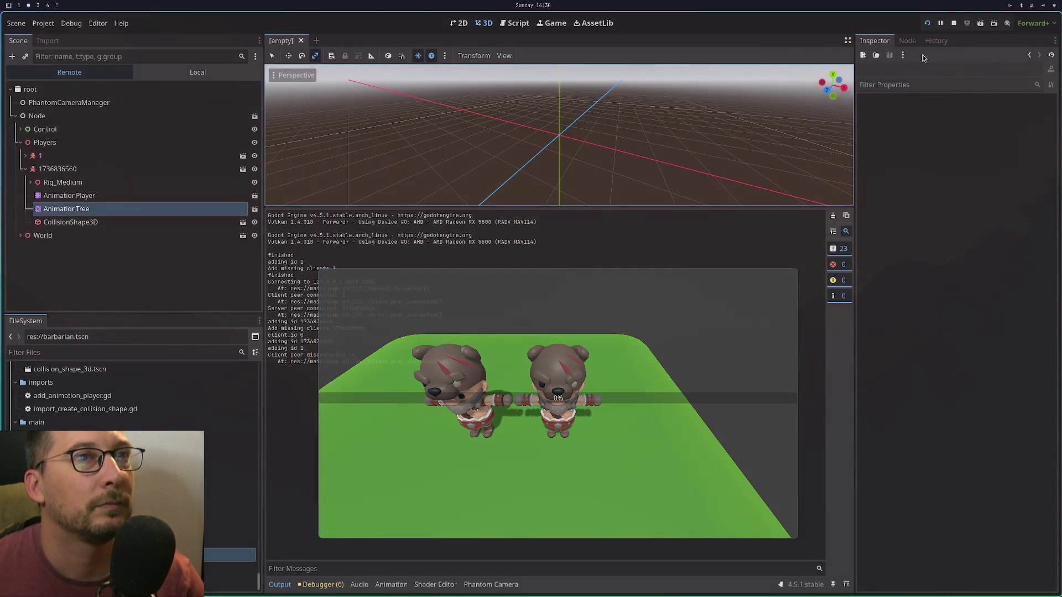
pyautogui.hotkey('alt', 'F4')
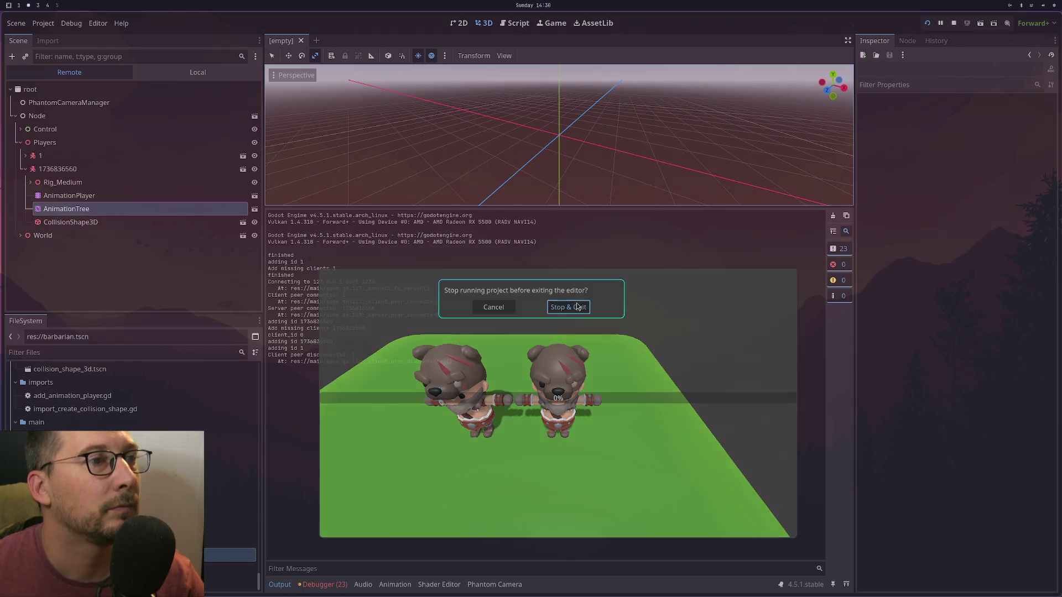
# Stop and quit, relaunch Godot, reopen the Cougar project and select its Control node.
pyautogui.click(573, 304)
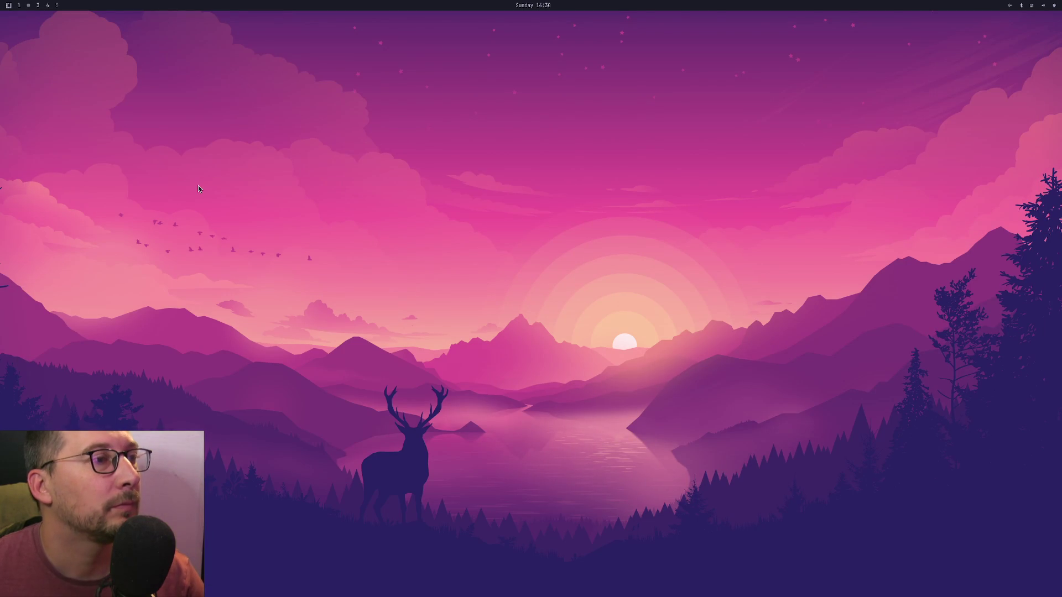
pyautogui.press('super+d')
pyautogui.write('go')
pyautogui.press('Return')
pyautogui.doubleClick(445, 189)
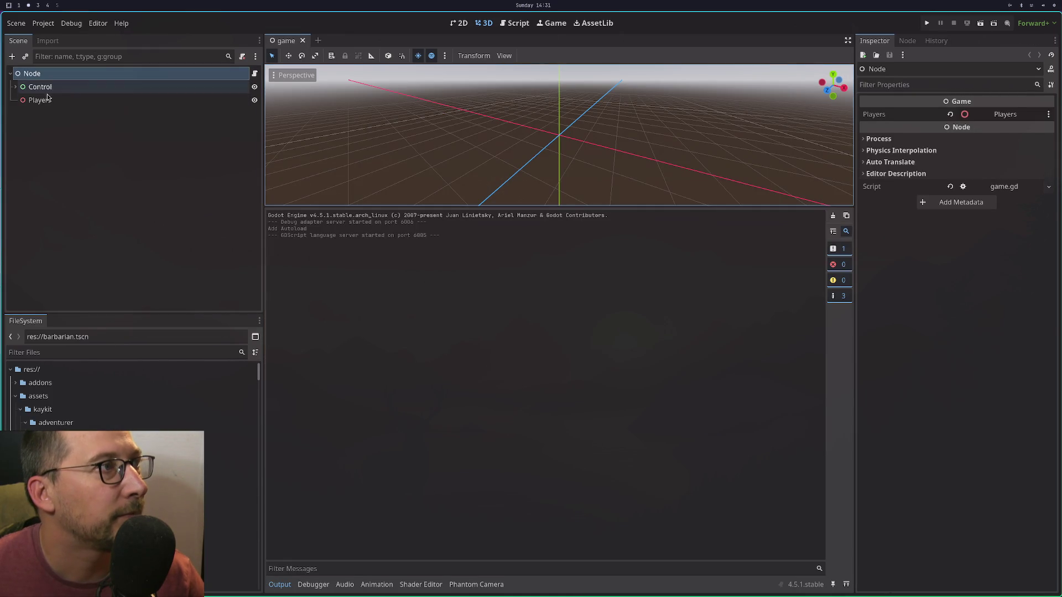
pyautogui.click(47, 91)
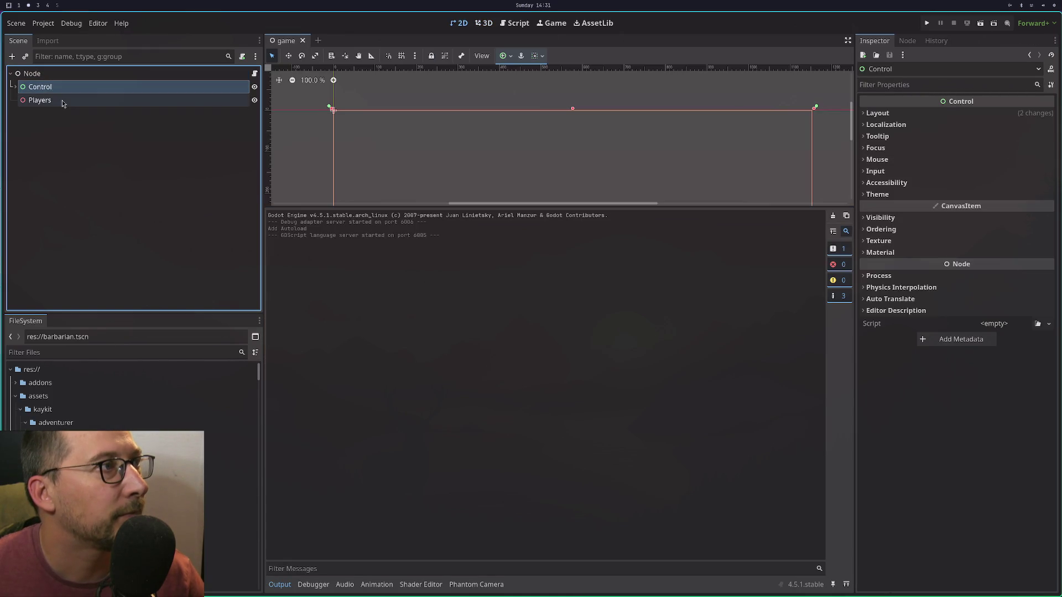
# Open barbarian.tscn from the FileSystem dock.
pyautogui.click(66, 102)
pyautogui.scroll(-4, 243, 382)
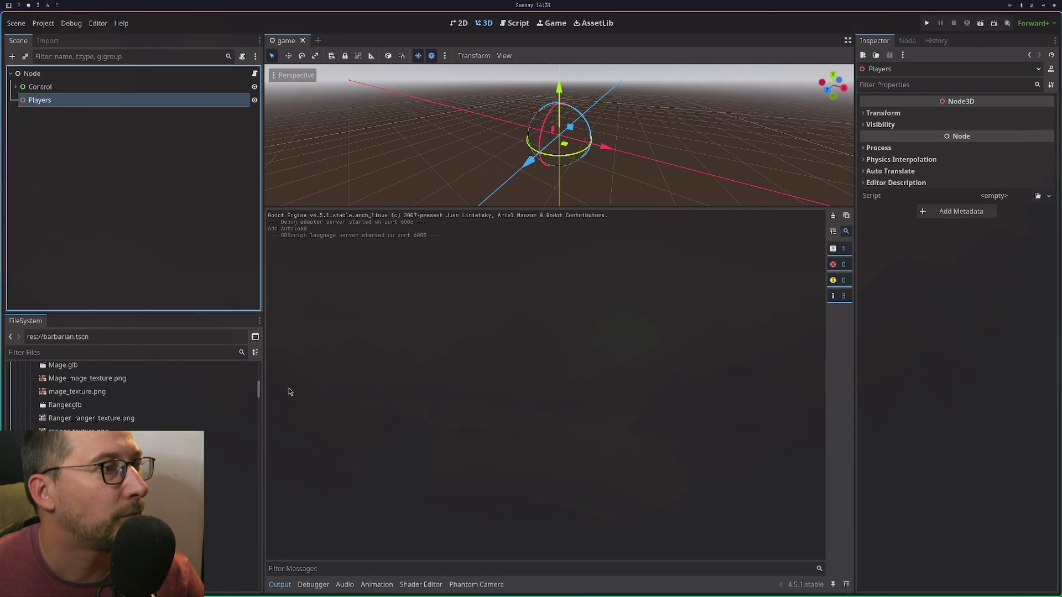
pyautogui.moveTo(260, 396); pyautogui.dragTo(239, 594)
pyautogui.doubleClick(229, 555)
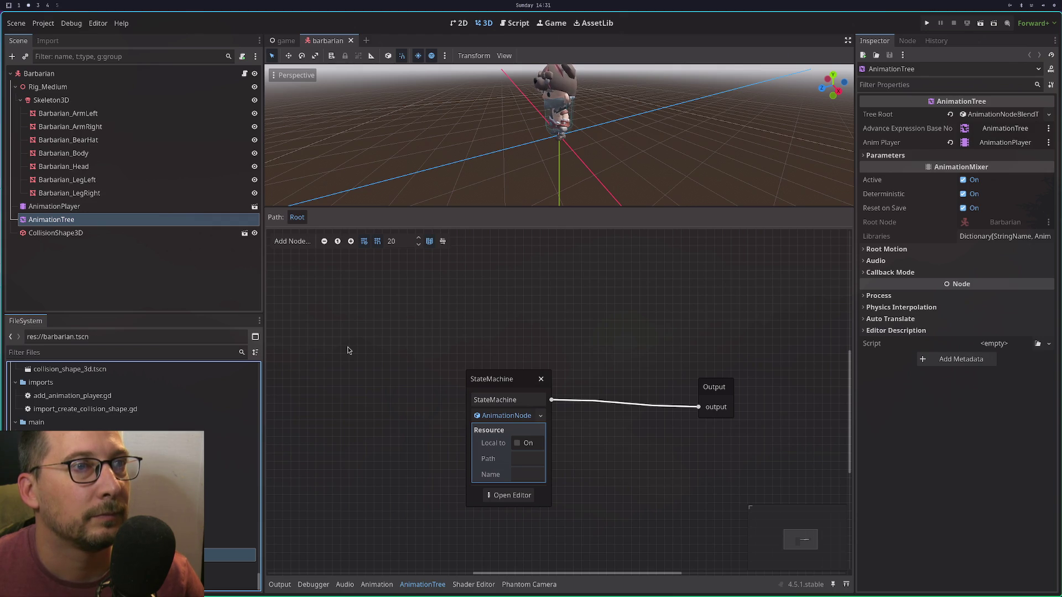
# Check the AnimationTree's Advance Expression Base Node, then choose Delete Node(s) on AnimationTree.
pyautogui.click(998, 129)
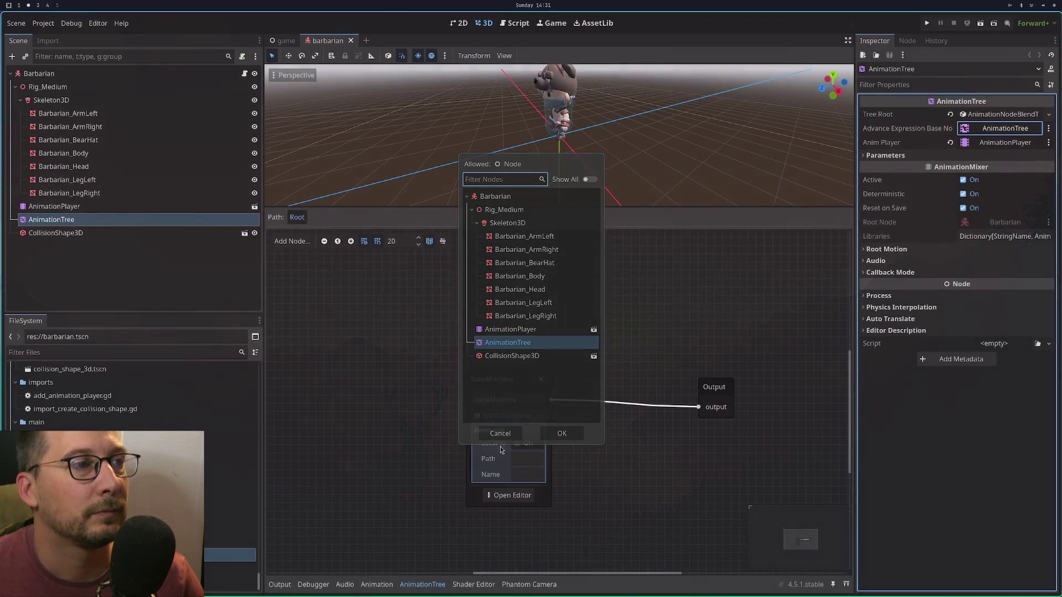
pyautogui.click(505, 434)
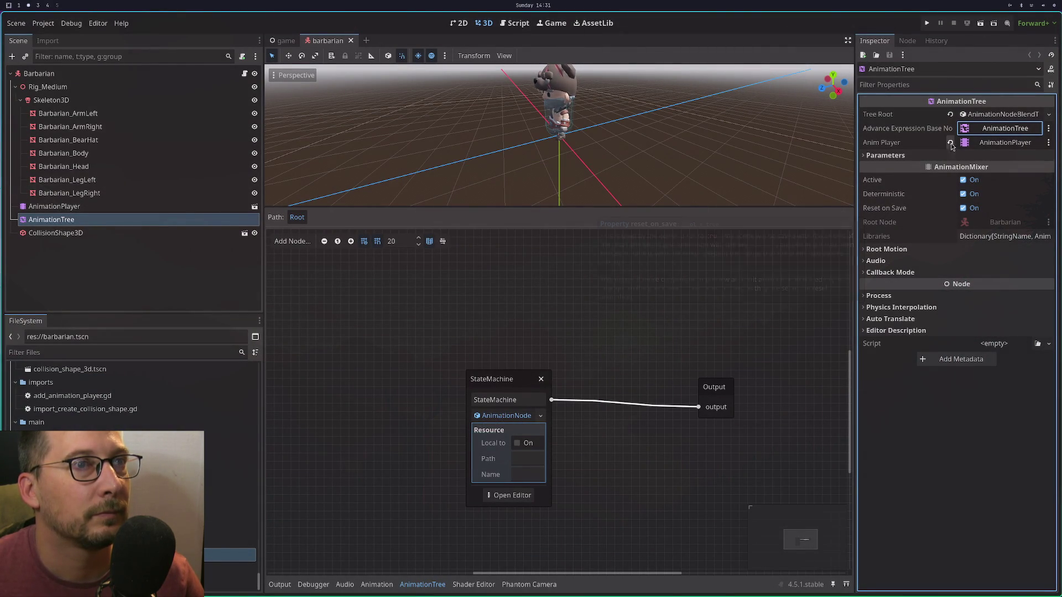
pyautogui.rightClick(132, 224)
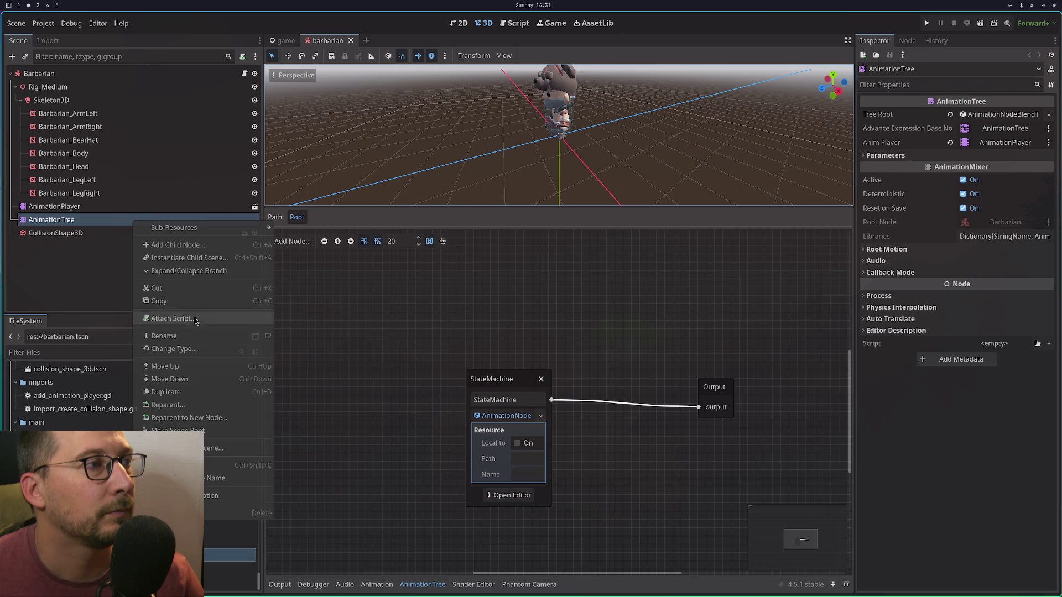
pyautogui.click(210, 513)
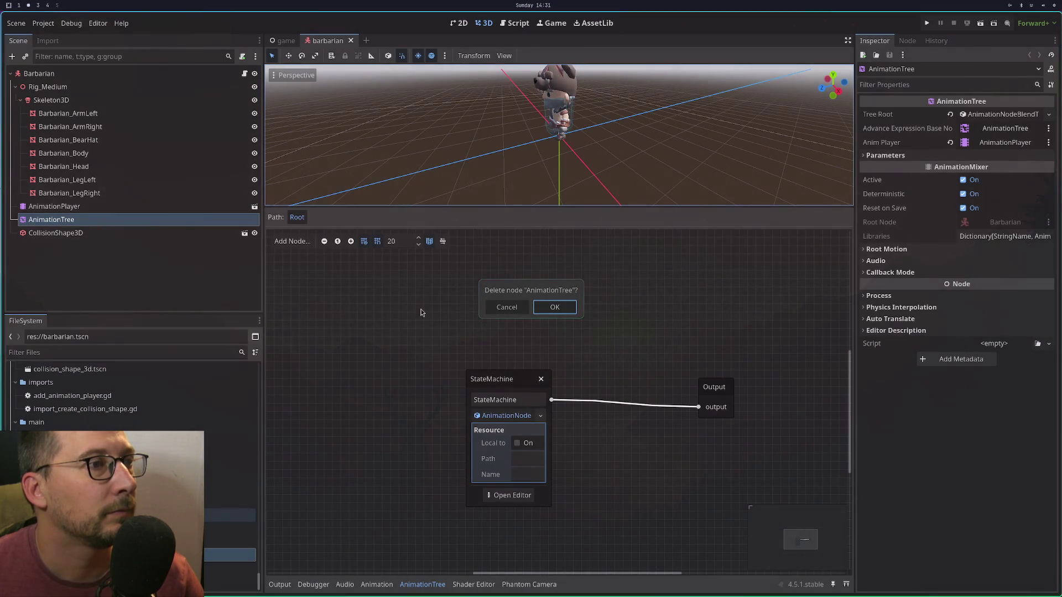
# Replace AnimationTree with an animation_tree.tscn instance under Barbarian, placed after AnimationPlayer.
pyautogui.click(548, 308)
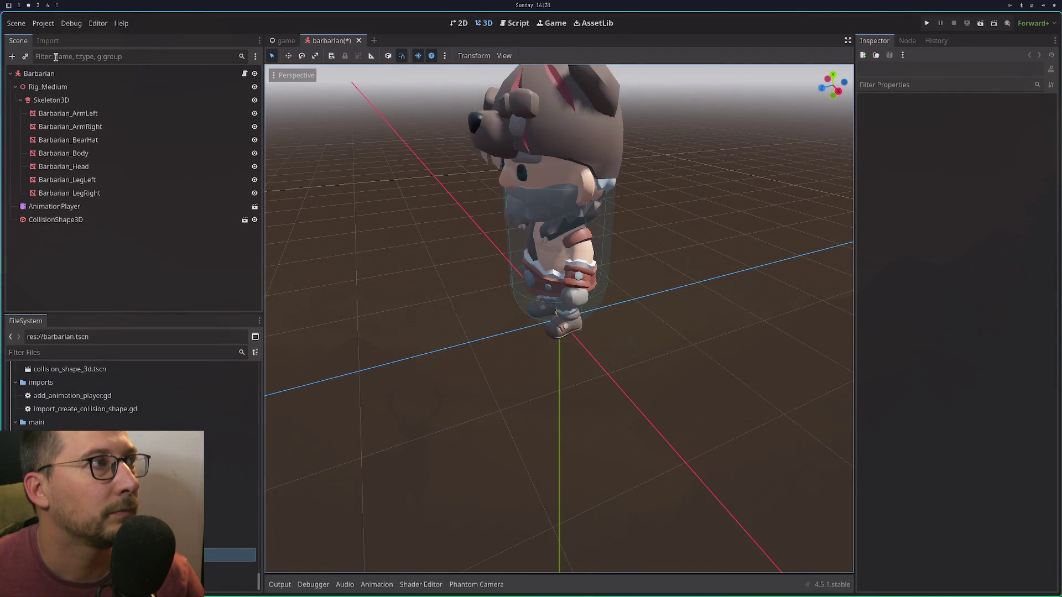
pyautogui.rightClick(65, 73)
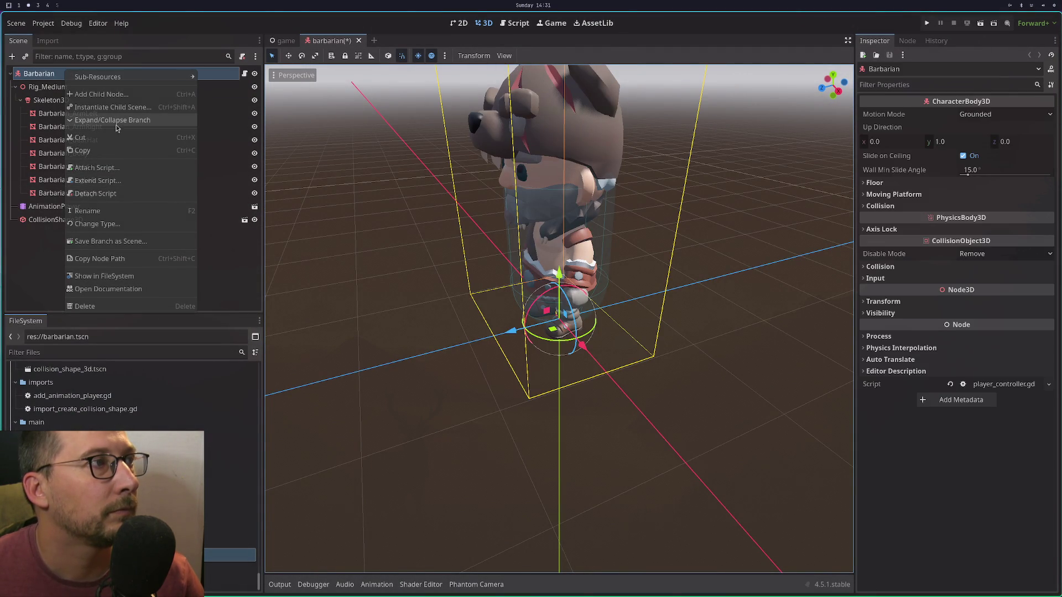
pyautogui.click(111, 107)
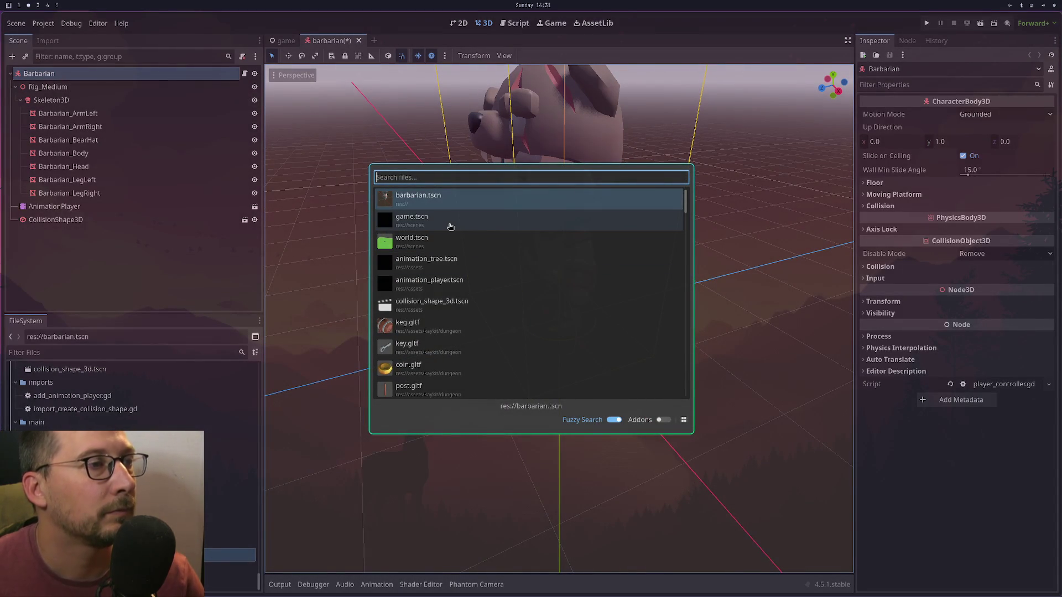
pyautogui.write('animat')
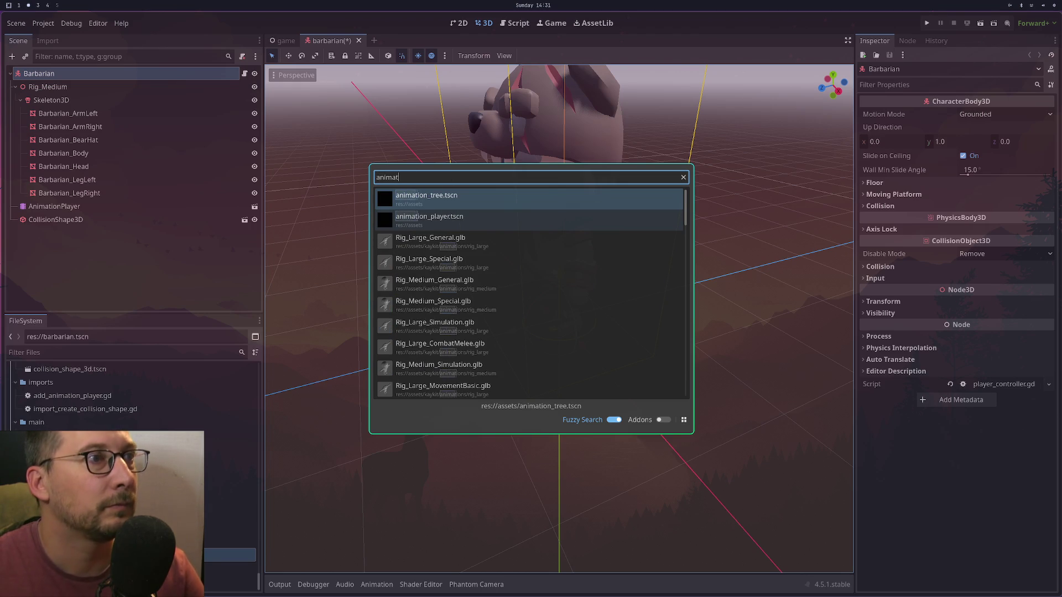
pyautogui.press('Down')
pyautogui.press('Up')
pyautogui.press('Return')
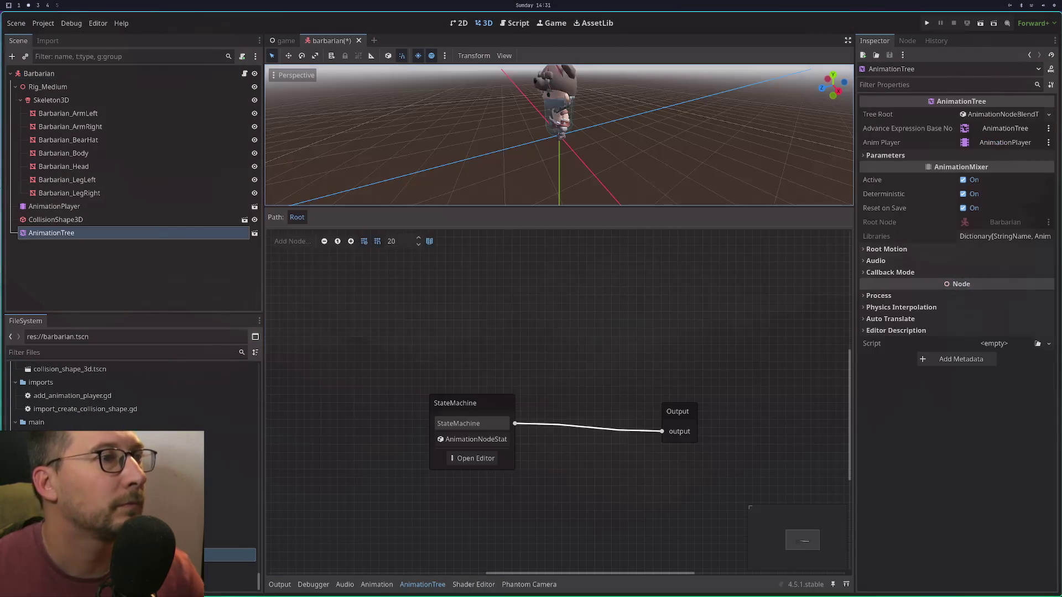
pyautogui.moveTo(144, 236); pyautogui.dragTo(80, 216)
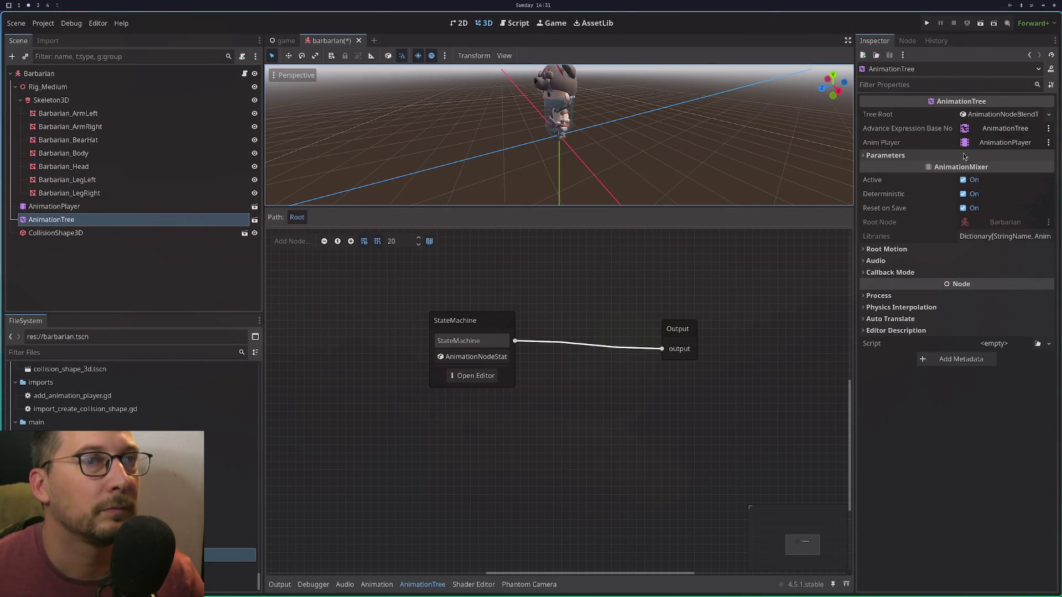
# Set the AnimationTree's Anim Player to AnimationPlayer and save the barbarian scene.
pyautogui.click(1006, 143)
pyautogui.click(559, 420)
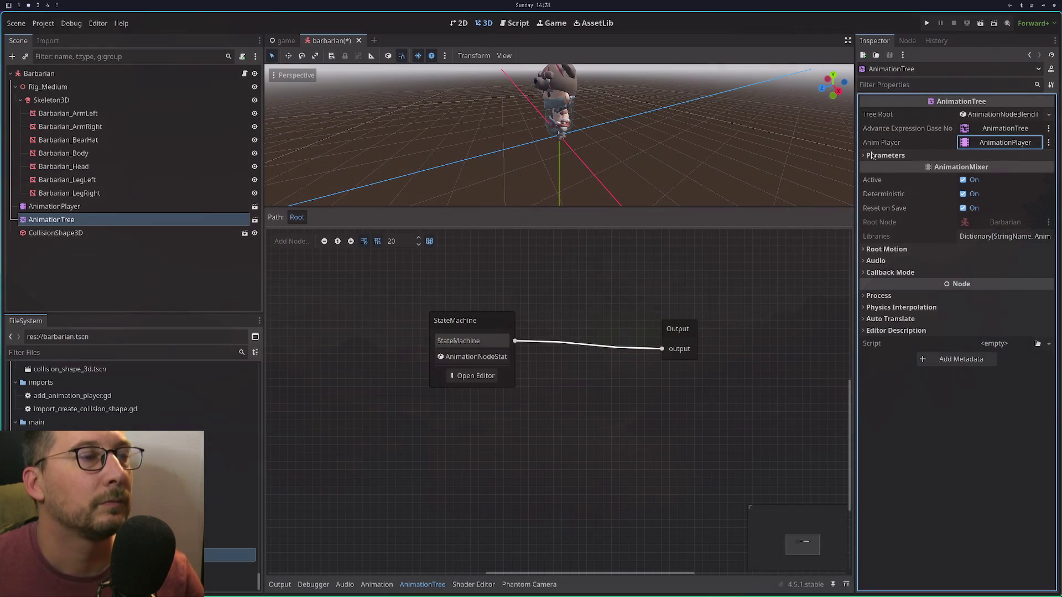
pyautogui.hotkey('ctrl', 's')
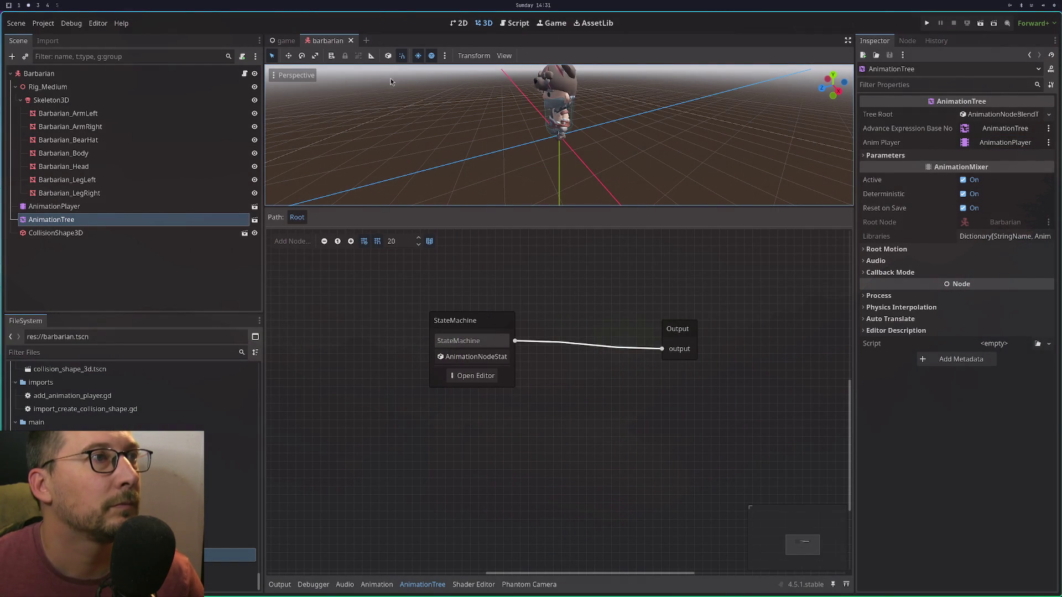
# Inspect the StateMachine's jump state and jump-to-movement transition, then go to the game scene.
pyautogui.click(498, 359)
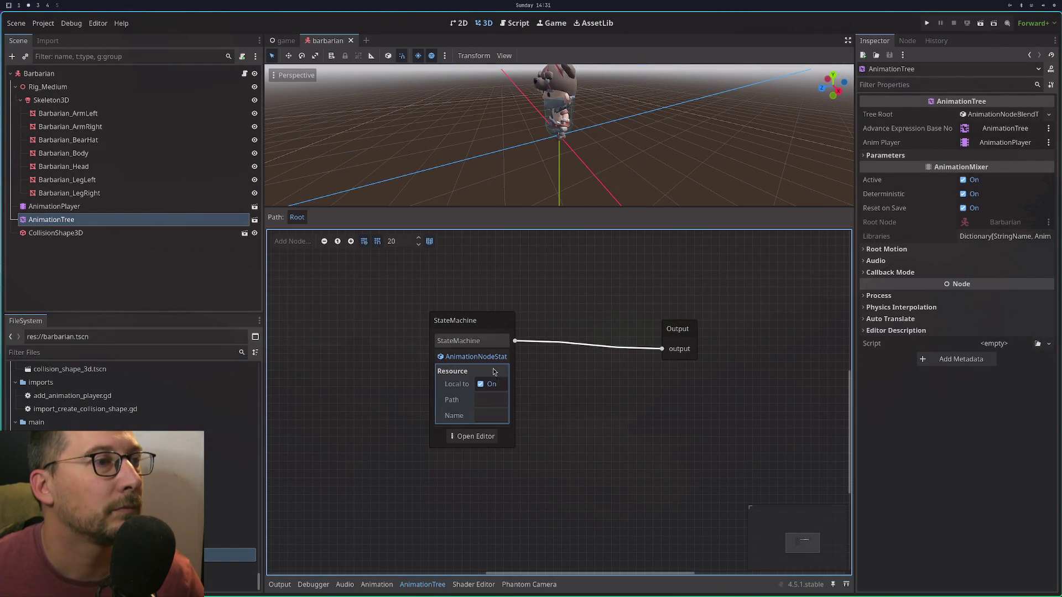
pyautogui.click(471, 437)
pyautogui.click(404, 270)
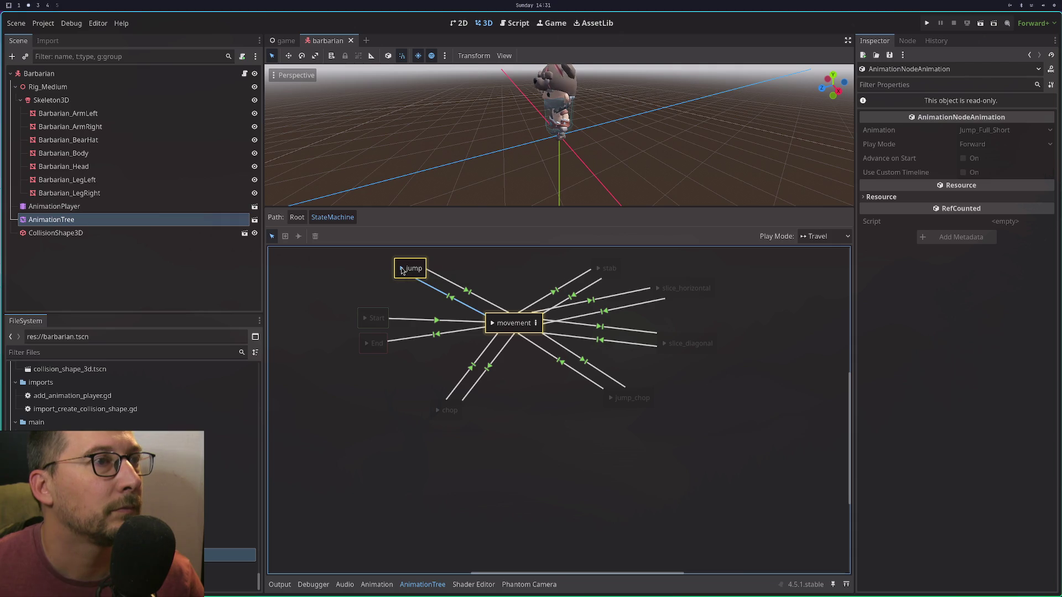
pyautogui.click(462, 315)
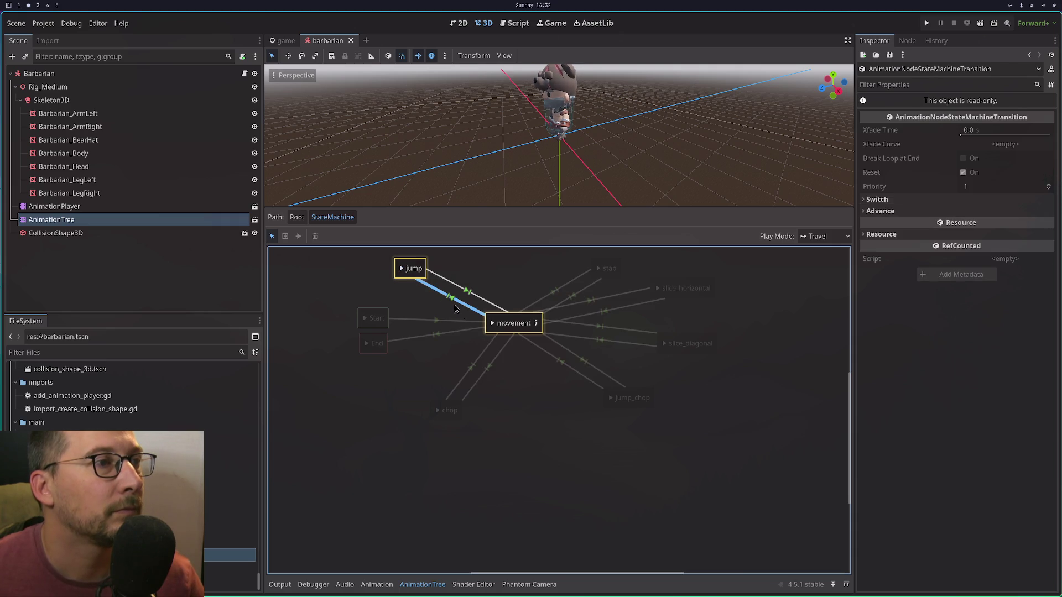
pyautogui.click(414, 271)
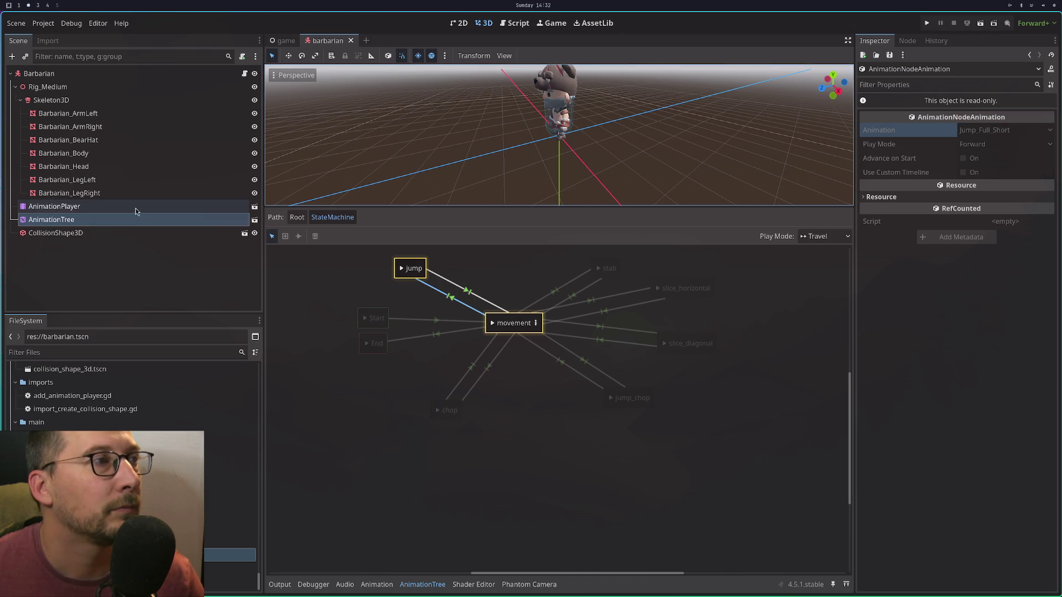
pyautogui.click(277, 44)
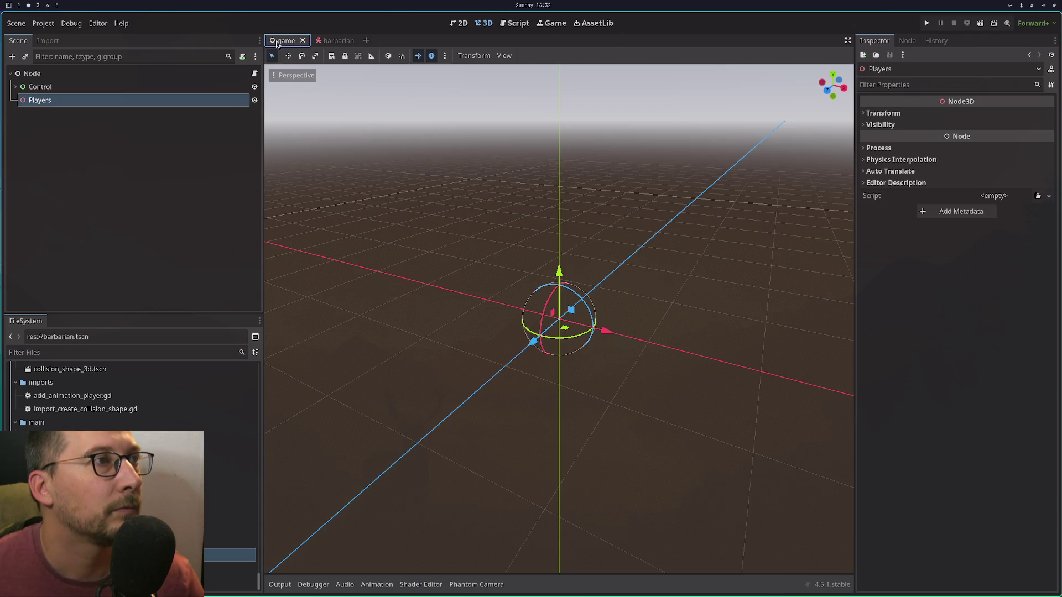
# Open world.tscn and delete its old CharacterBody3D node.
pyautogui.scroll(2, 440, 287)
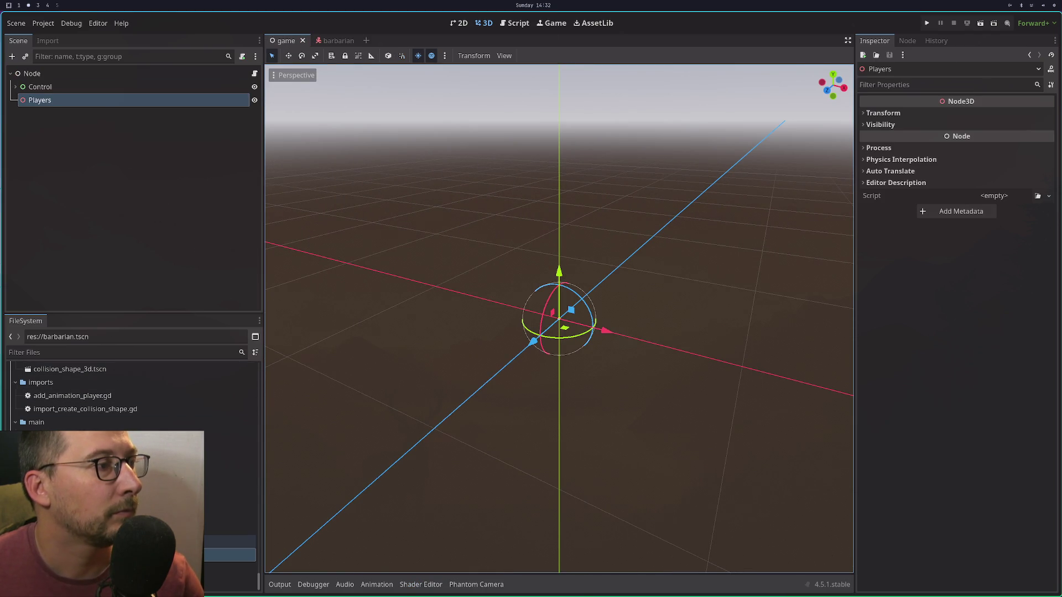
pyautogui.doubleClick(166, 543)
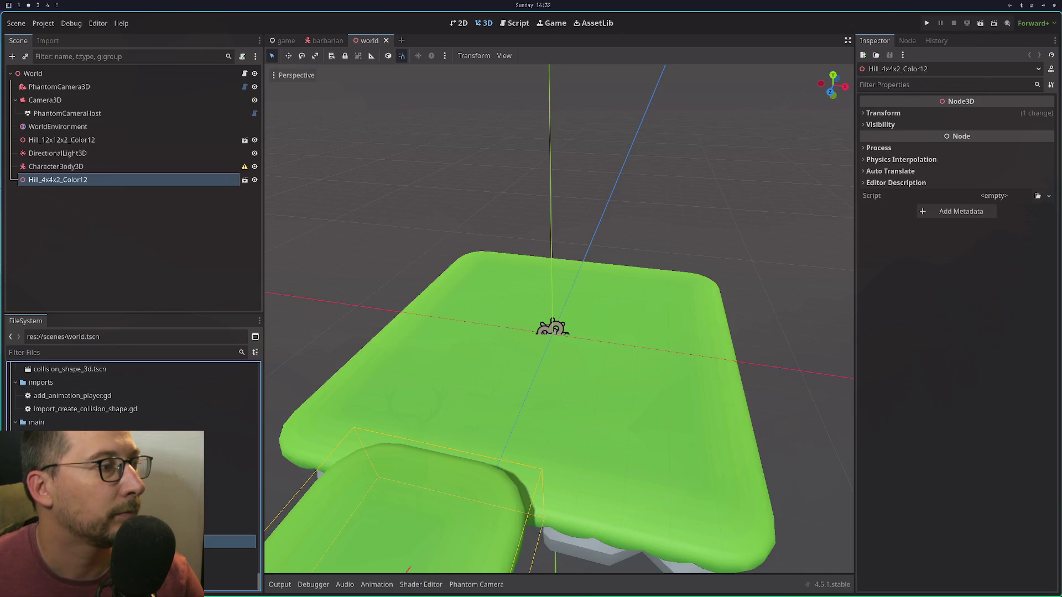
pyautogui.click(93, 171)
pyautogui.rightClick(92, 172)
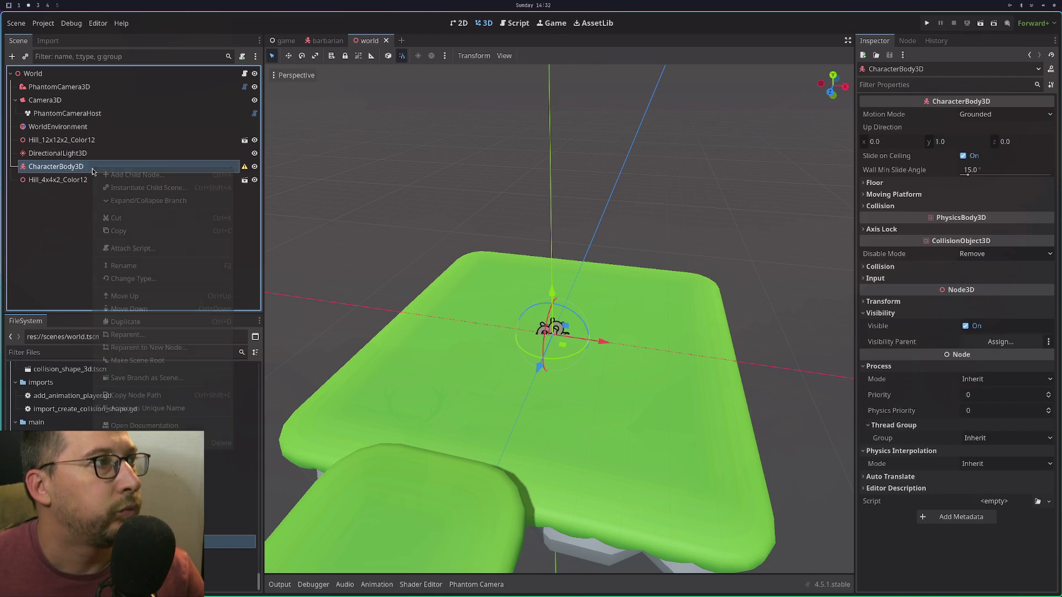
pyautogui.click(216, 443)
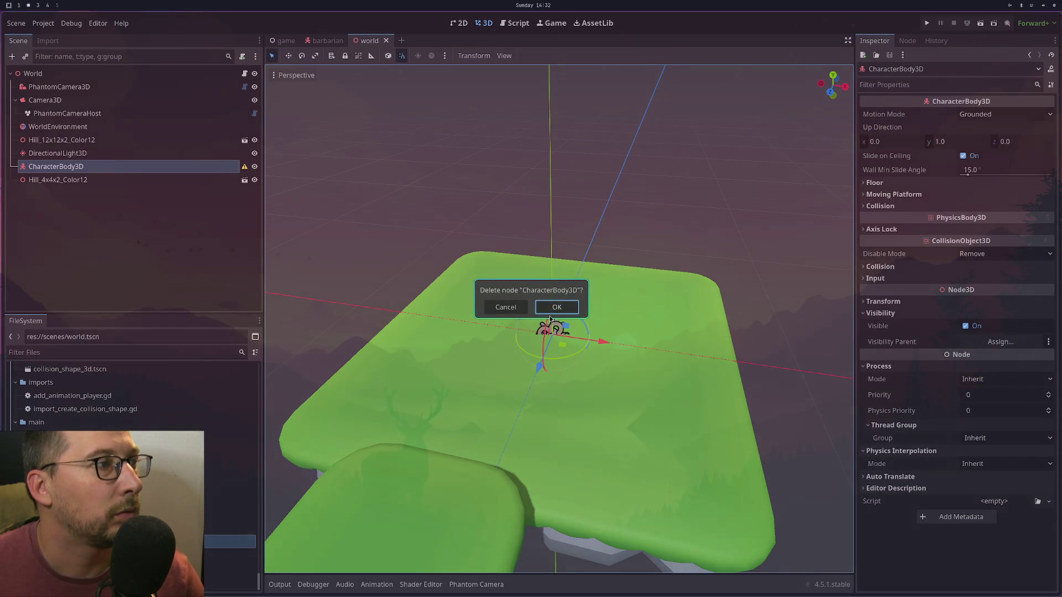
pyautogui.click(555, 307)
# Filter files for 'barb' and drop Barbarian.glb onto the green hill.
pyautogui.click(143, 352)
pyautogui.write('ba')
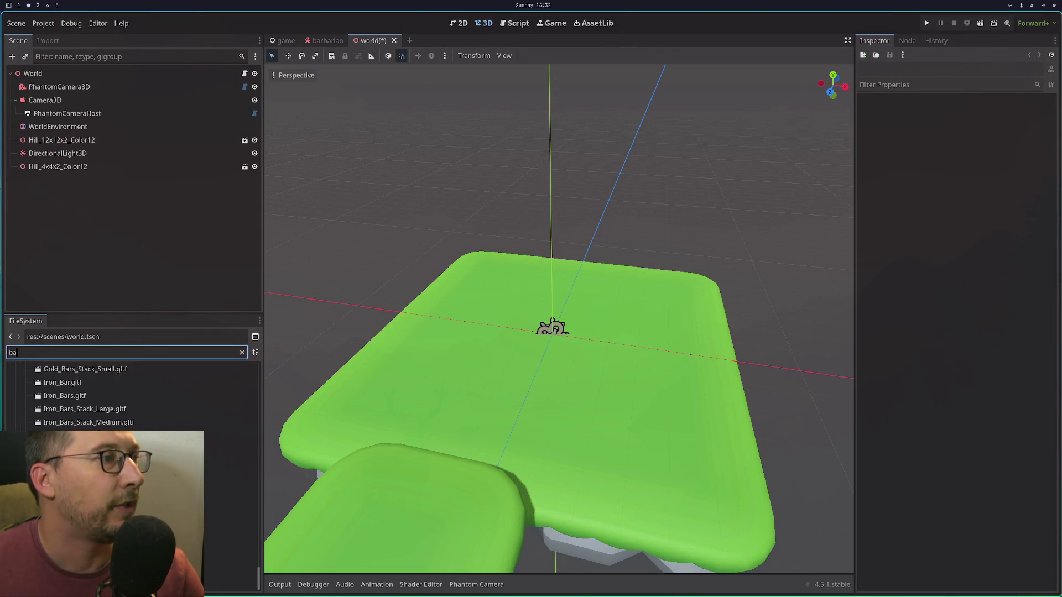
pyautogui.write('rb')
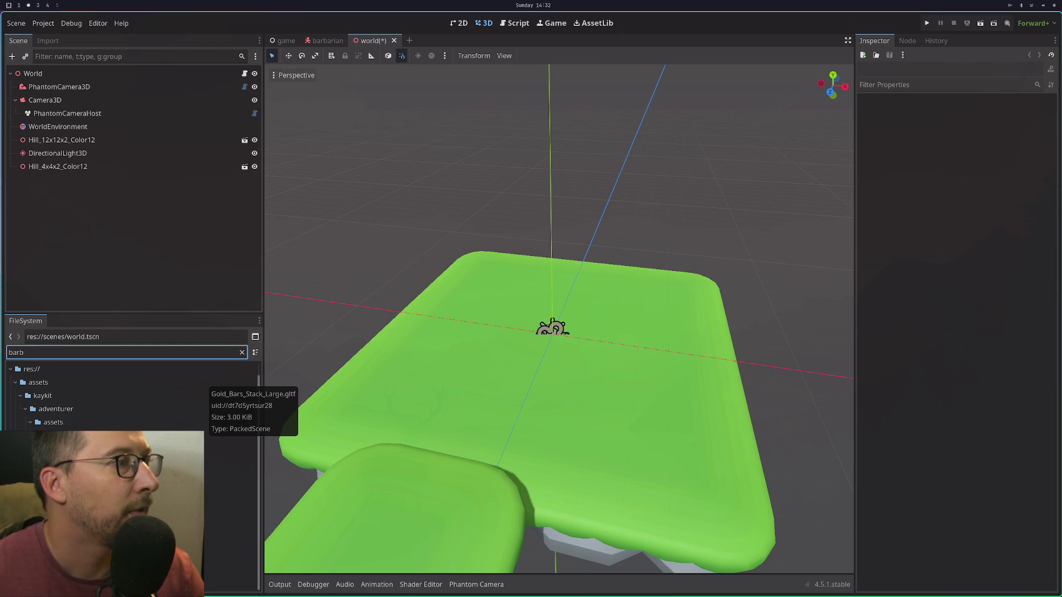
pyautogui.moveTo(233, 489); pyautogui.dragTo(553, 372)
pyautogui.scroll(5, 564, 343)
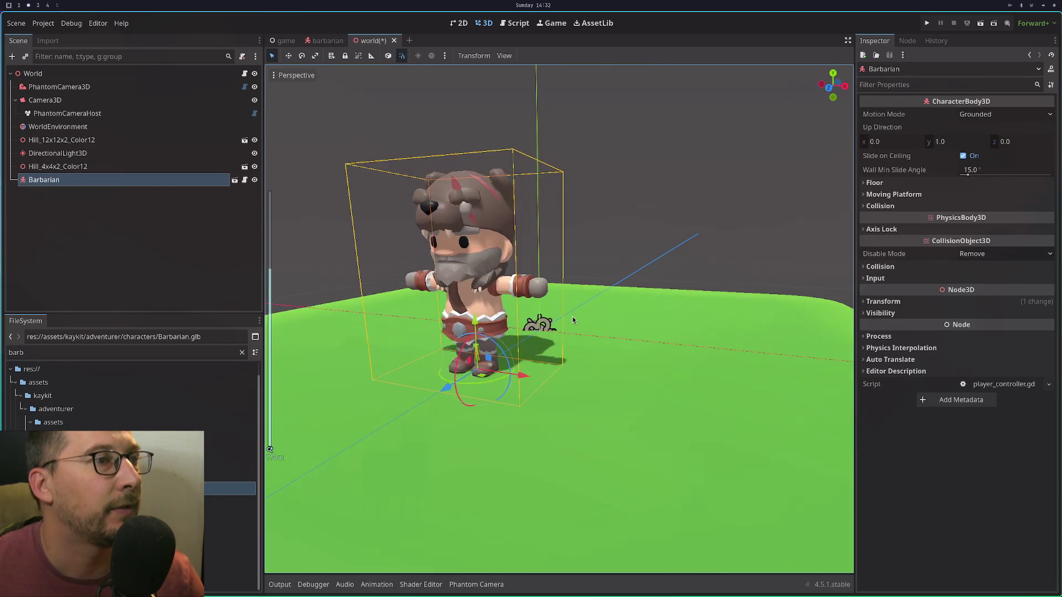
pyautogui.moveTo(573, 321); pyautogui.dragTo(593, 340)
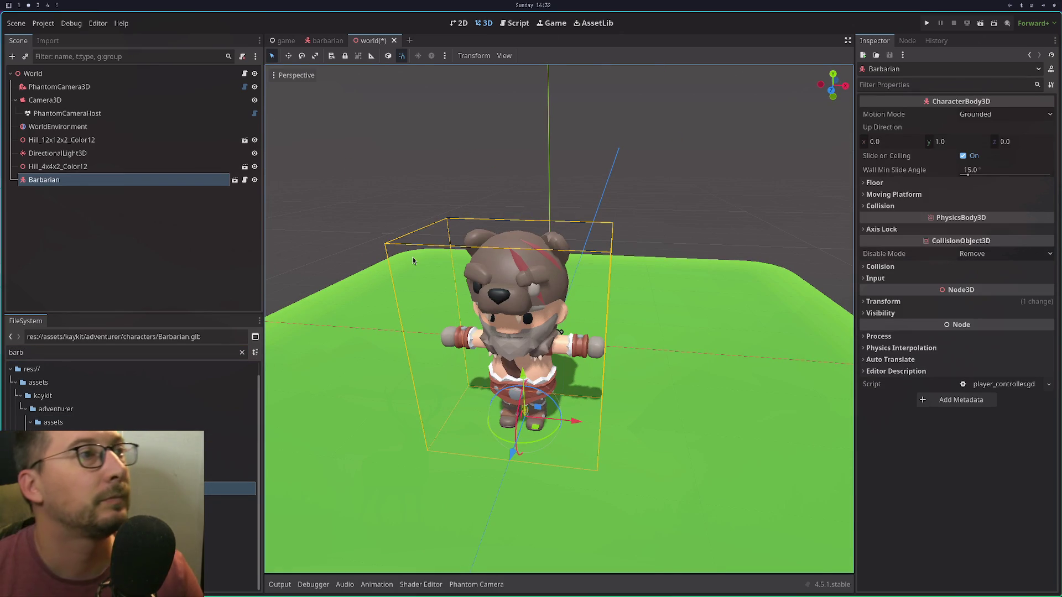
# Open the Barbarian's own scene and inspect its AnimationTree StateMachine and AnimationPlayer animations.
pyautogui.click(235, 180)
pyautogui.click(528, 313)
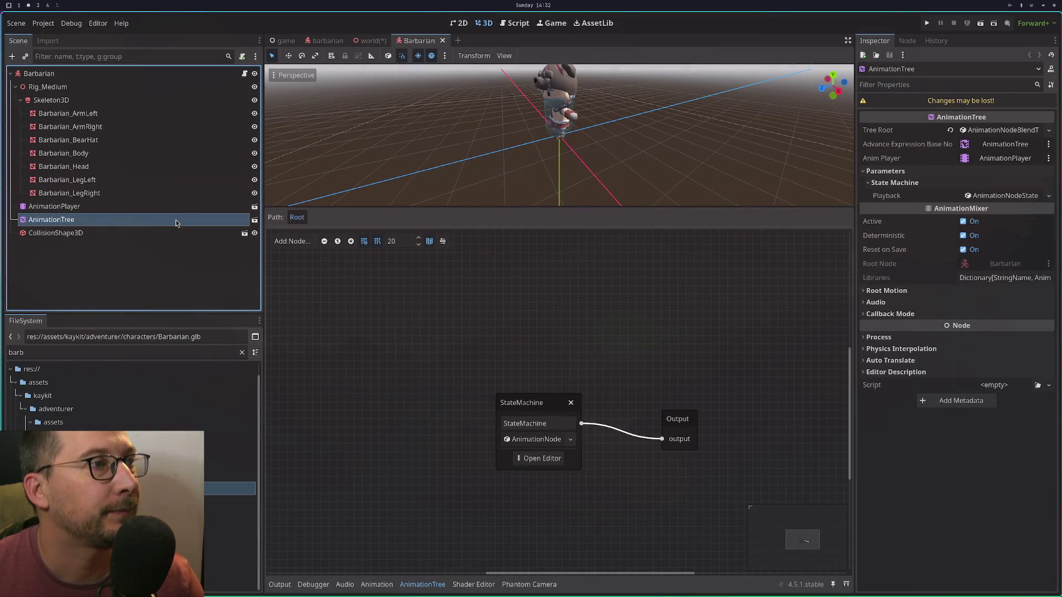
pyautogui.click(533, 459)
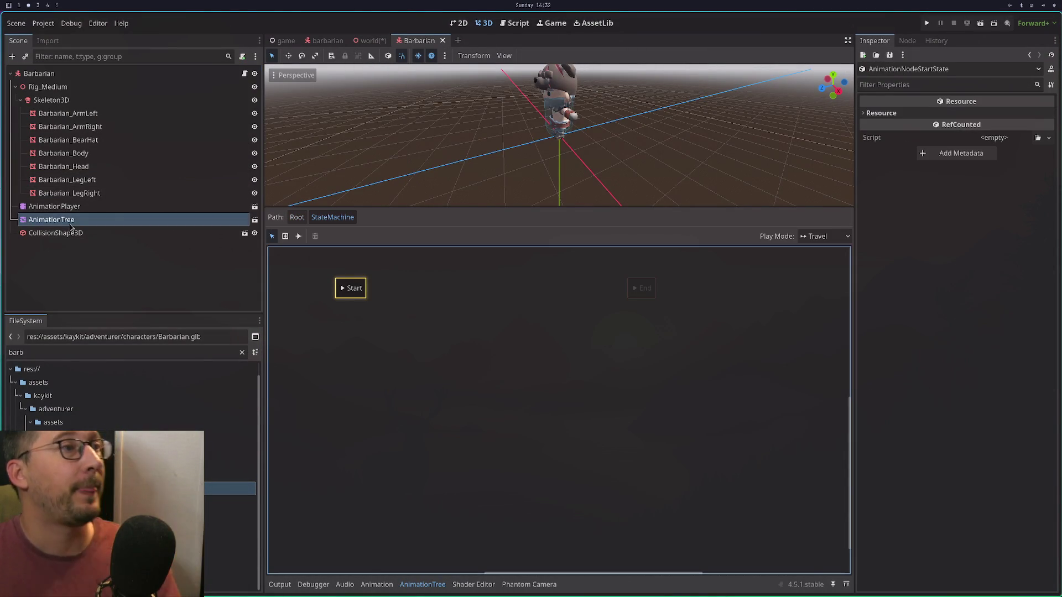
pyautogui.click(60, 206)
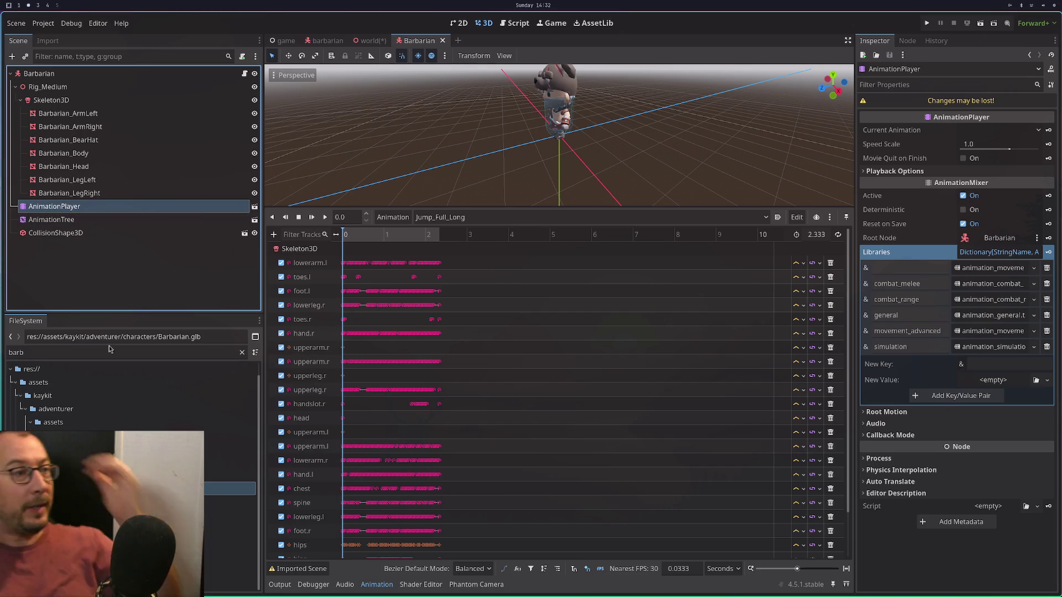
# Reimport Barbarian.glb, recheck its AnimationTree, and return to the world scene.
pyautogui.click(230, 502)
pyautogui.press('Up')
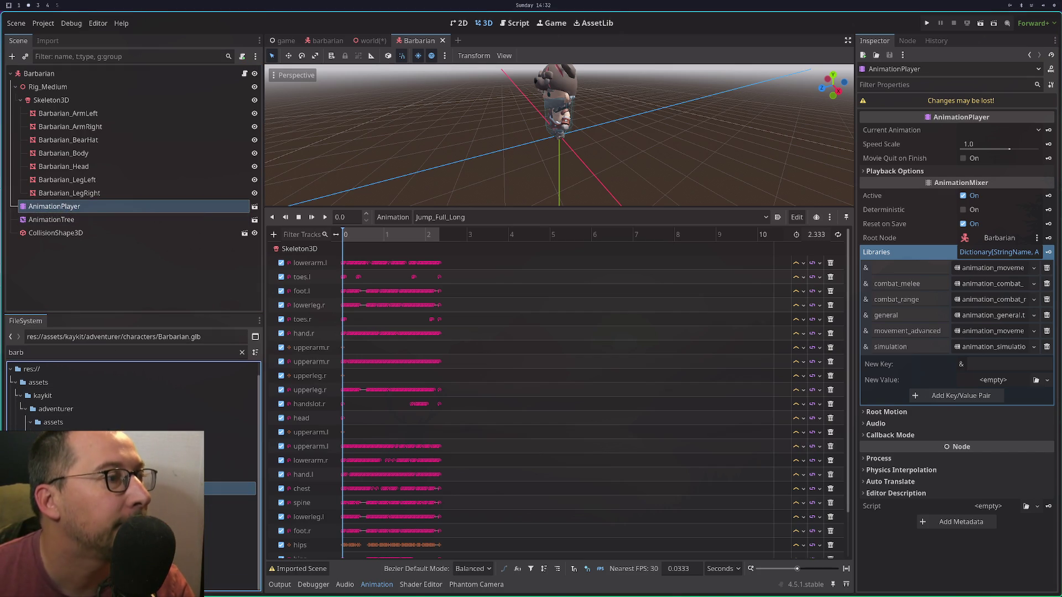
pyautogui.click(47, 41)
pyautogui.click(190, 305)
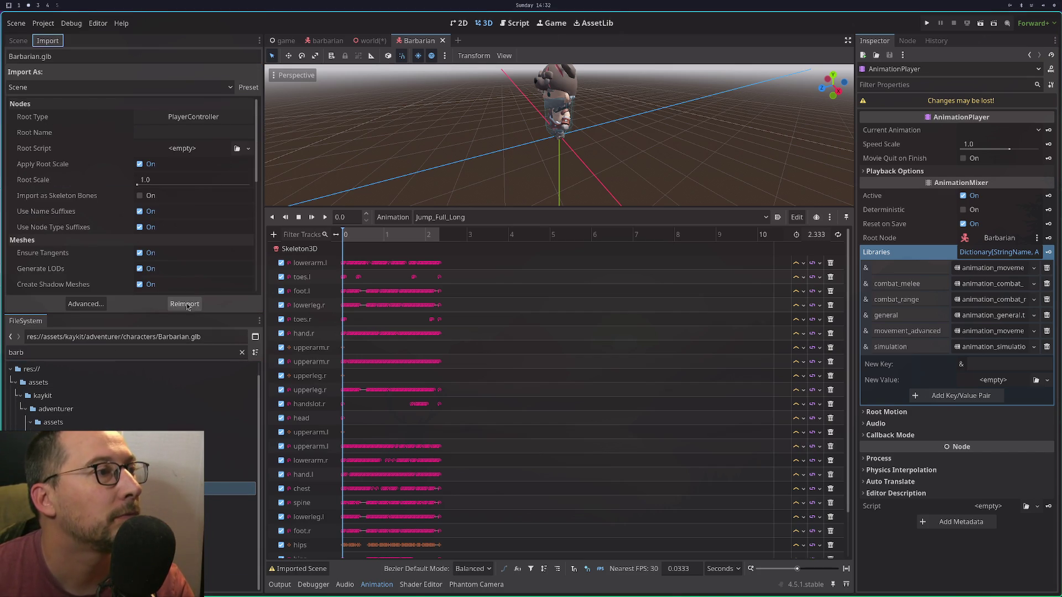
pyautogui.click(18, 40)
pyautogui.click(183, 220)
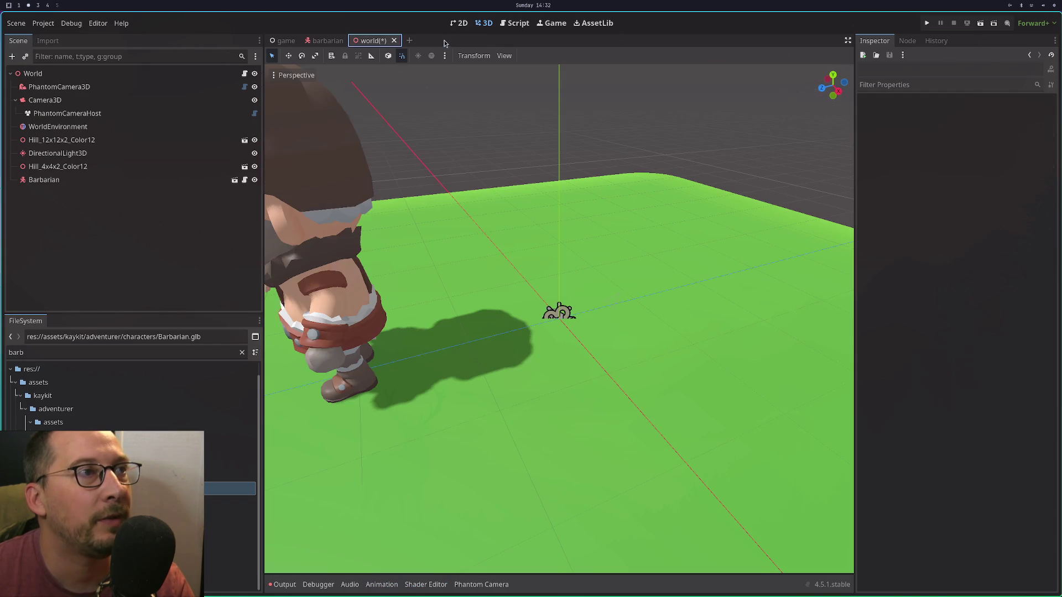
pyautogui.click(372, 40)
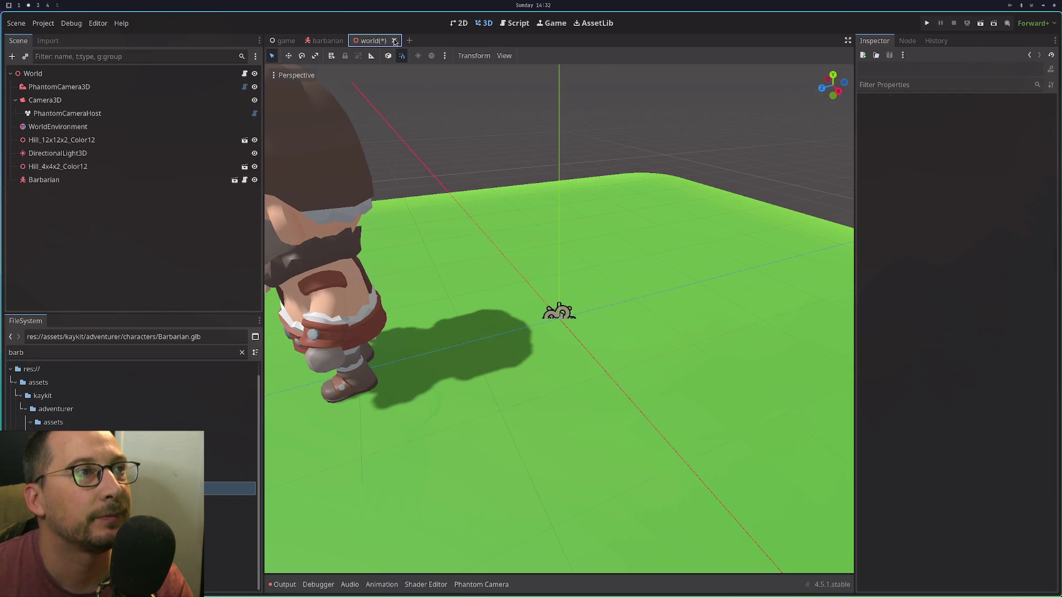
# Close the world scene without saving, run the two-client game, then stop it with F8.
pyautogui.hotkey('ctrl', 'shift', 'w')
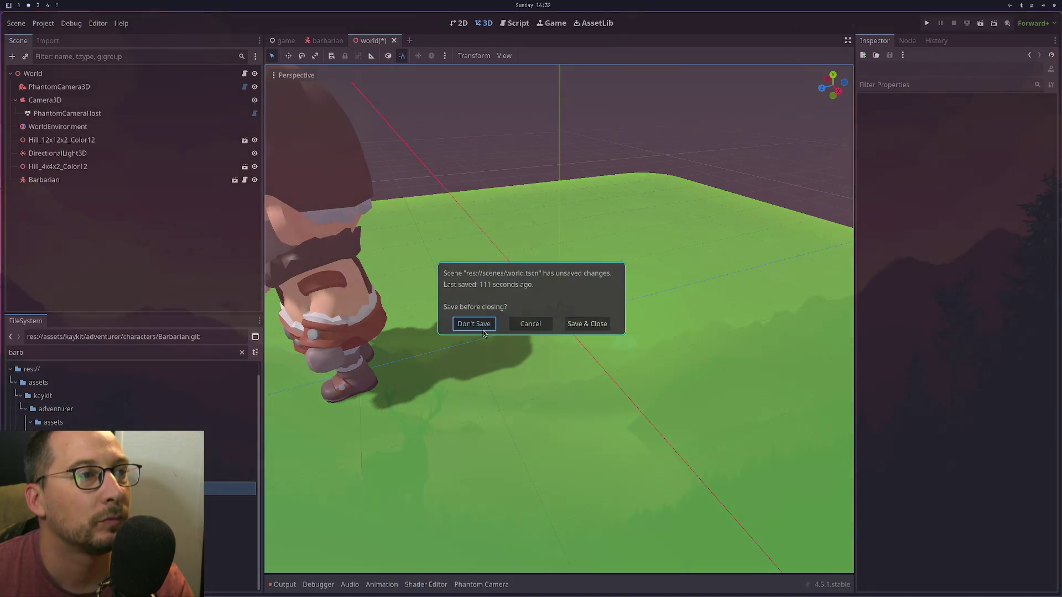
pyautogui.click(474, 323)
pyautogui.click(929, 23)
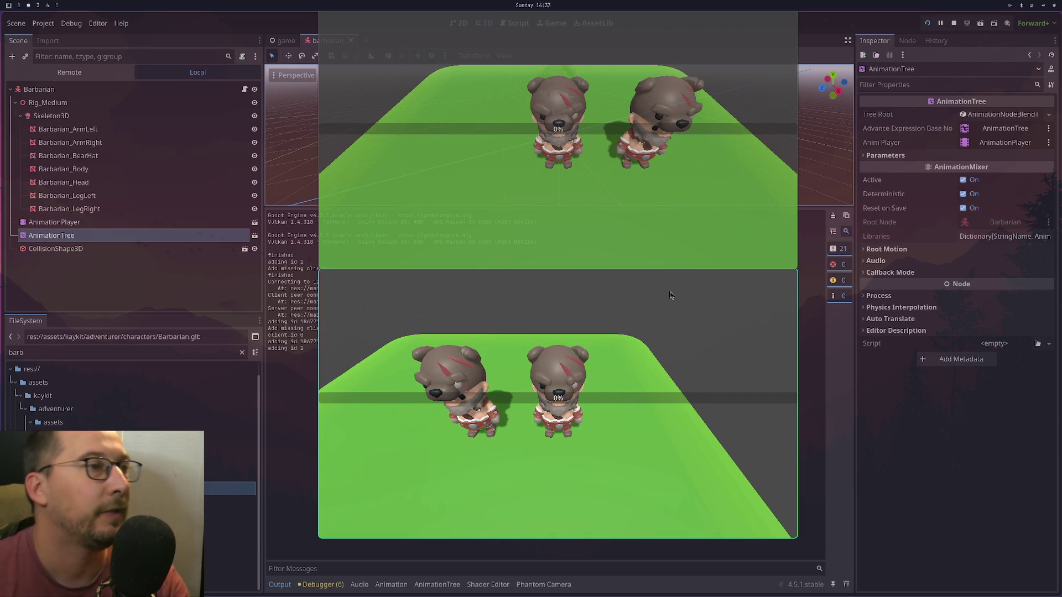
pyautogui.click(523, 184)
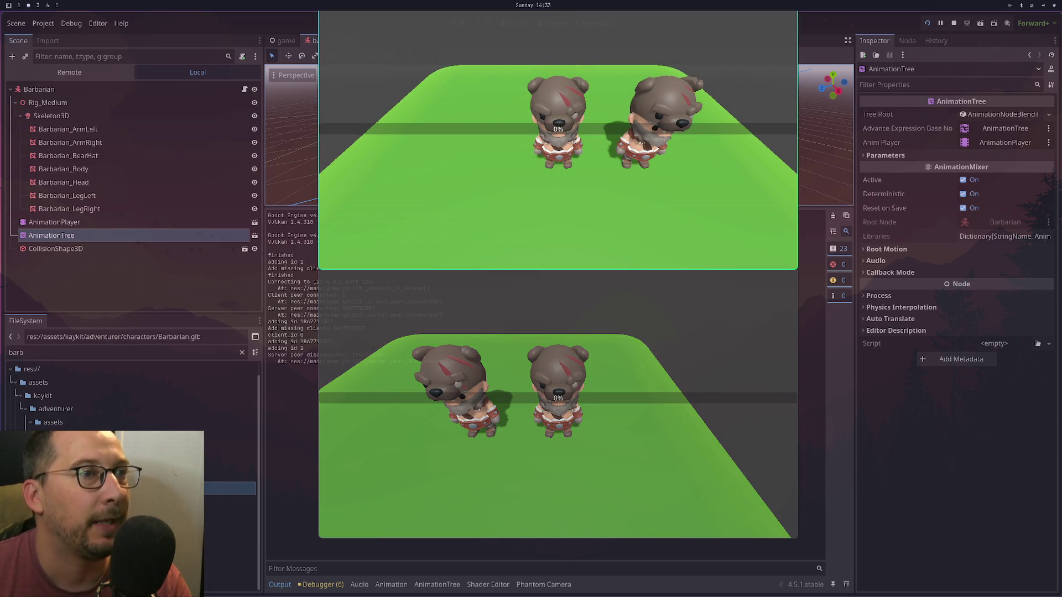
pyautogui.press('F8')
# Filter Project Settings for 'warnin' and review Animation warnings like Check Invalid Track Paths.
pyautogui.click(40, 20)
pyautogui.click(61, 34)
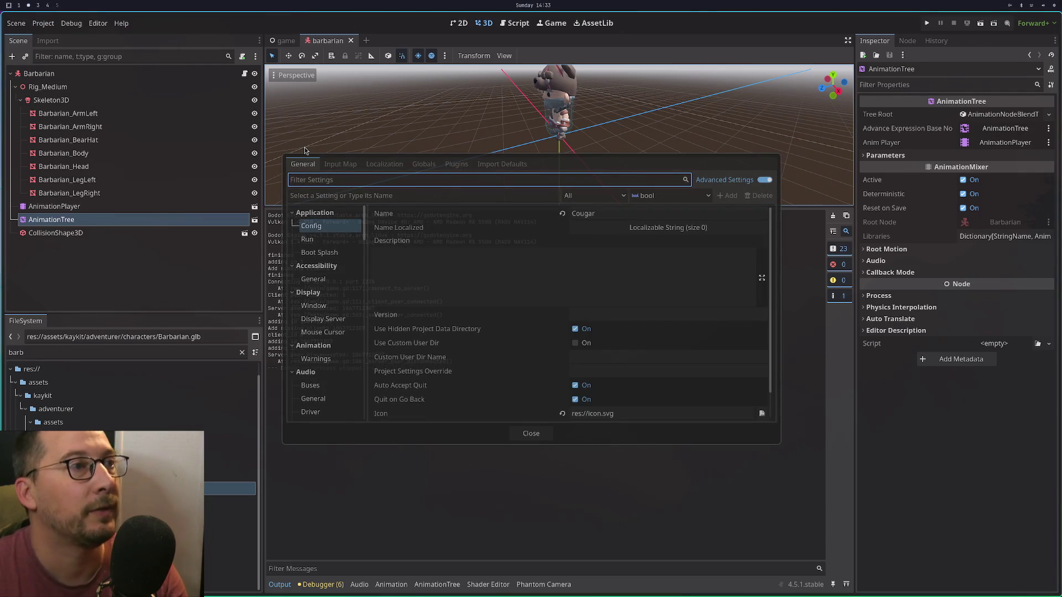
pyautogui.write('warnin')
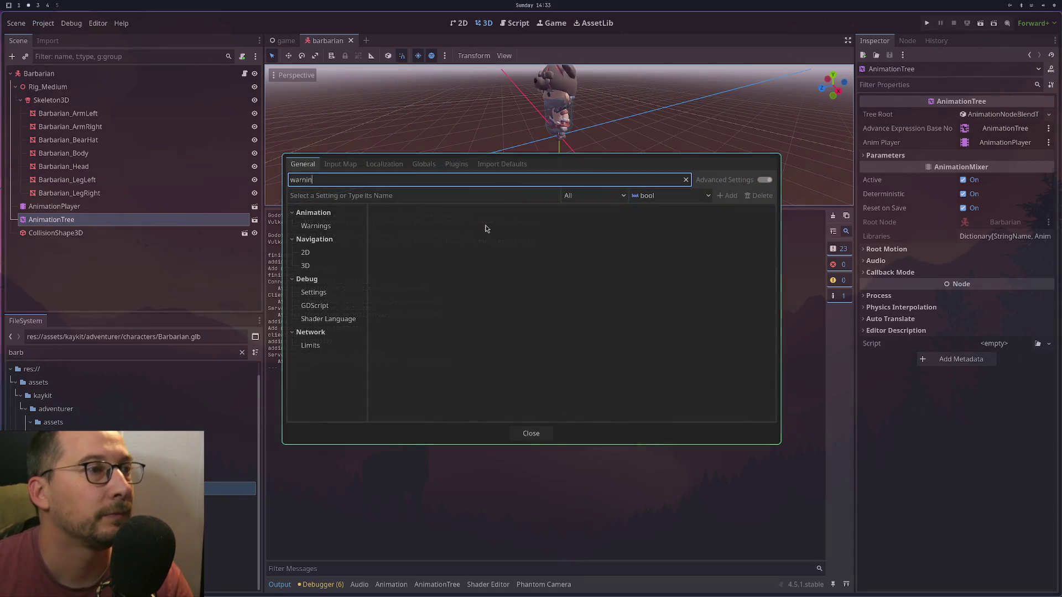
pyautogui.click(334, 230)
pyautogui.click(334, 231)
pyautogui.click(564, 228)
pyautogui.click(565, 214)
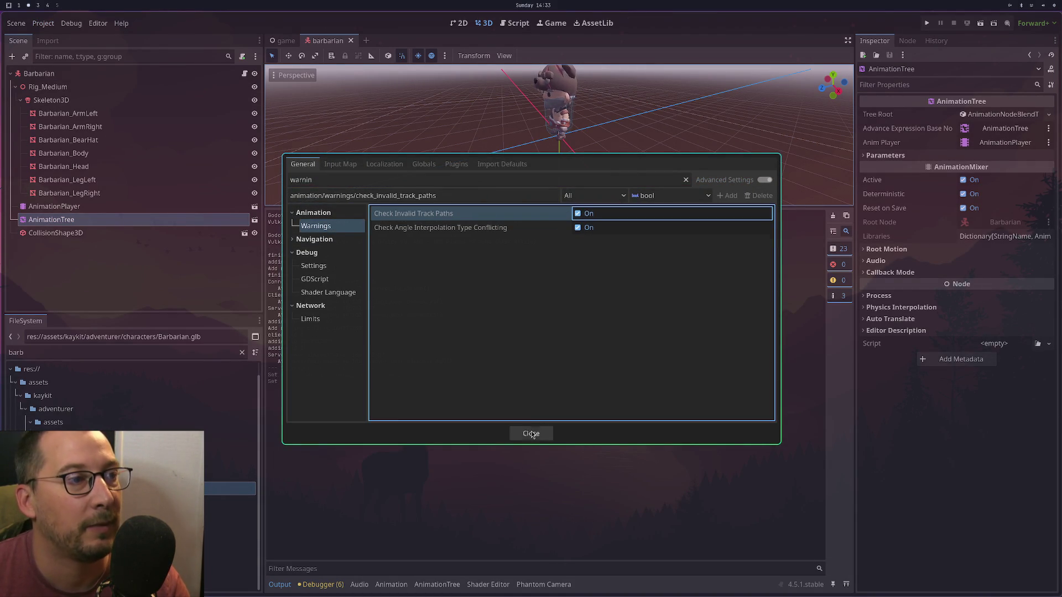
# Close Project Settings, run the project with both clients, then stop it.
pyautogui.click(531, 434)
pyautogui.click(928, 23)
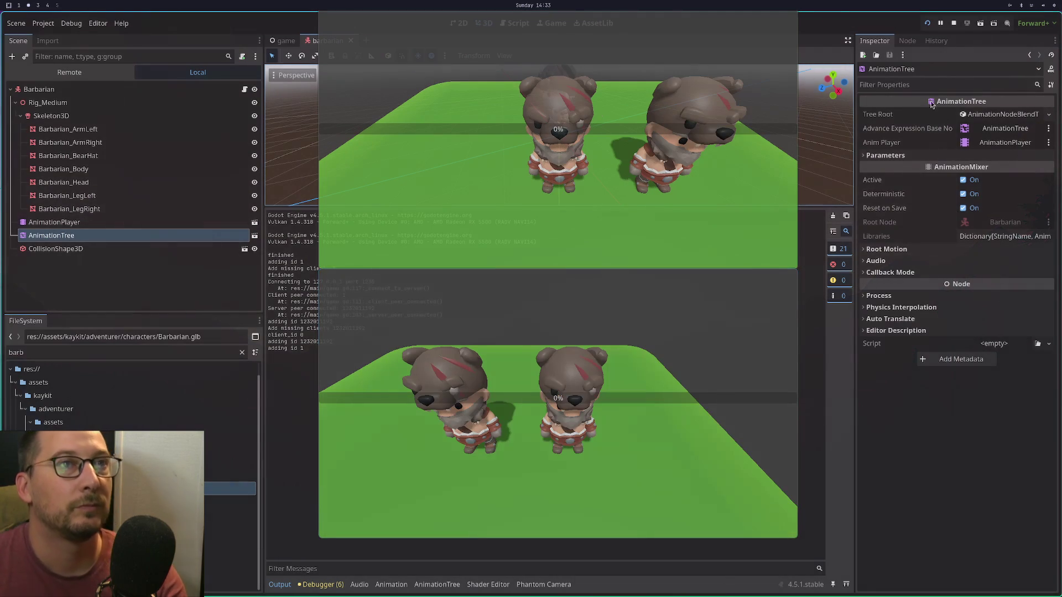
pyautogui.press('F8')
# In Neovim, review game.gd's _process camera rotation lines 43–46, then return to Godot.
pyautogui.press('super+1')
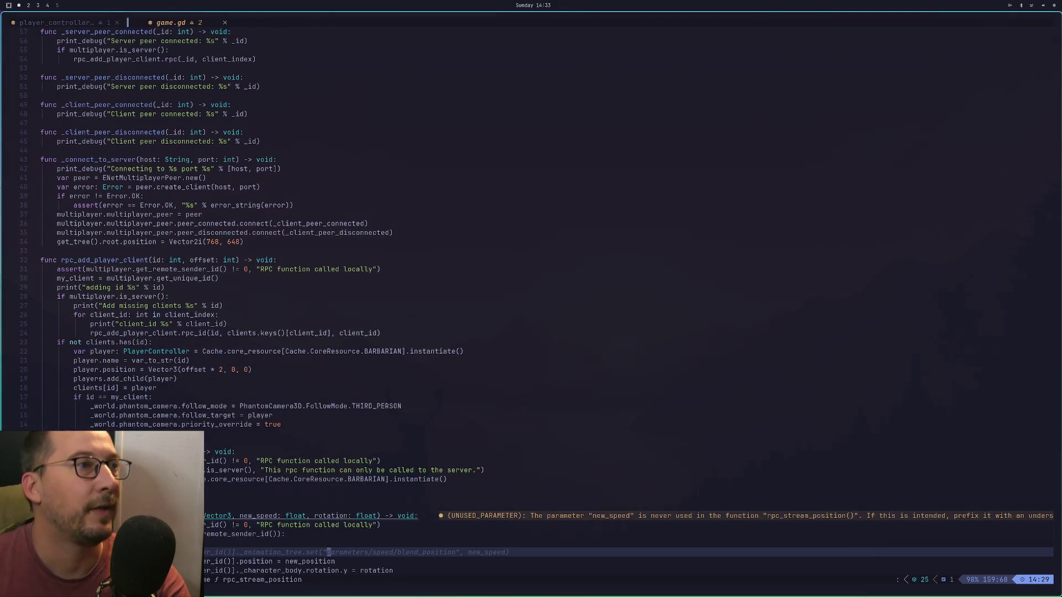
pyautogui.scroll(15, 723, 260)
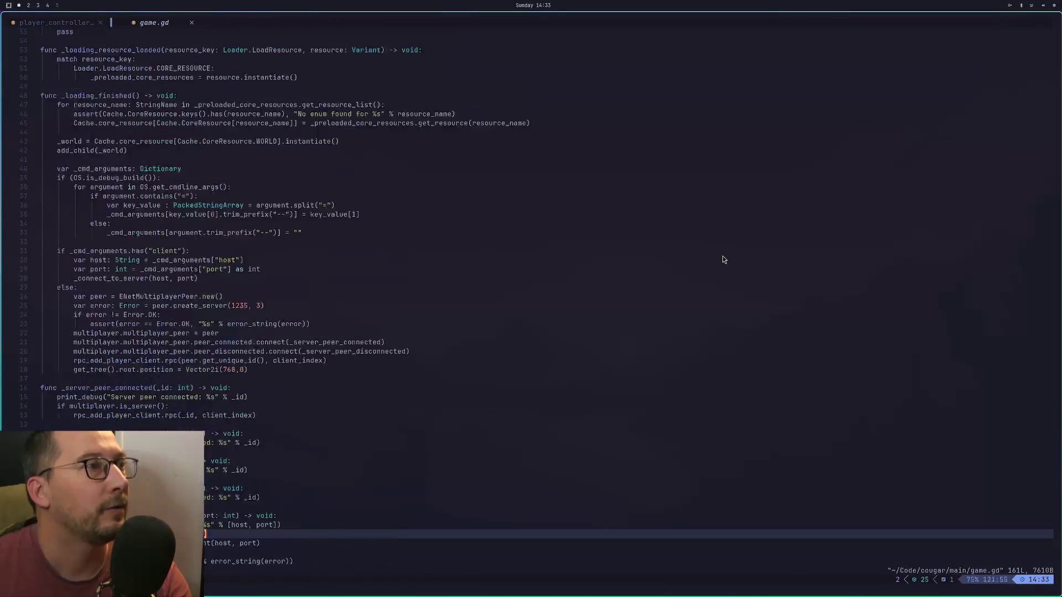
pyautogui.scroll(18, 724, 260)
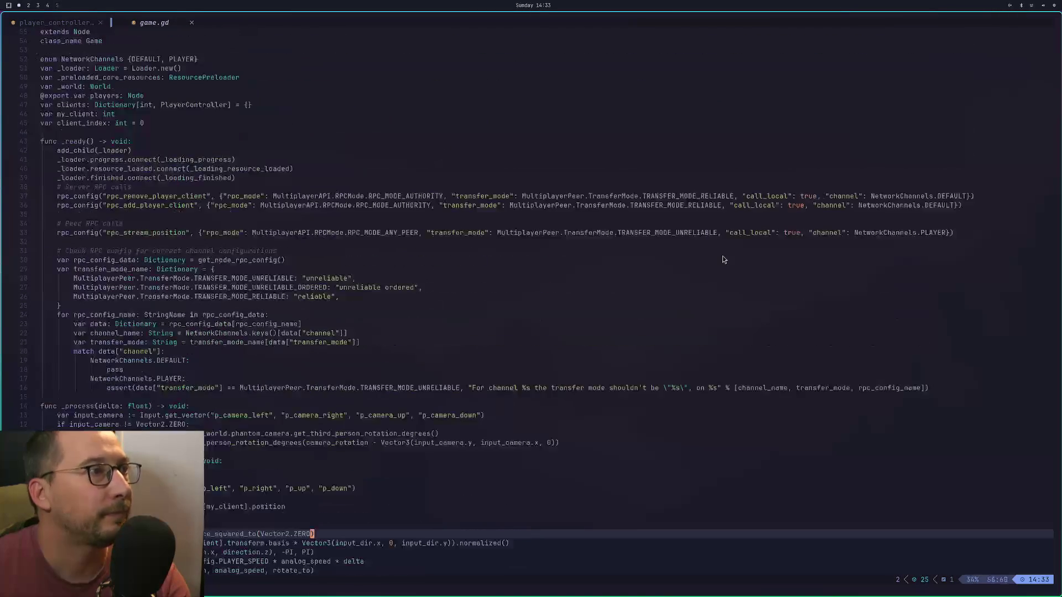
pyautogui.scroll(-7, 722, 259)
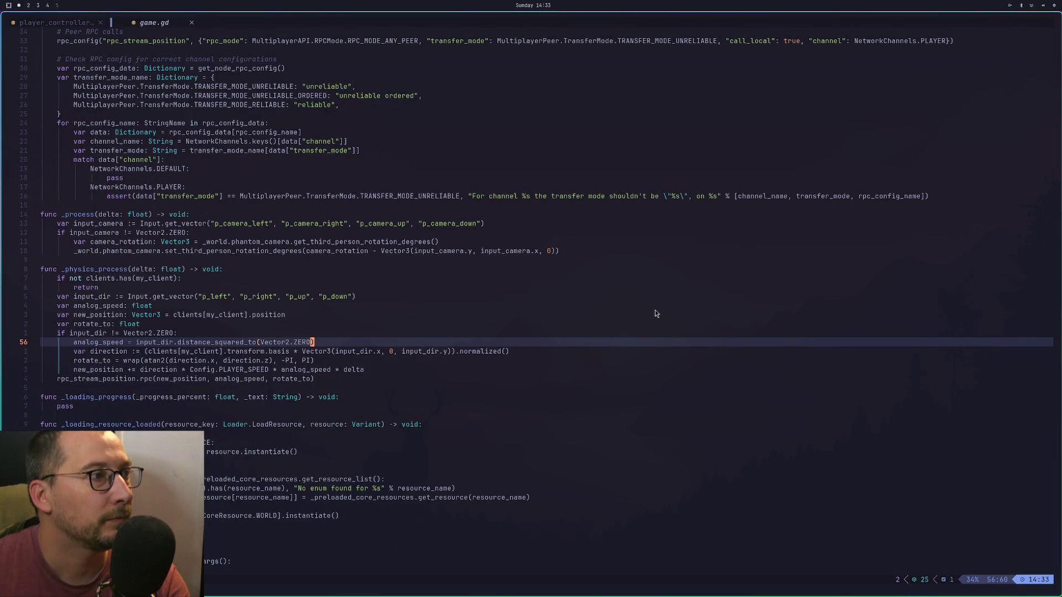
pyautogui.click(109, 233)
pyautogui.press('Escape')
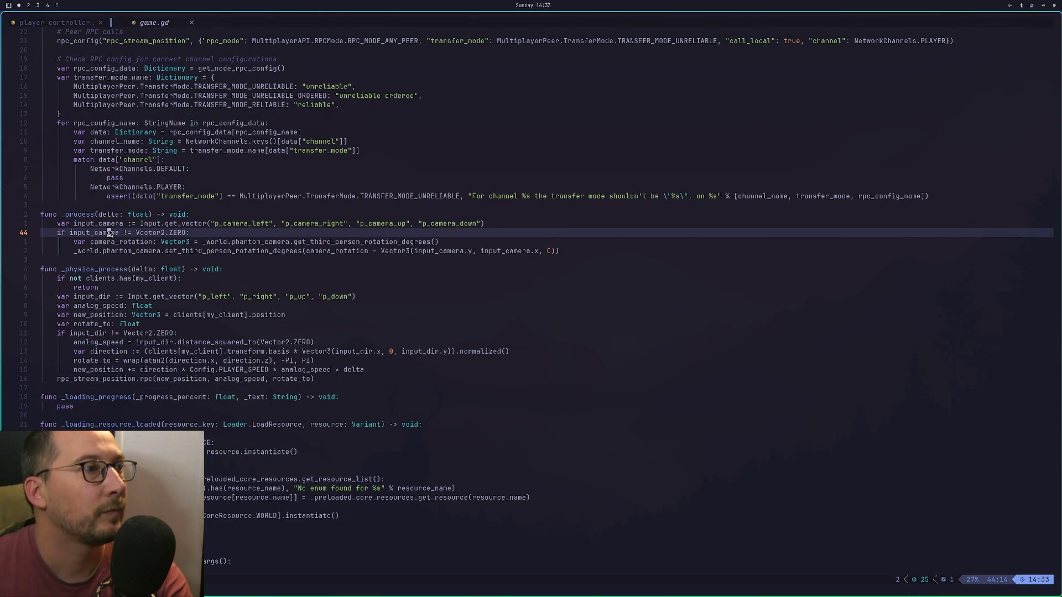
pyautogui.press('j')
pyautogui.press('j')
pyautogui.press('k')
pyautogui.press('k')
pyautogui.press('k')
pyautogui.press('V')
pyautogui.press('j')
pyautogui.press('j')
pyautogui.press('j')
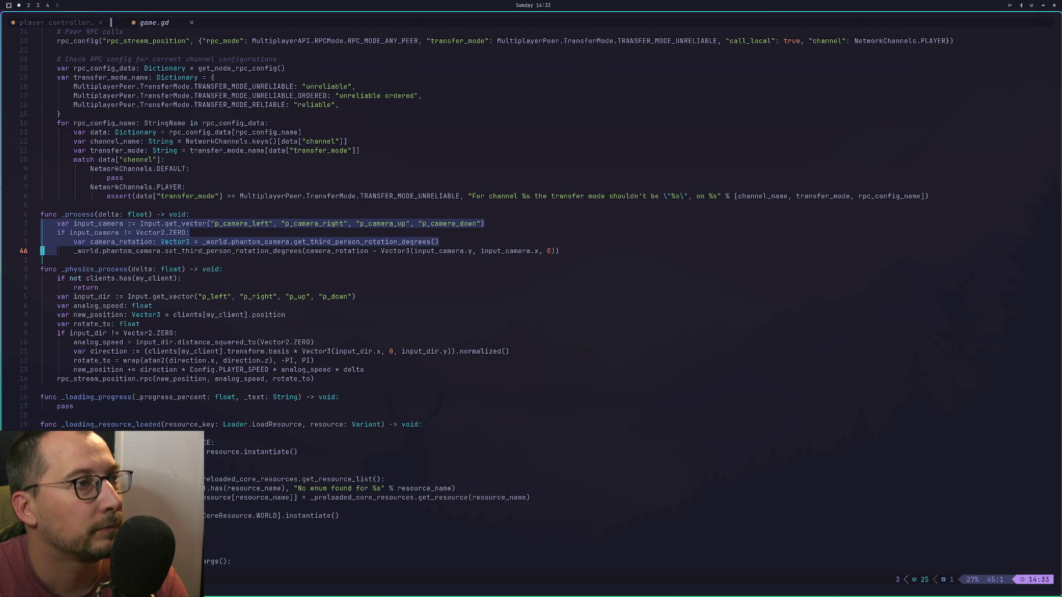
pyautogui.press('Escape')
pyautogui.press('super+2')
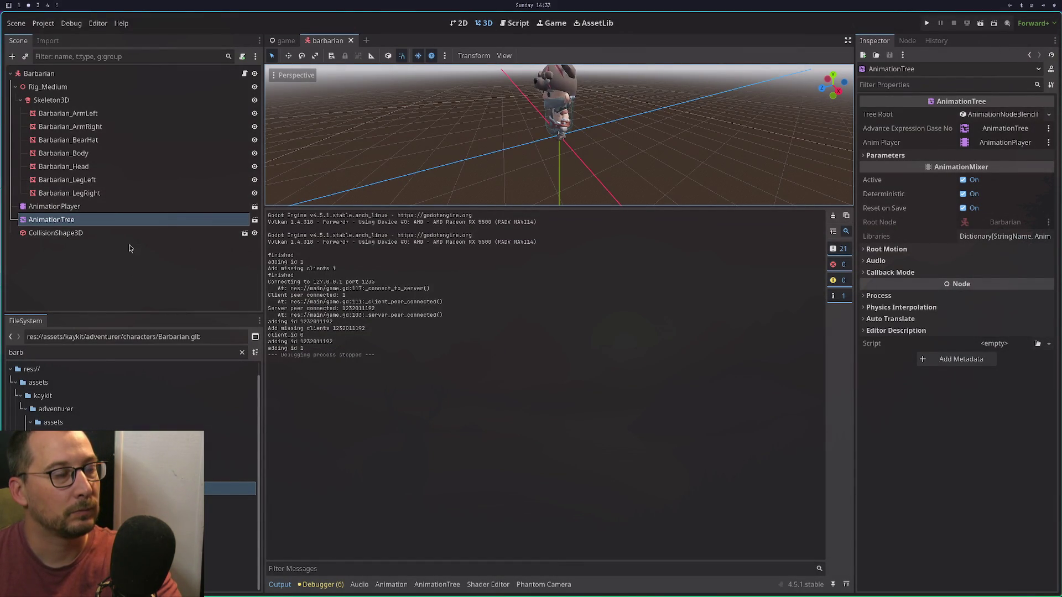
# Run the project again and view the debugger's three GDScript warnings, including unused _animation_tree.
pyautogui.click(927, 23)
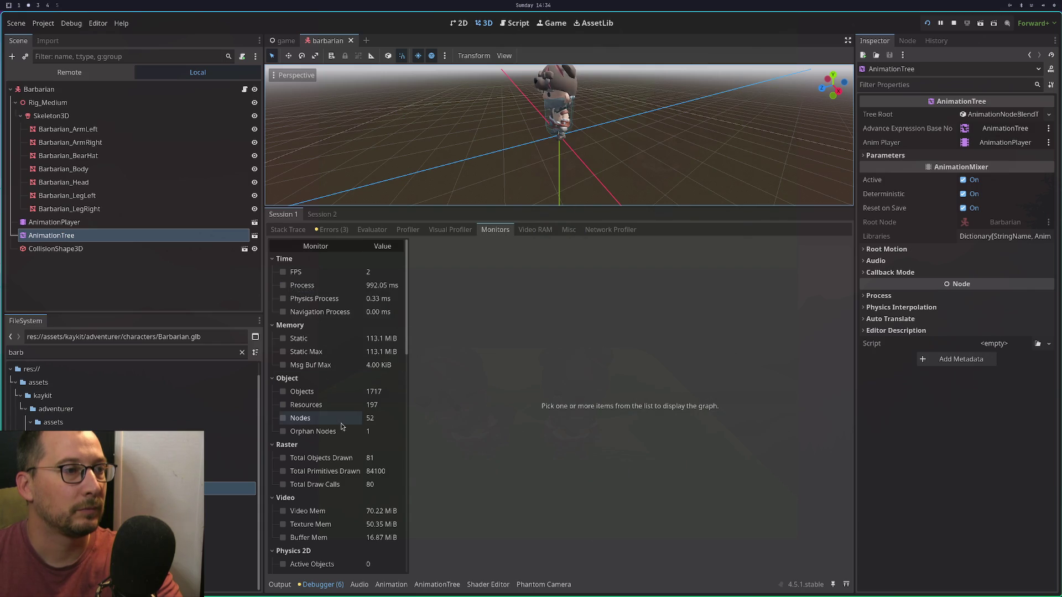
pyautogui.scroll(-5, 341, 427)
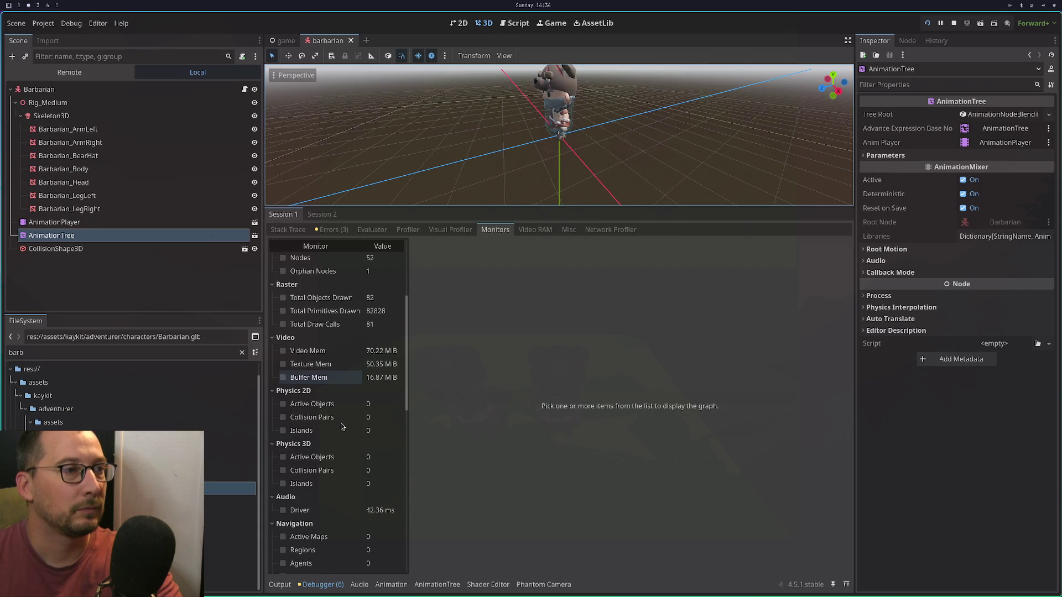
pyautogui.scroll(5, 341, 426)
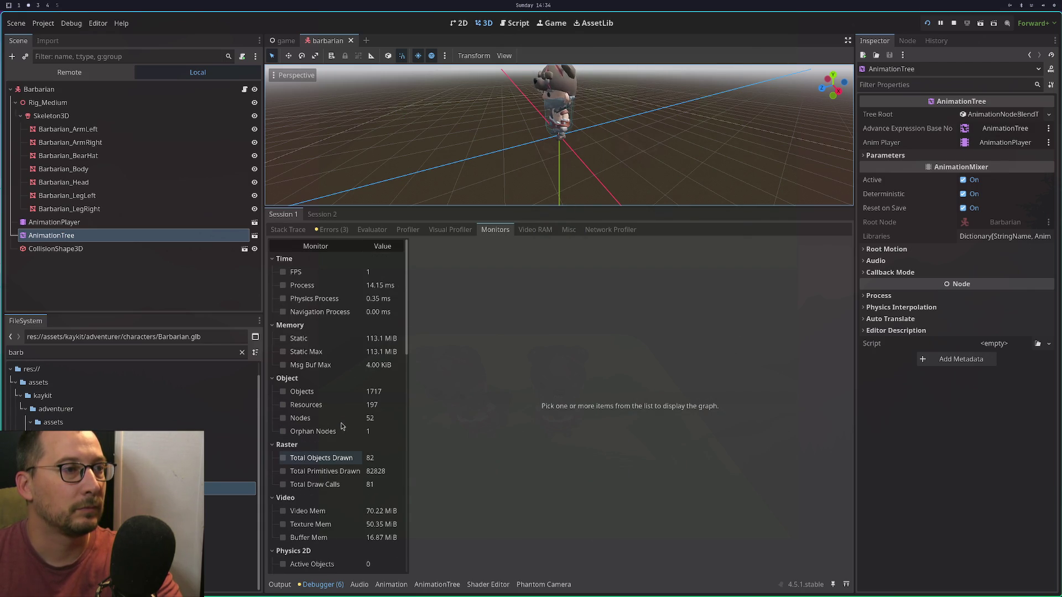
pyautogui.click(331, 230)
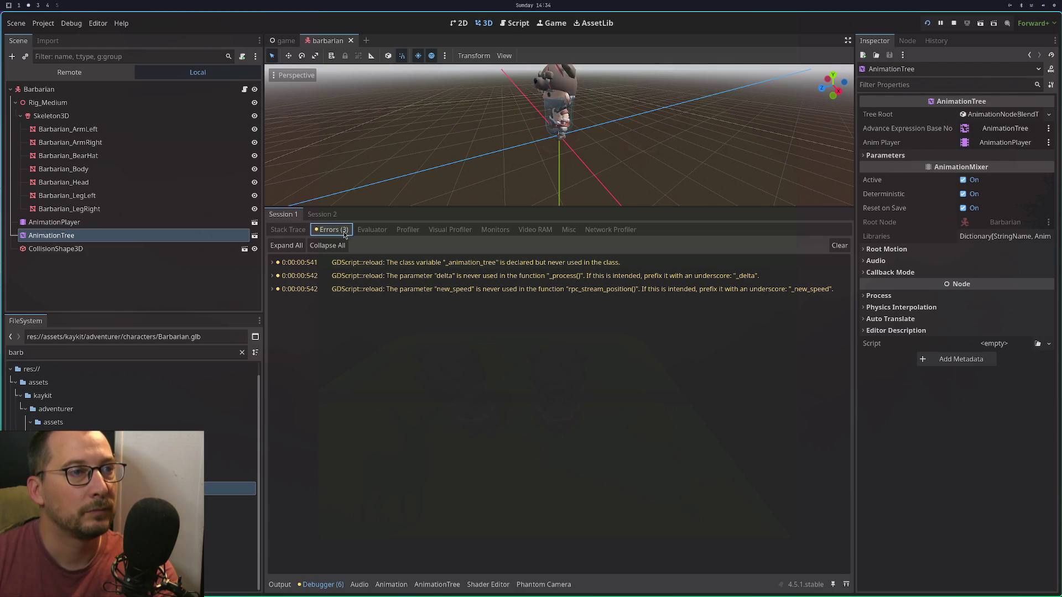
# Profile the running game, graphing Process Time, then stop profiling.
pyautogui.click(380, 231)
pyautogui.click(409, 231)
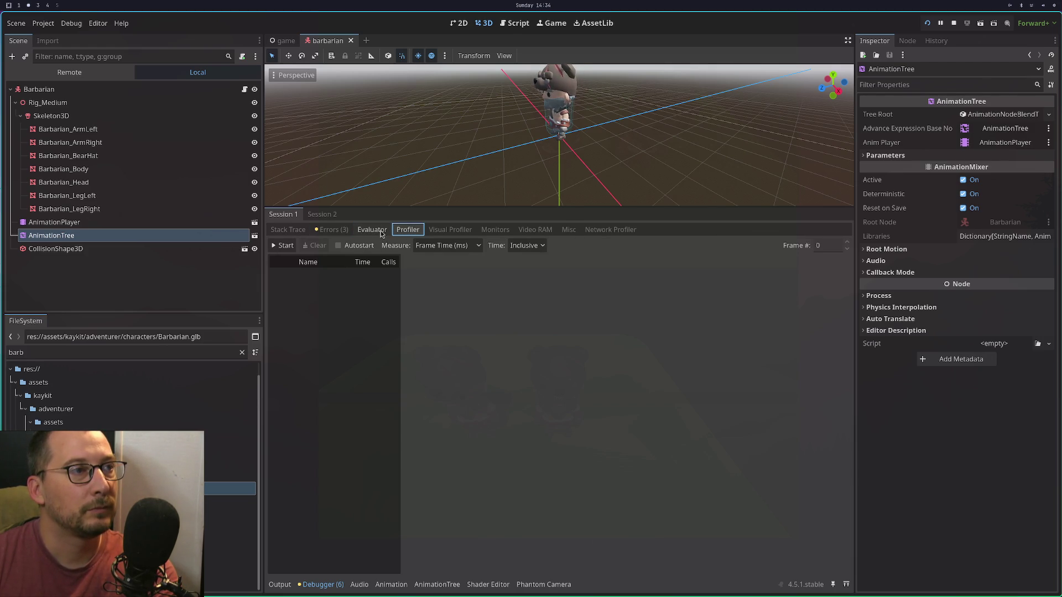
pyautogui.click(281, 246)
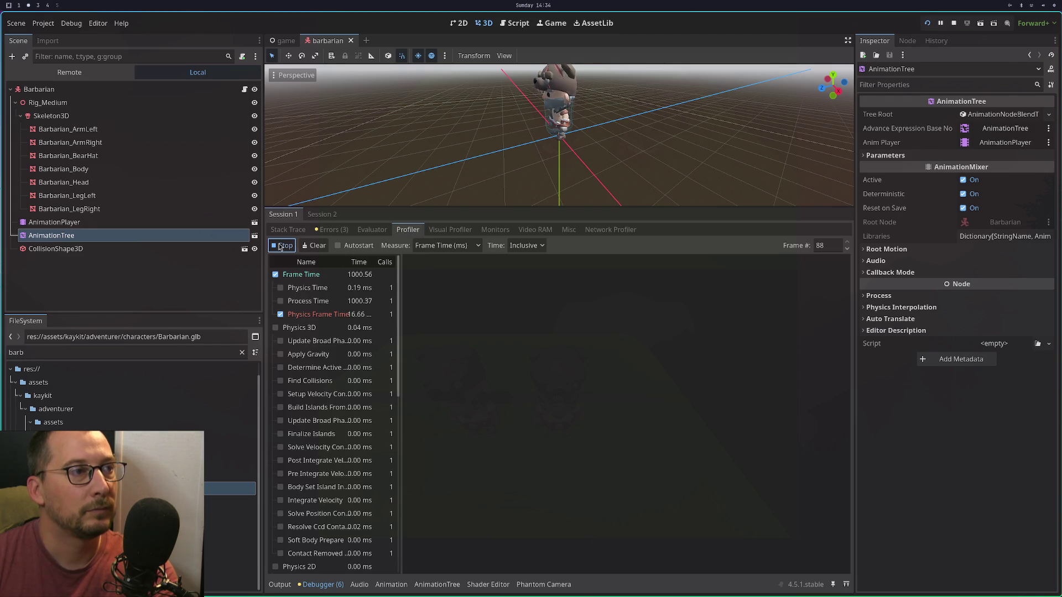
pyautogui.click(280, 301)
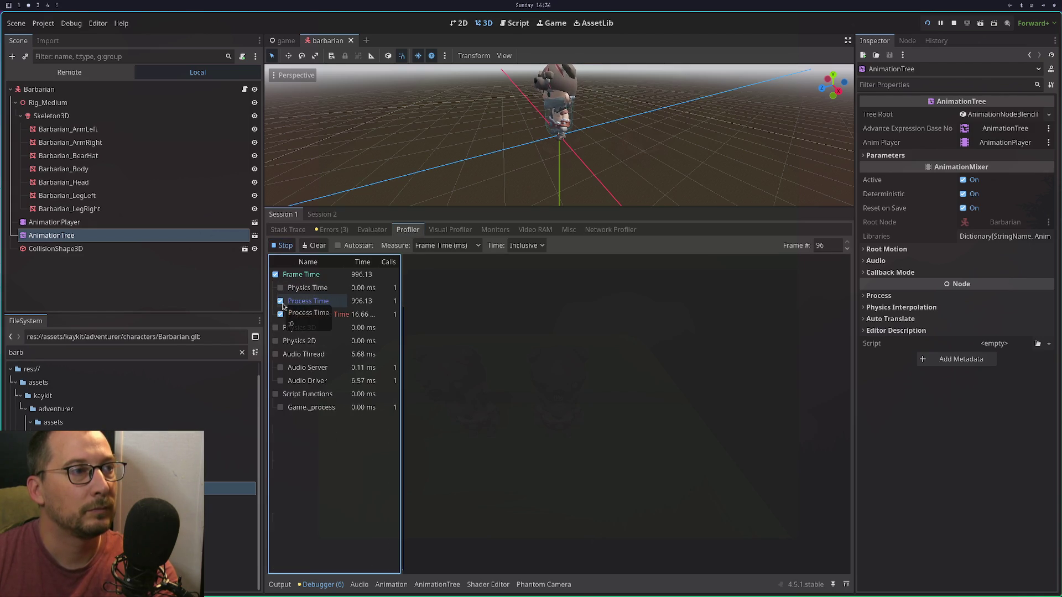
pyautogui.click(280, 249)
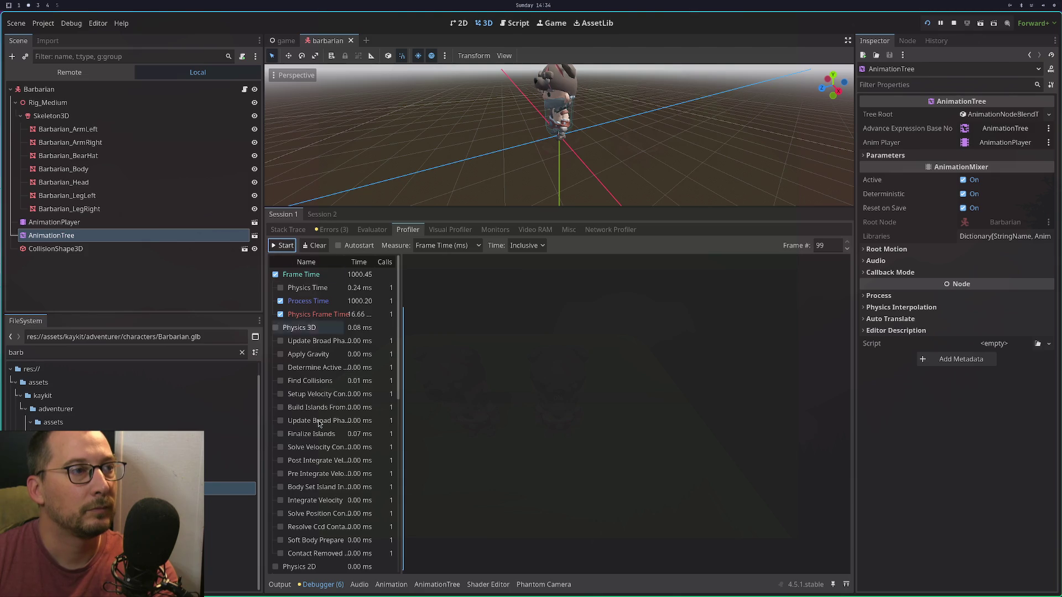
pyautogui.scroll(-10, 355, 465)
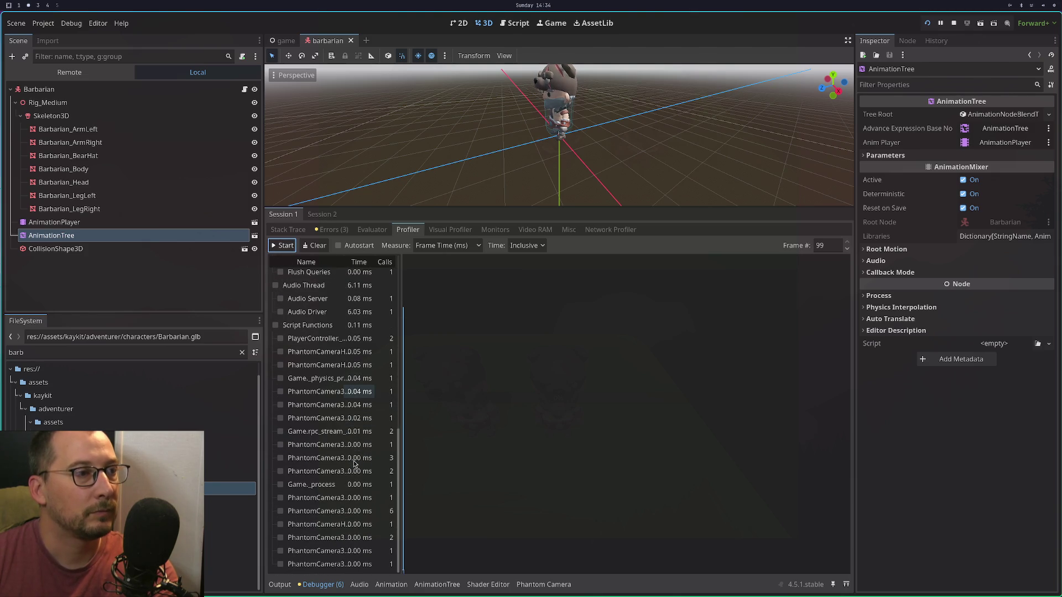
pyautogui.scroll(5, 355, 465)
pyautogui.scroll(4, 355, 465)
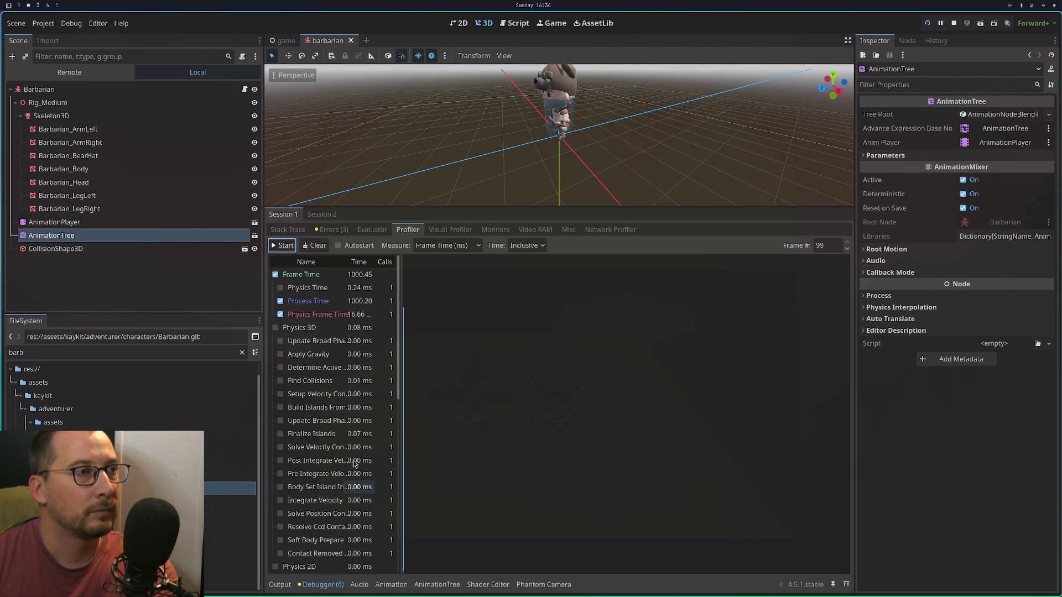
# Run the visual profiler, widening its timings name column, then stop it.
pyautogui.click(435, 231)
pyautogui.click(283, 245)
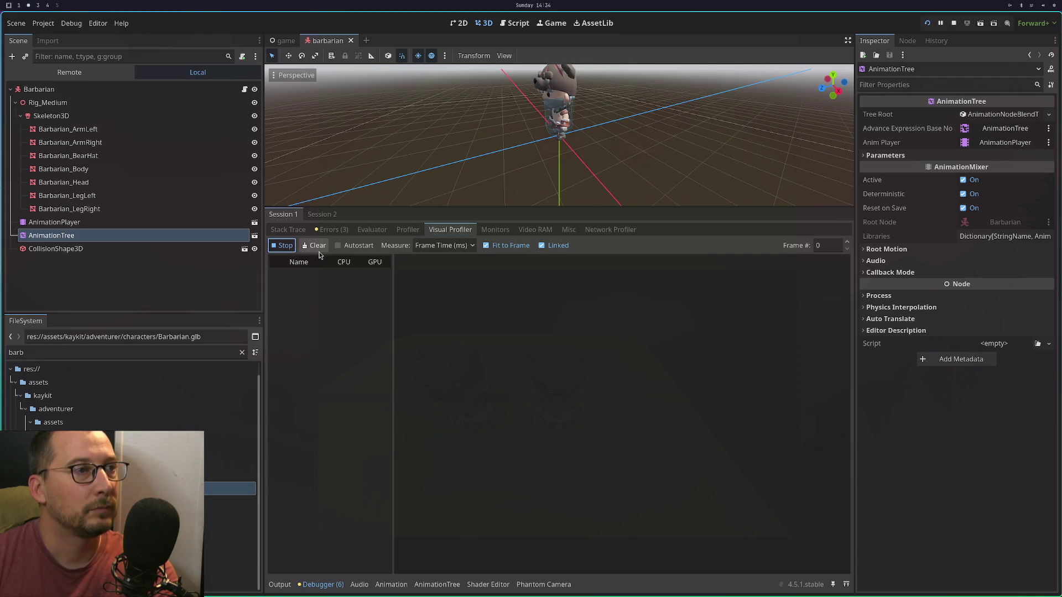
pyautogui.scroll(-5, 352, 411)
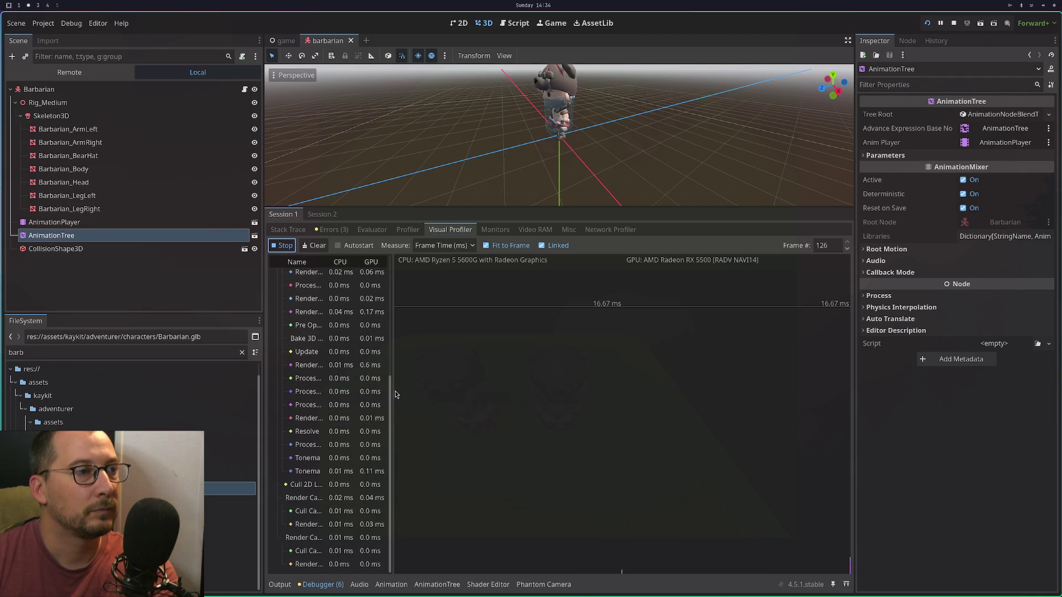
pyautogui.moveTo(392, 393); pyautogui.dragTo(436, 394)
pyautogui.scroll(5, 418, 379)
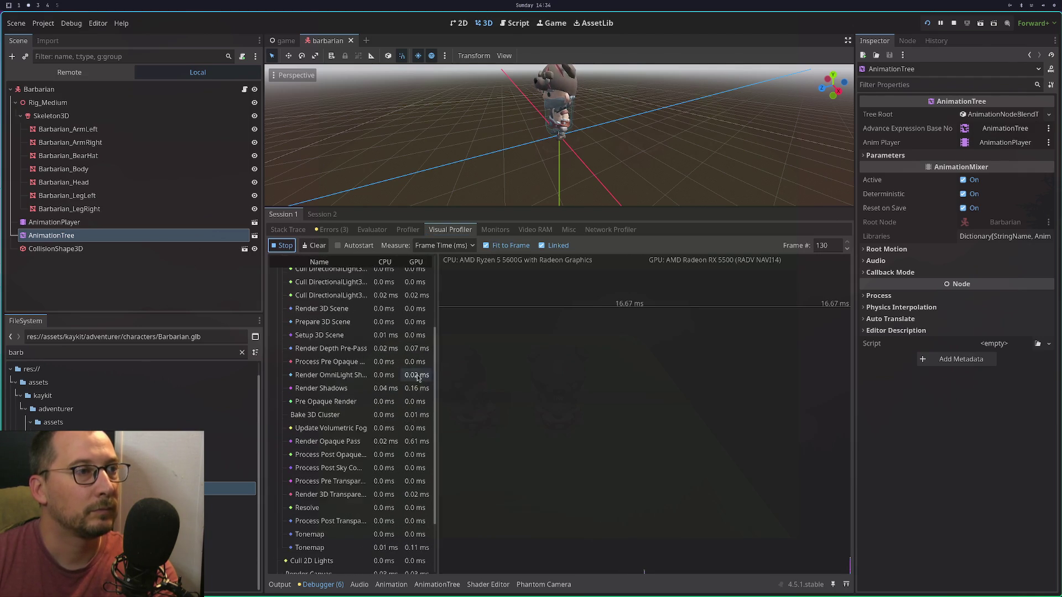
pyautogui.click(282, 245)
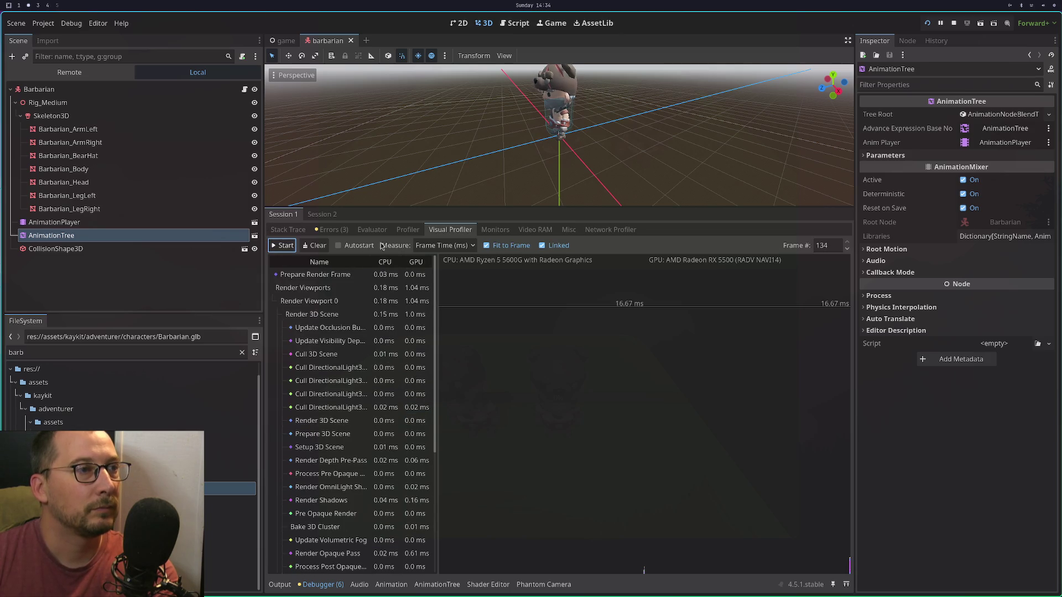
# Widen the profiler's function list to show full names like PlayerController._physics_process.
pyautogui.click(407, 229)
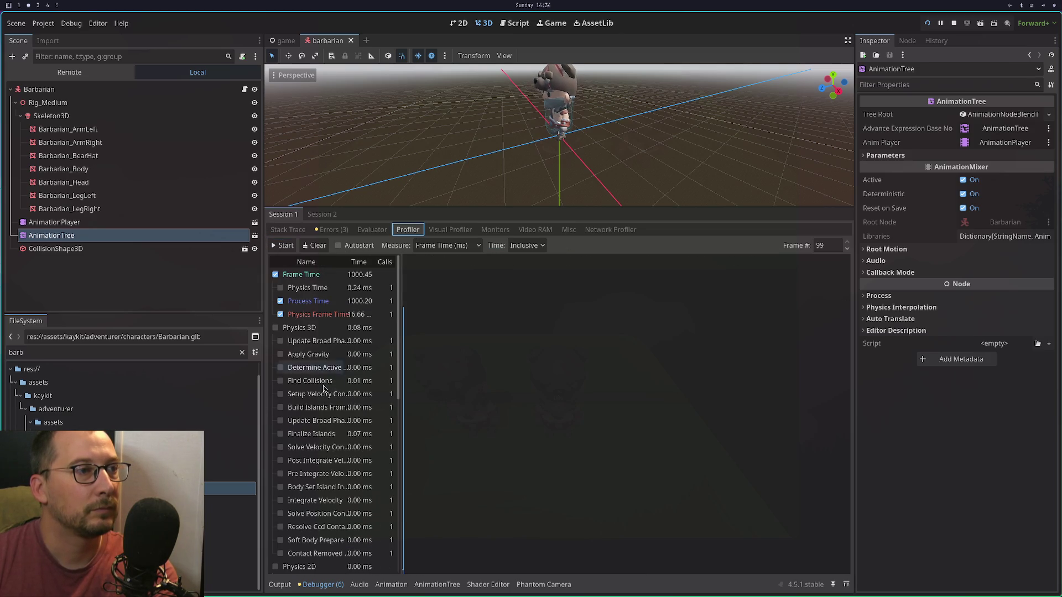
pyautogui.click(336, 310)
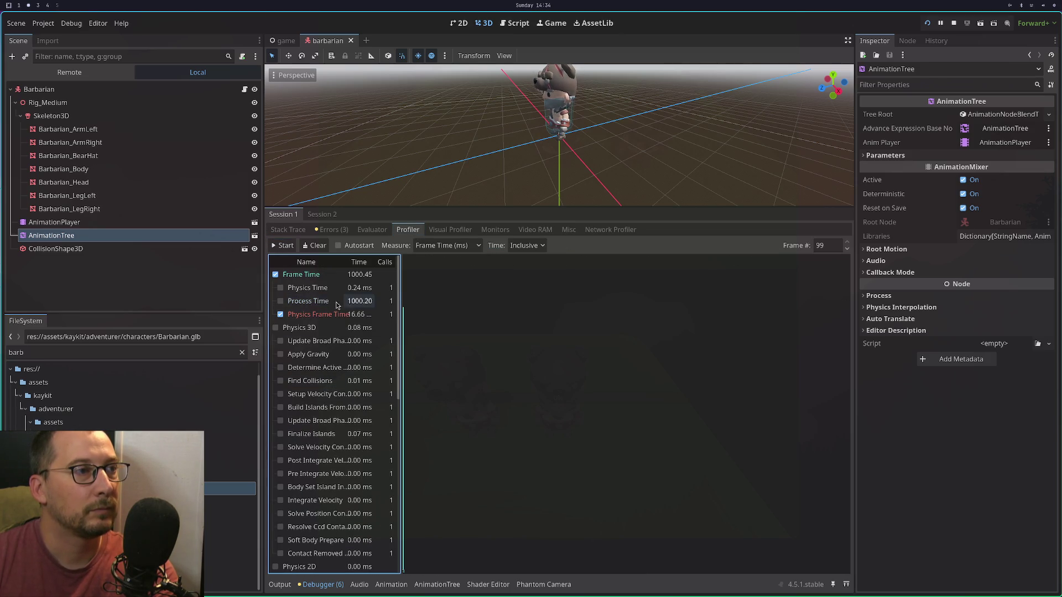
pyautogui.scroll(-10, 345, 395)
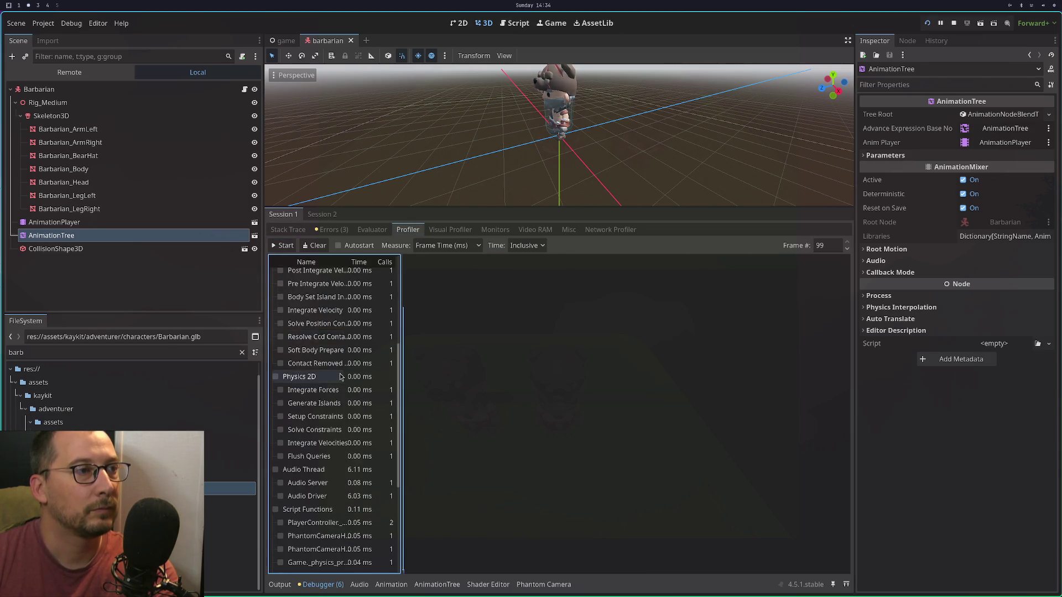
pyautogui.scroll(-3, 359, 390)
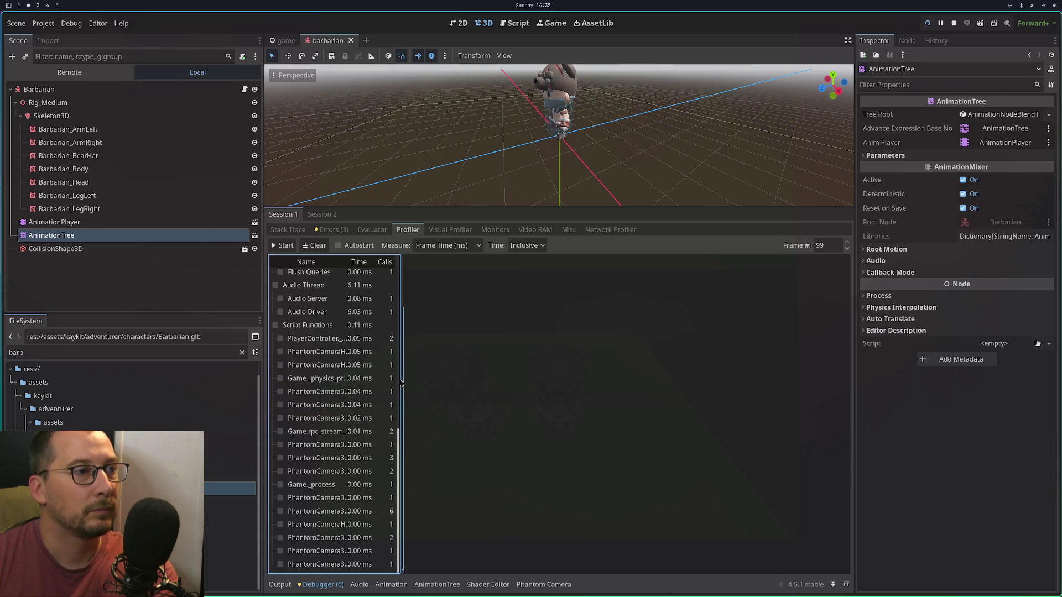
pyautogui.moveTo(402, 379); pyautogui.dragTo(489, 380)
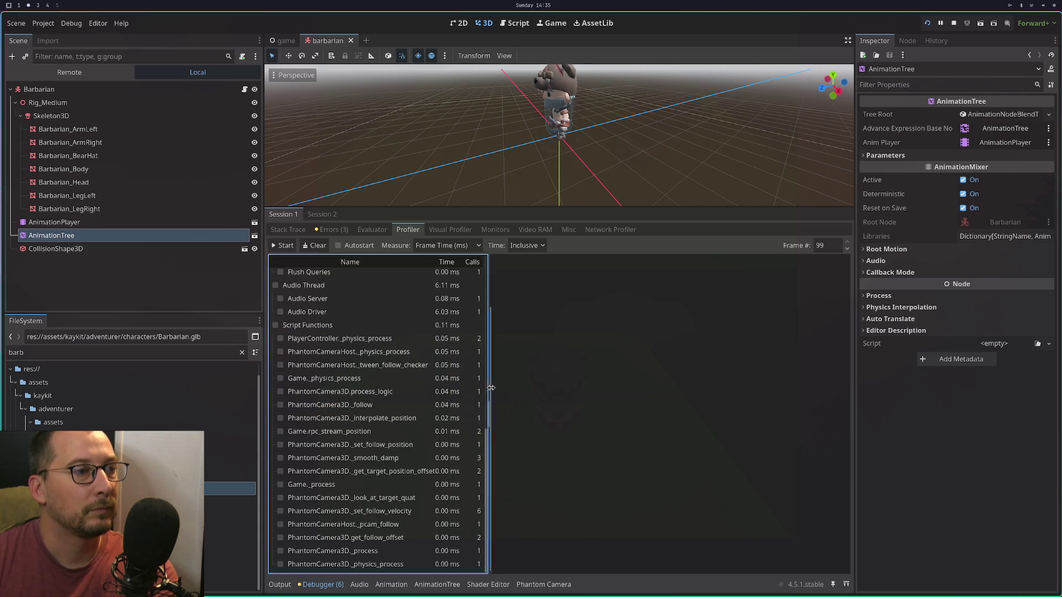
pyautogui.scroll(10, 411, 482)
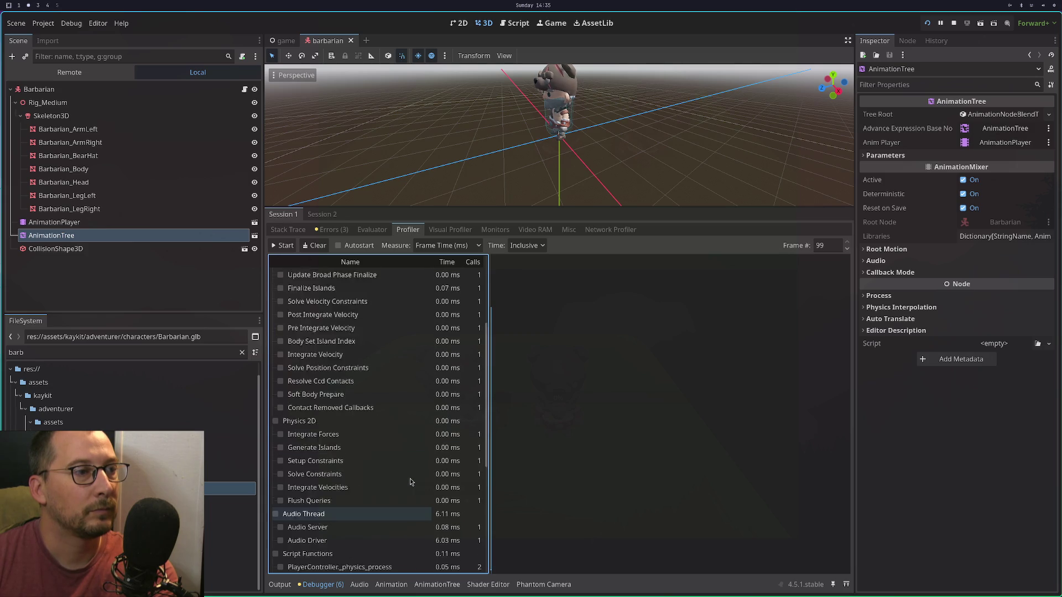
pyautogui.scroll(-10, 411, 483)
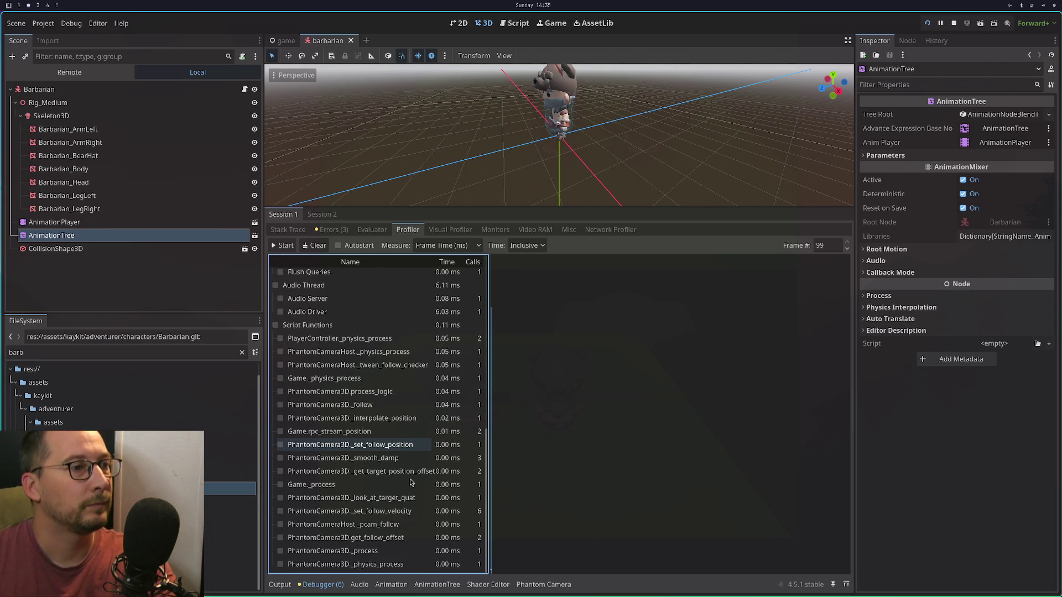
# Open add_animation_player.gd in Neovim through the project file finder.
pyautogui.press('super+1')
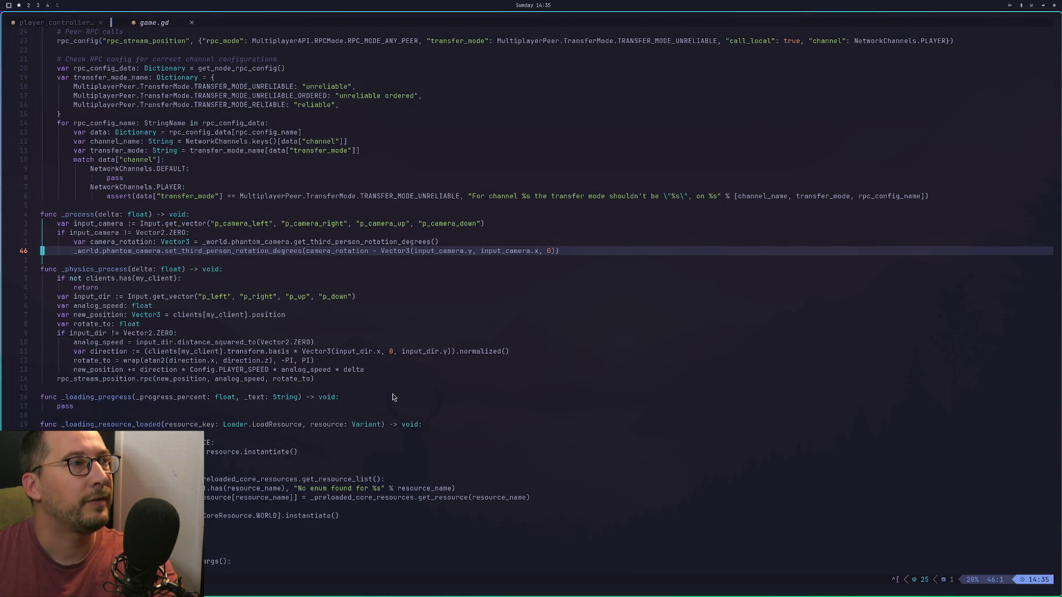
pyautogui.press('space')
pyautogui.write('fimpo')
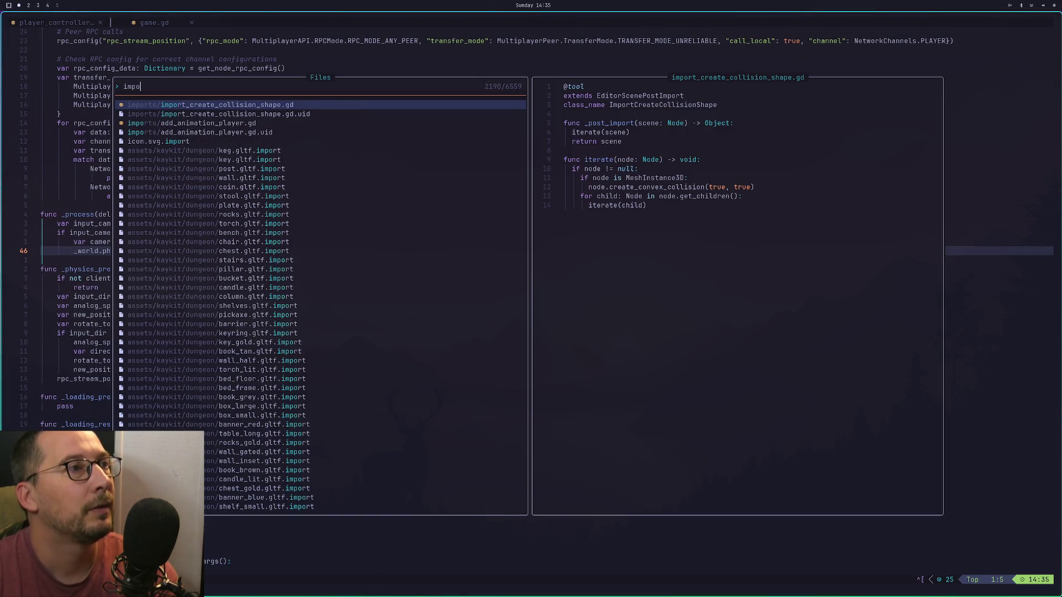
pyautogui.press('Down')
pyautogui.press('Down')
pyautogui.press('Return')
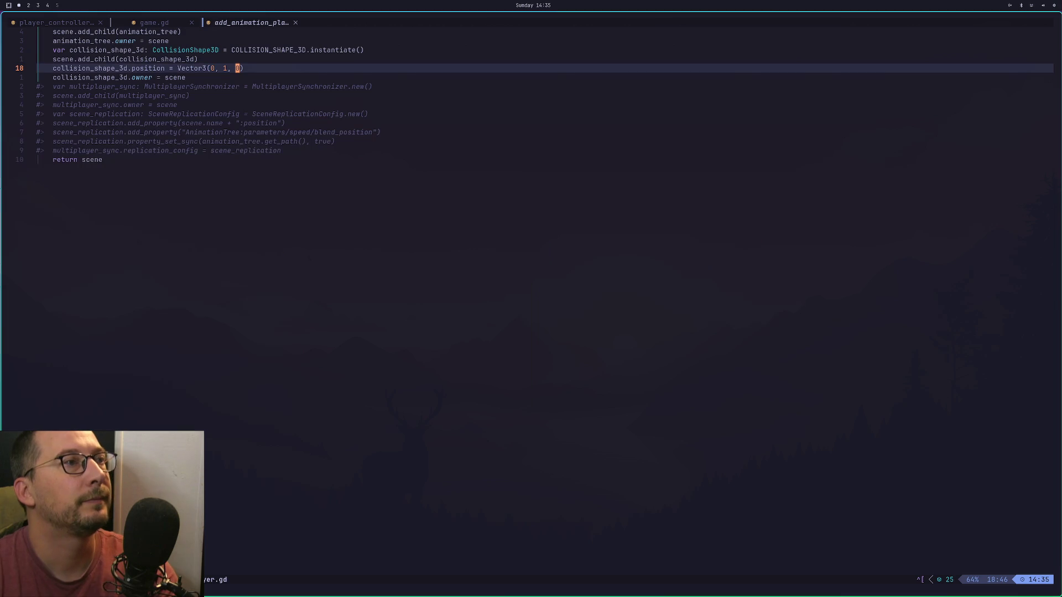
# Comment out the add_child(animation_tree) and animation_tree.owner lines with # and save.
pyautogui.press('k')
pyautogui.press('k')
pyautogui.press('k')
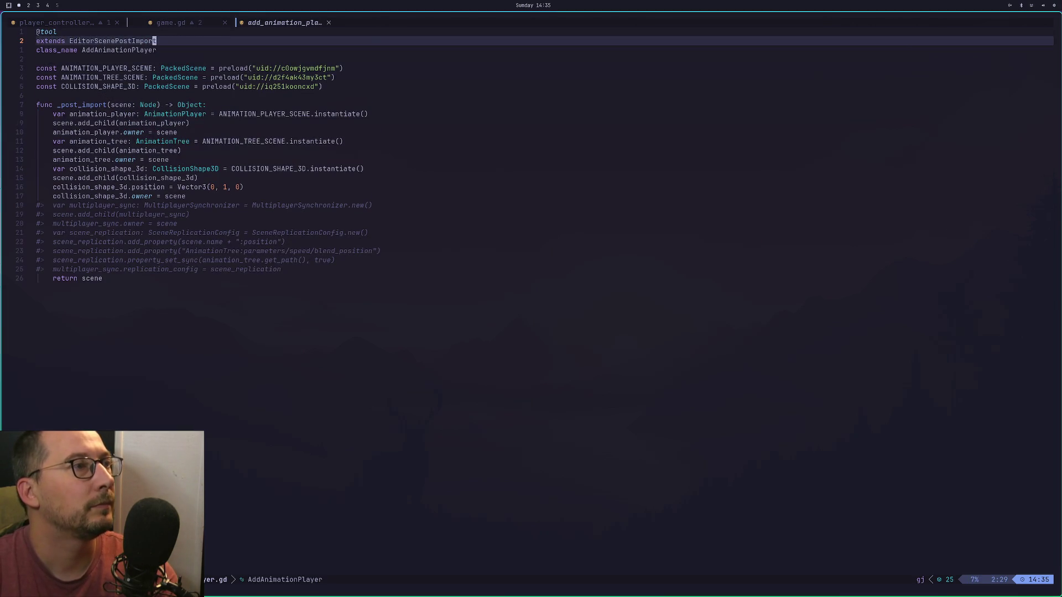
pyautogui.press('j')
pyautogui.press('j')
pyautogui.press('j')
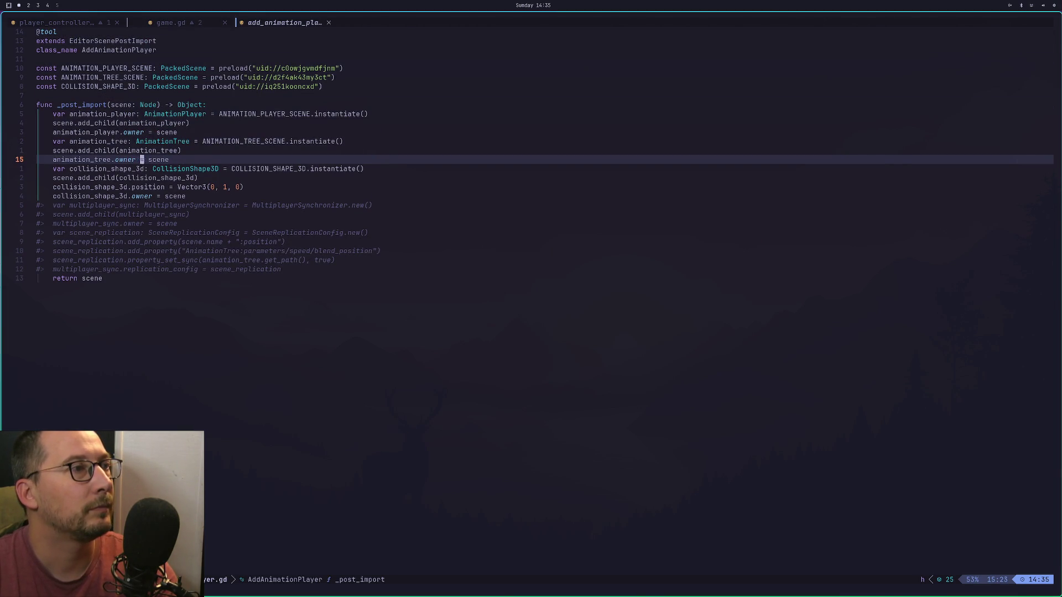
pyautogui.press('0')
pyautogui.press('V')
pyautogui.press('k')
pyautogui.press('k')
pyautogui.press('o')
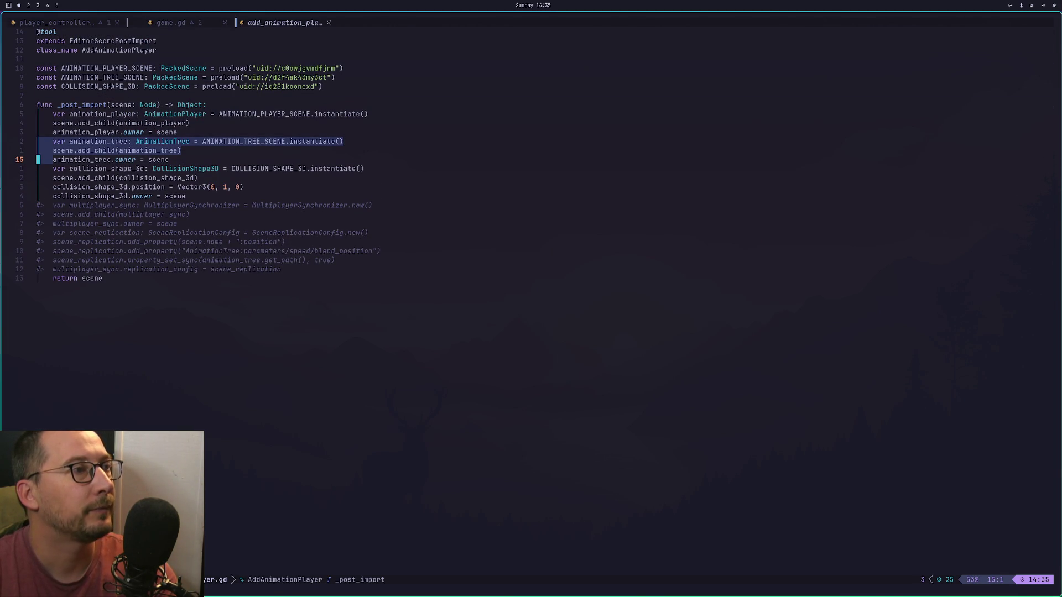
pyautogui.press('Escape')
pyautogui.press('k')
pyautogui.press('k')
pyautogui.write('j')
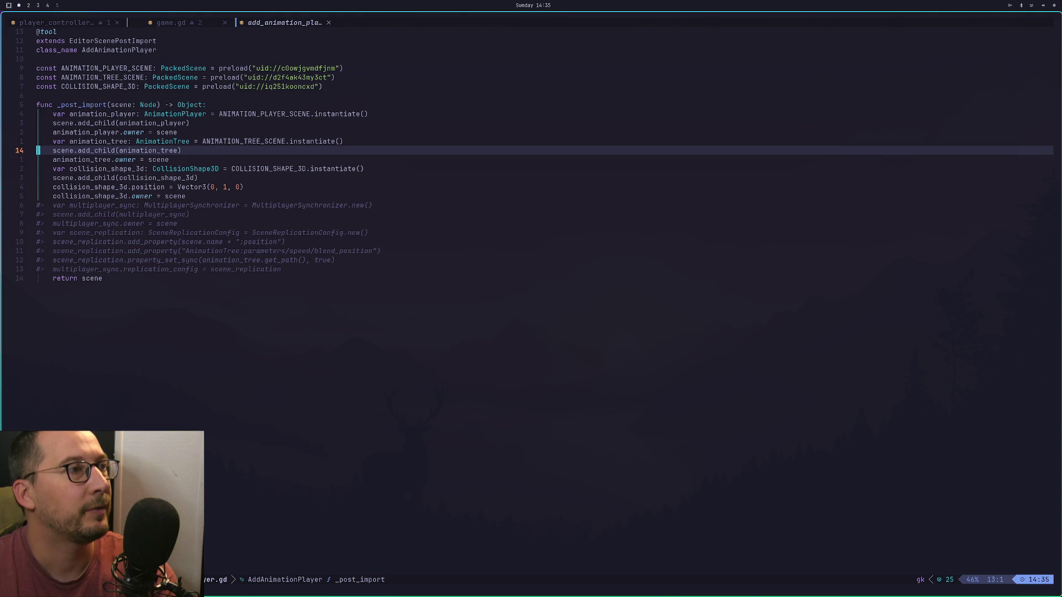
pyautogui.write('i#')
pyautogui.press('Escape')
pyautogui.press('j')
pyautogui.press('.')
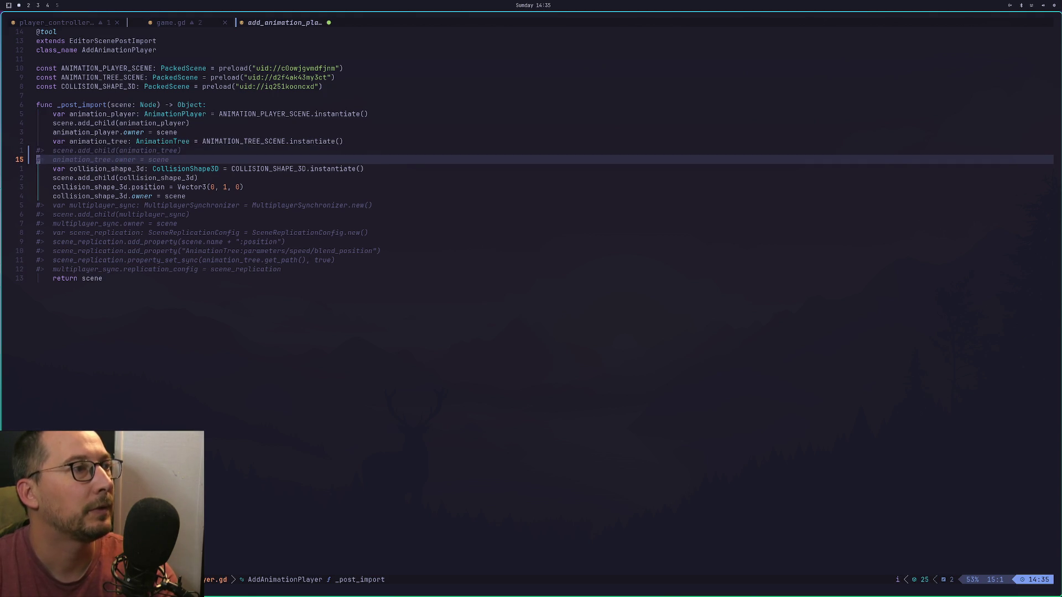
pyautogui.press(':')
pyautogui.press('super+2')
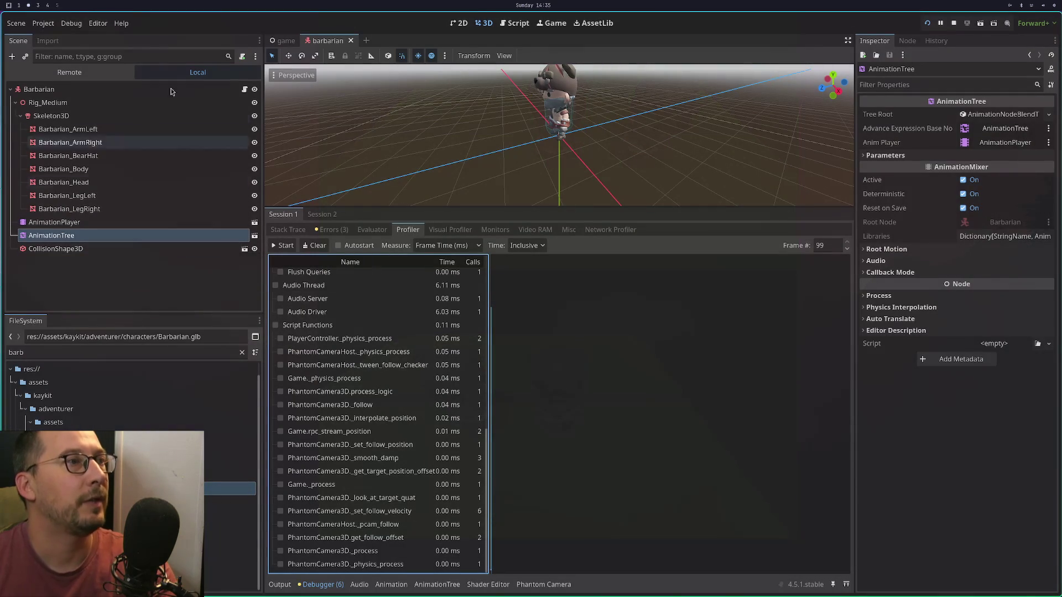
# Open the Barbarian.glb import settings, then stop and rerun the two-client game.
pyautogui.click(38, 42)
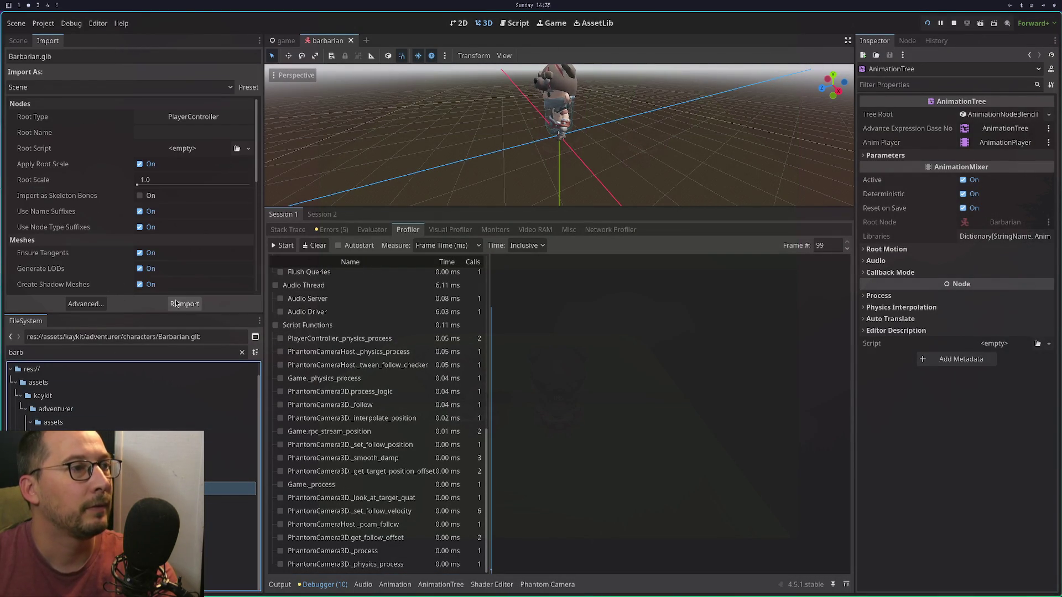
pyautogui.click(927, 24)
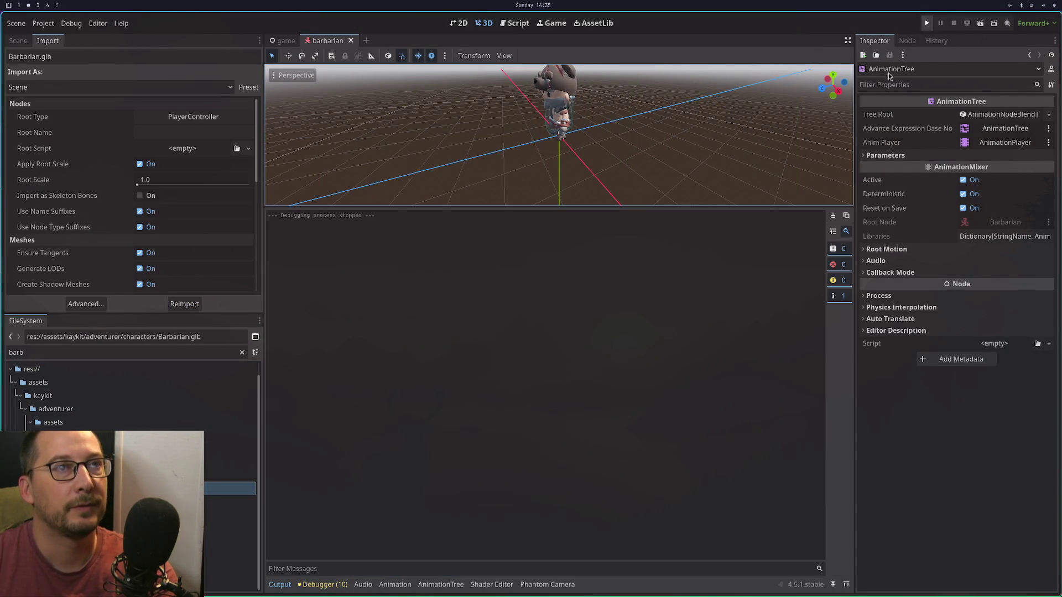
pyautogui.click(931, 30)
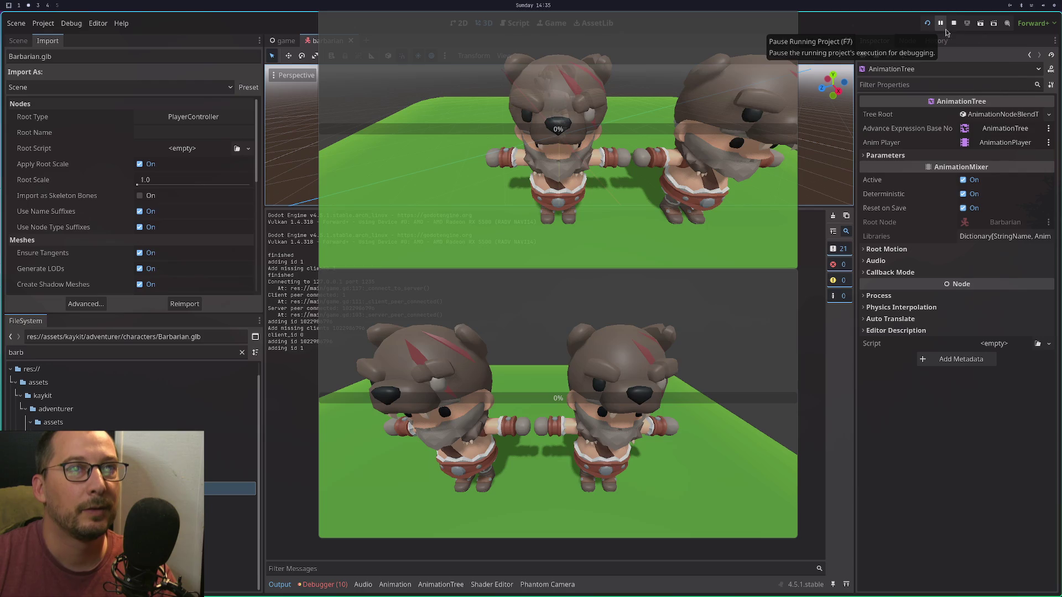
# Check both players under Node > Players in the Remote tree, then close the barbarian tab.
pyautogui.click(954, 23)
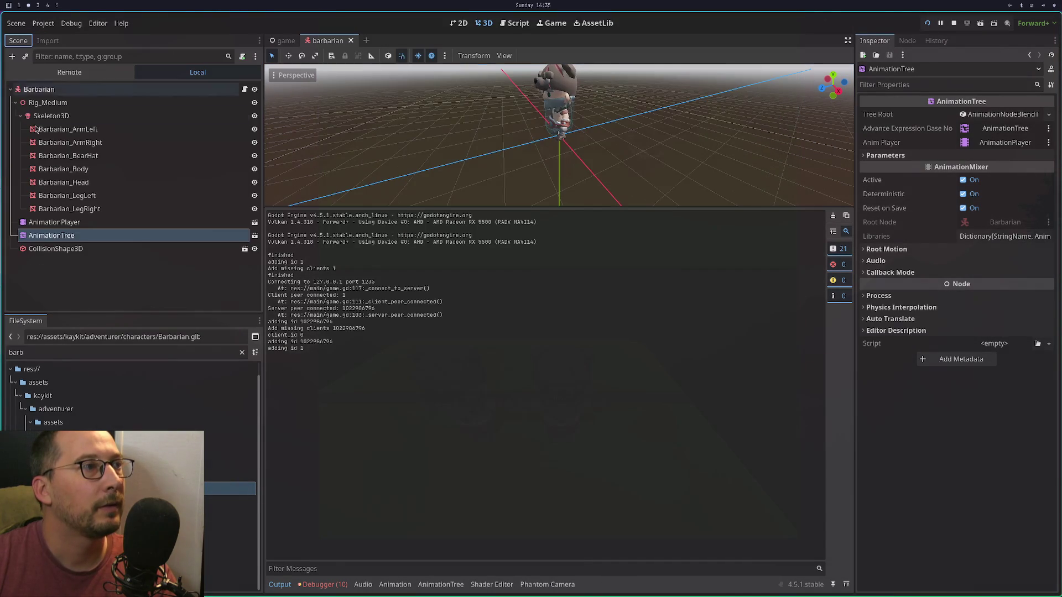
pyautogui.click(69, 72)
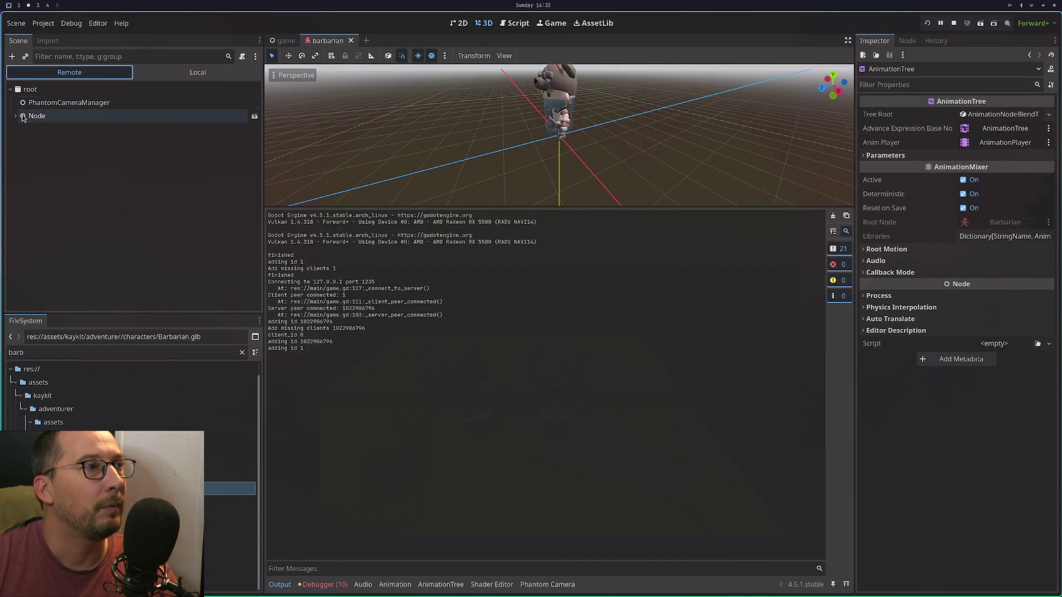
pyautogui.click(23, 118)
pyautogui.click(15, 115)
pyautogui.click(20, 143)
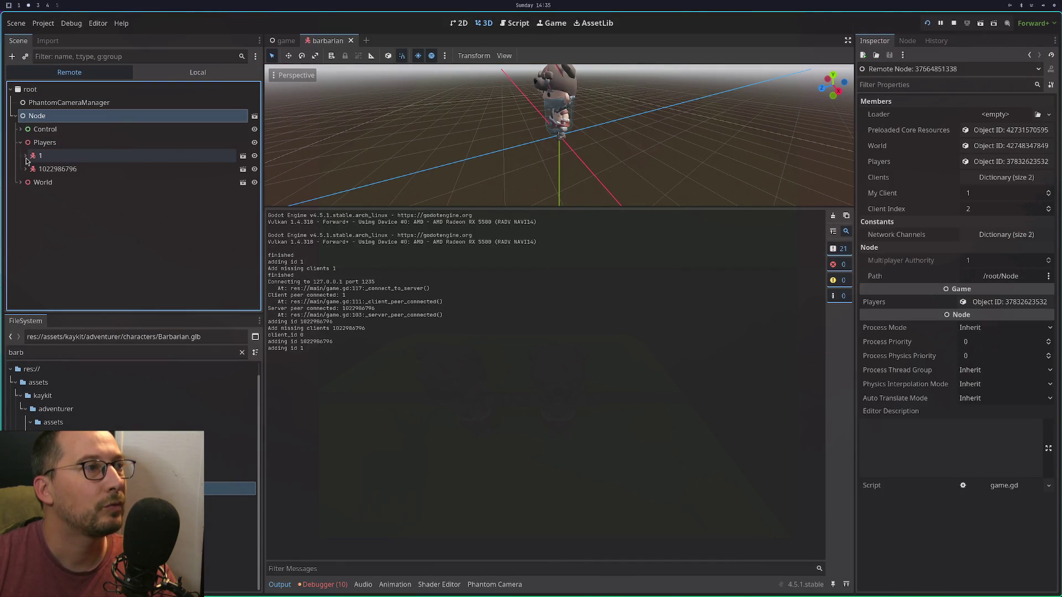
pyautogui.click(25, 157)
pyautogui.click(27, 210)
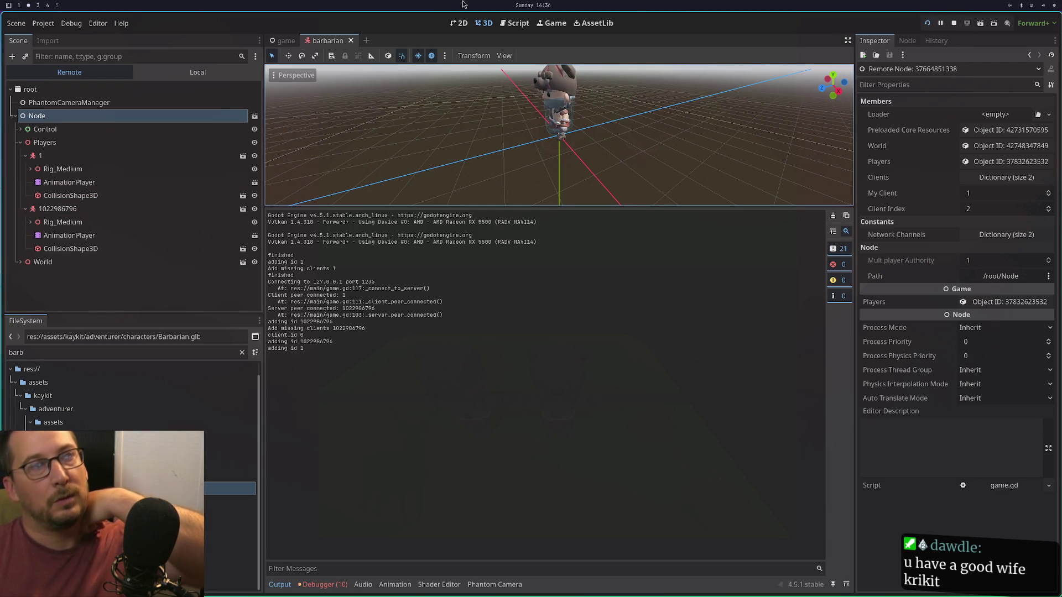
pyautogui.click(350, 41)
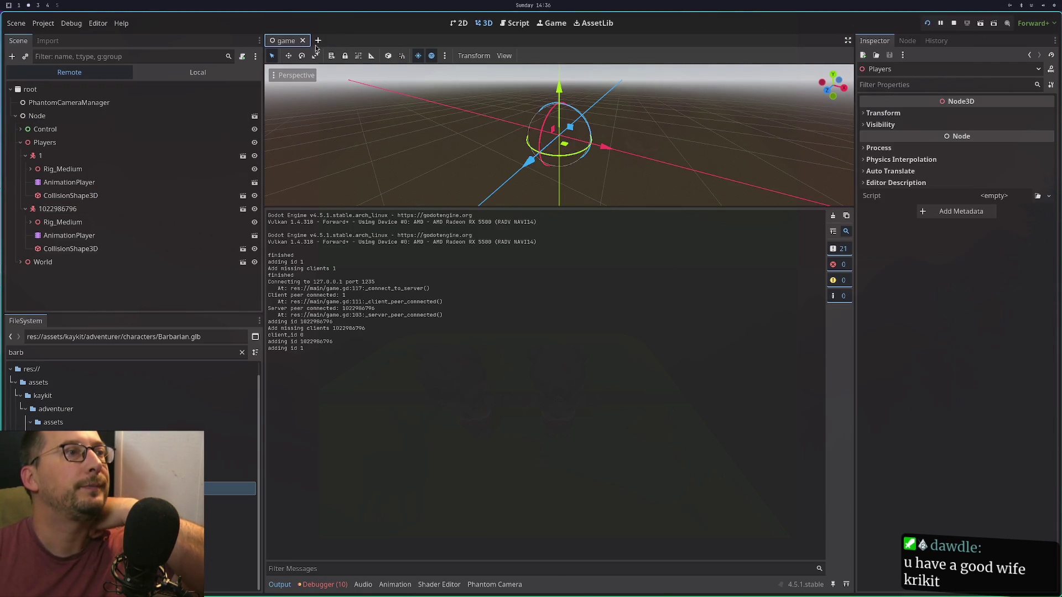
# Close the game scene, relaunch the project, and restart the top game window.
pyautogui.click(303, 41)
pyautogui.click(960, 23)
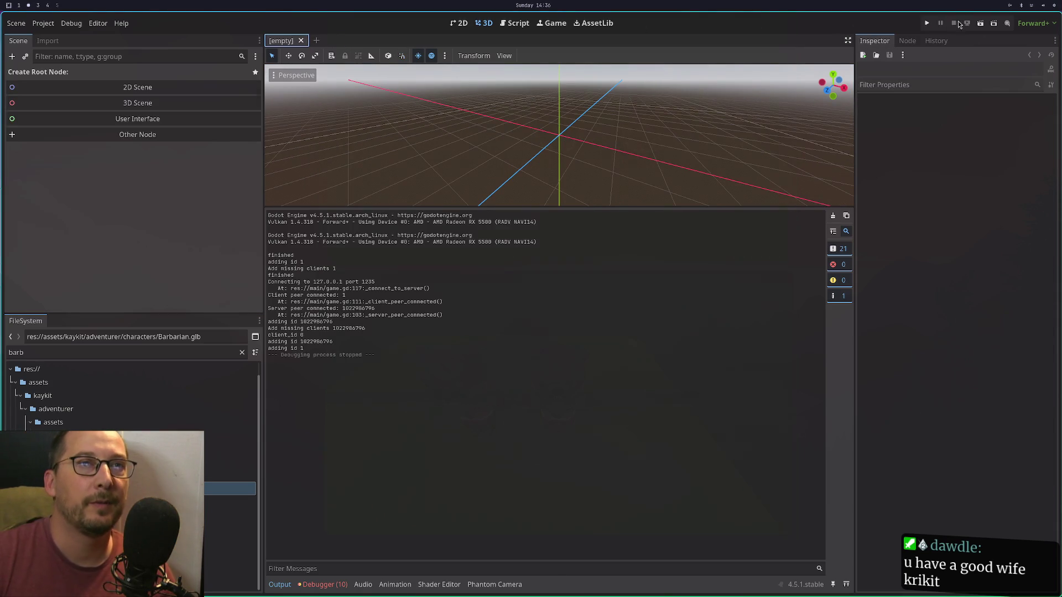
pyautogui.click(932, 26)
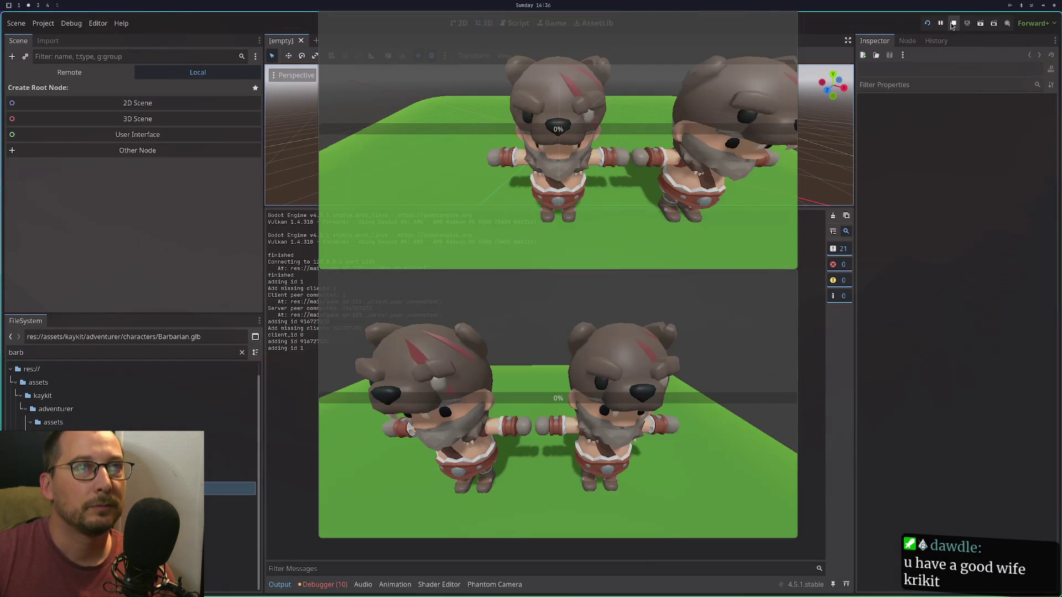
pyautogui.click(638, 171)
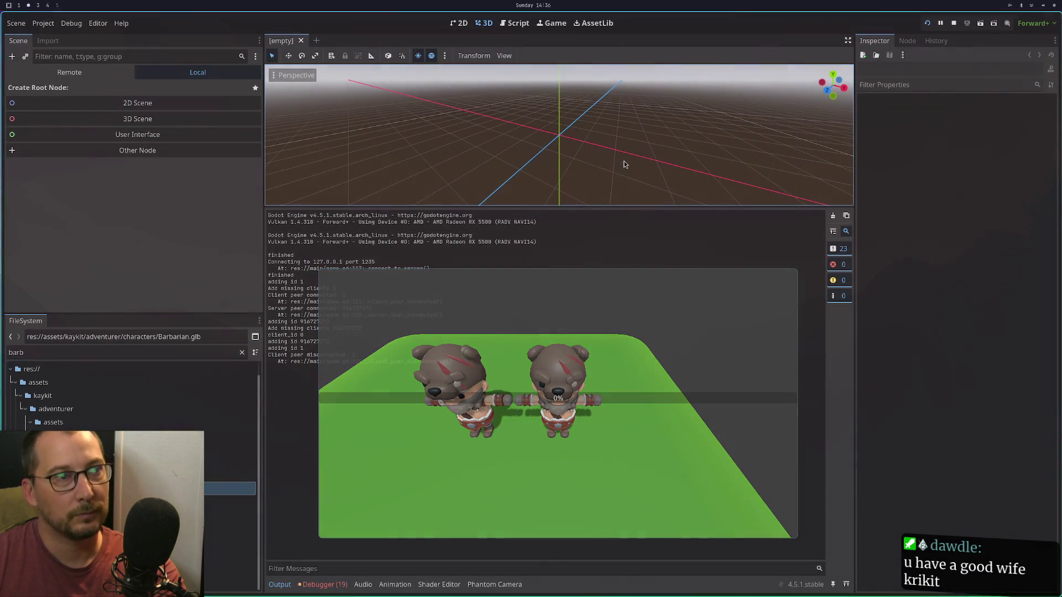
pyautogui.click(927, 23)
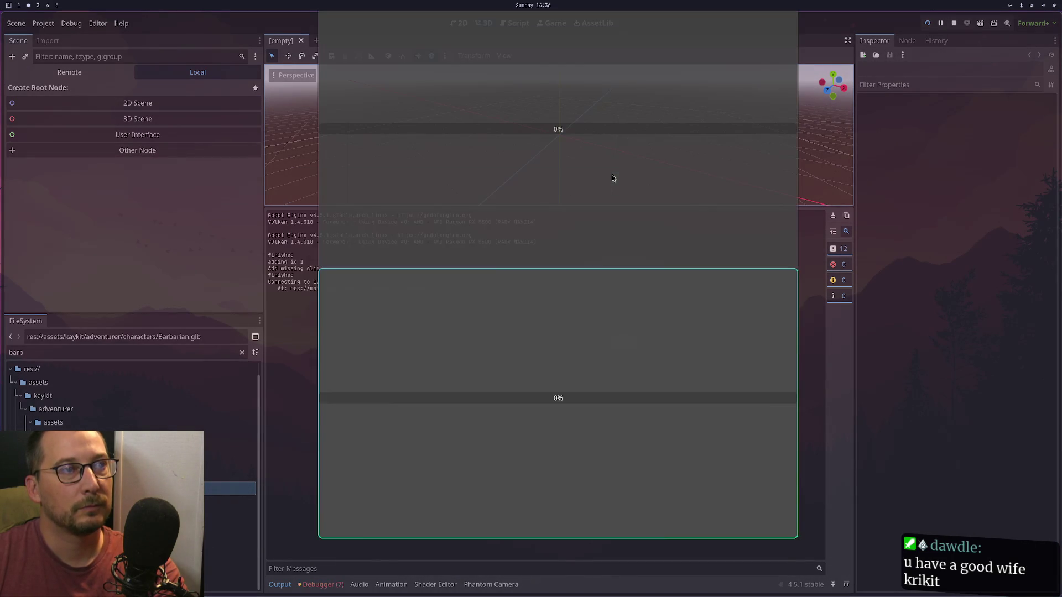
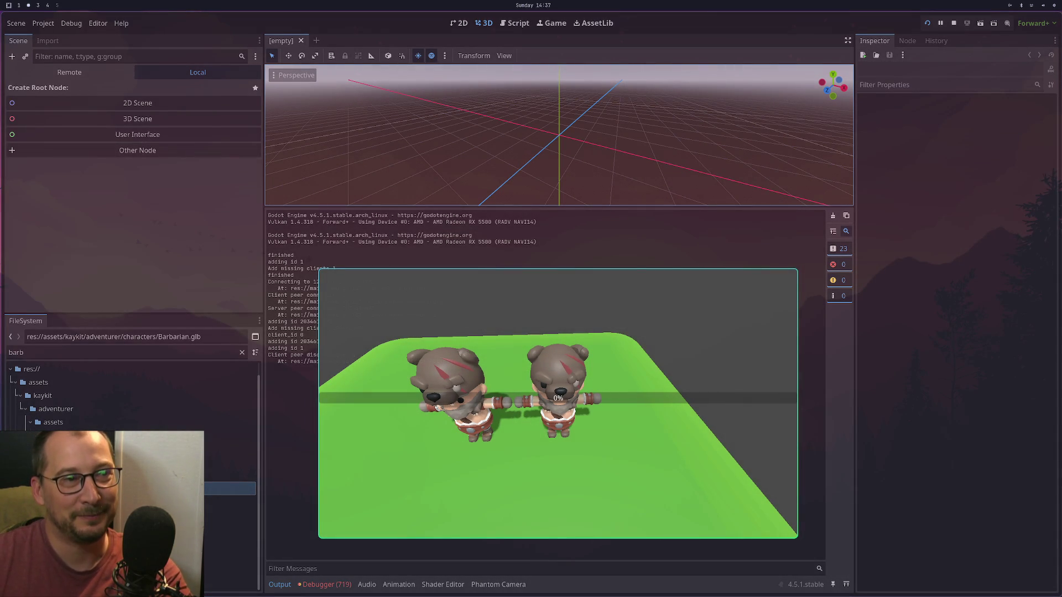
# Stop the game, switch to the Compatibility renderer with Save & Restart, and relaunch both clients.
pyautogui.click(954, 23)
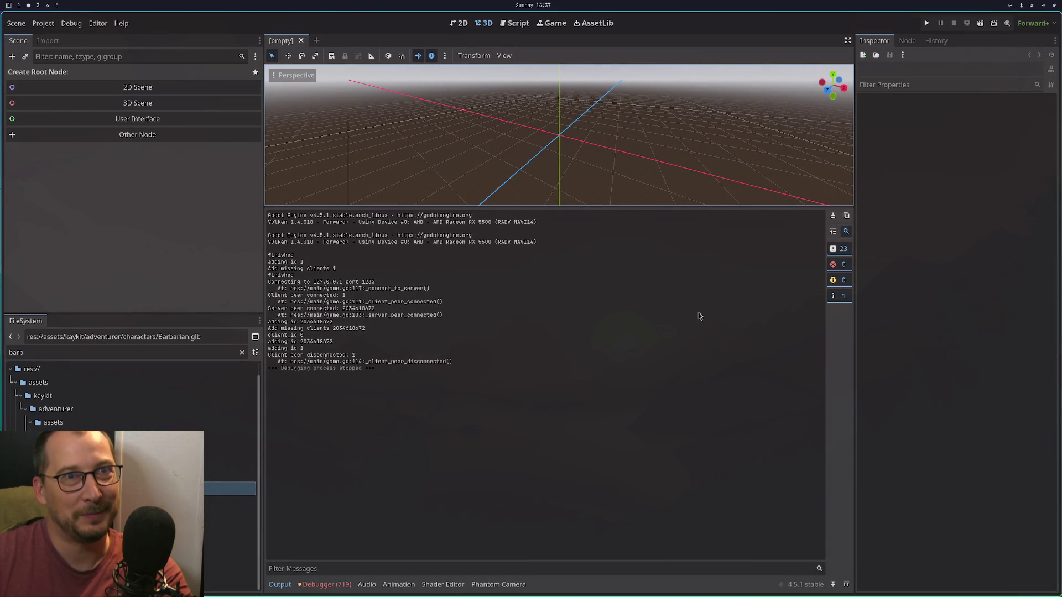
pyautogui.click(1034, 23)
pyautogui.click(1029, 65)
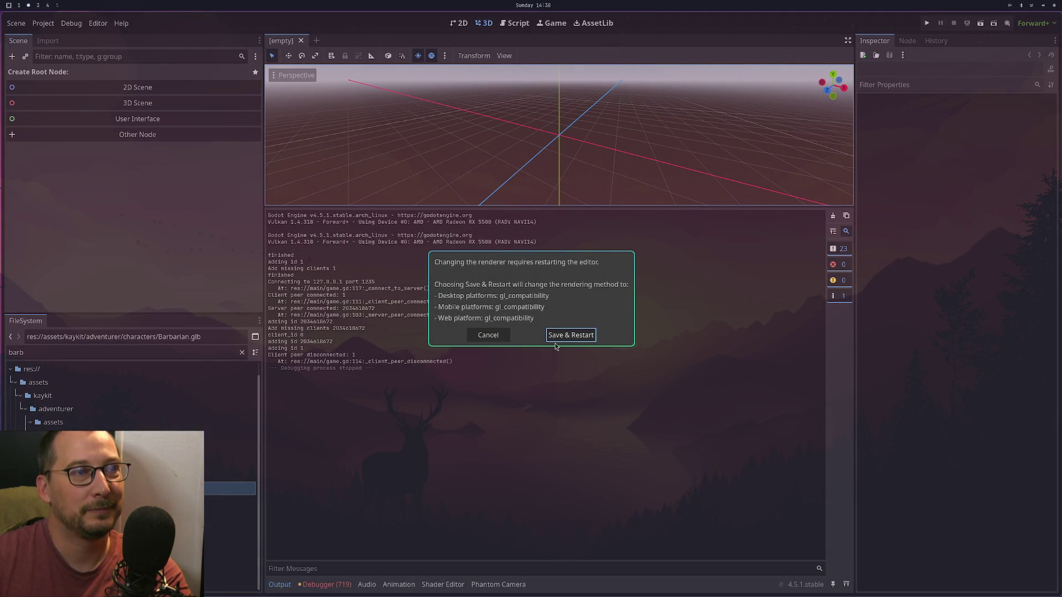
pyautogui.click(580, 336)
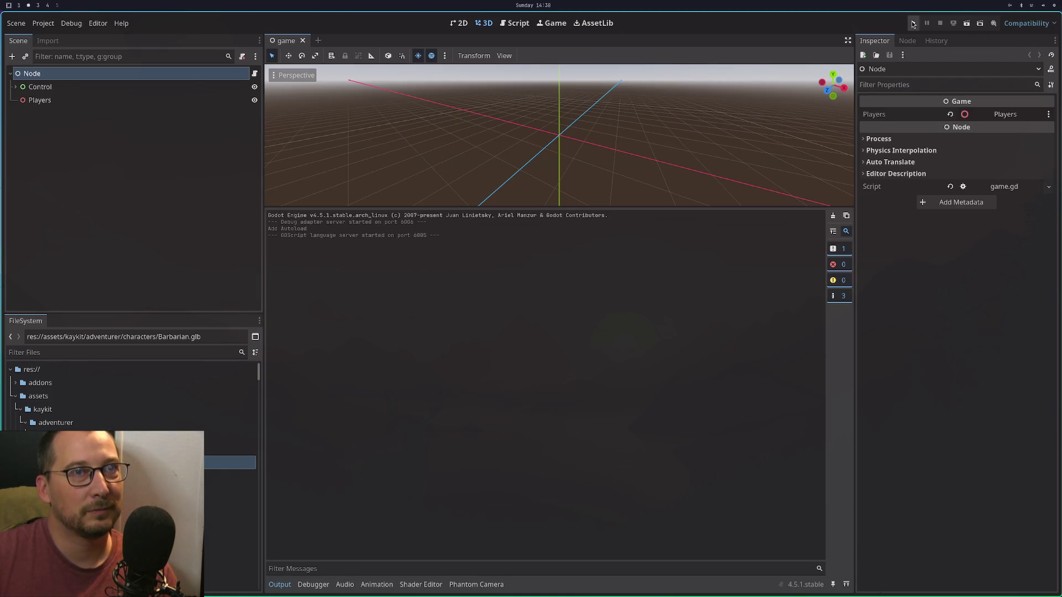
pyautogui.click(913, 23)
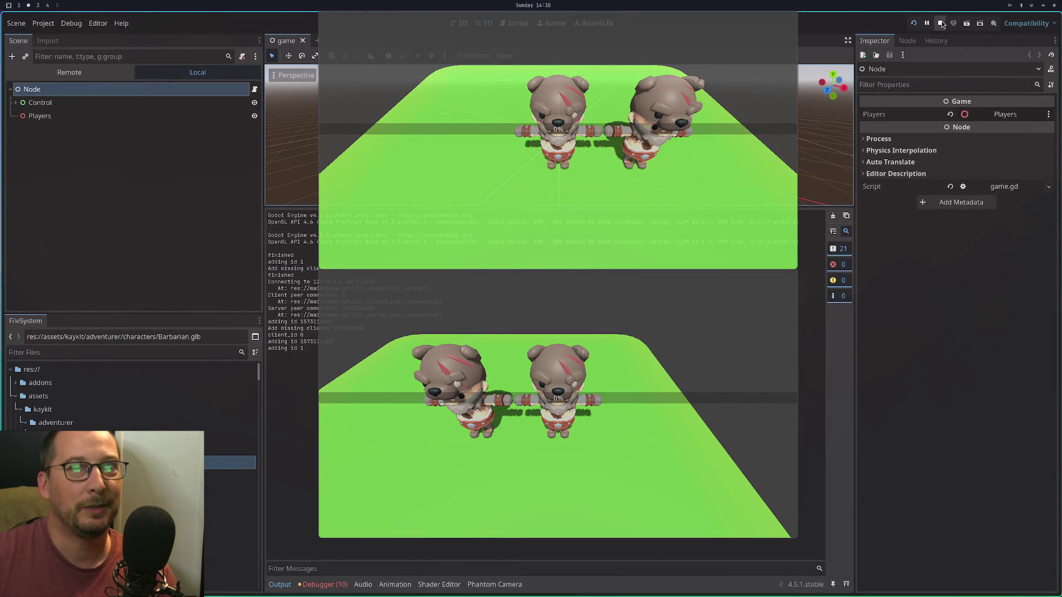
# Walk a player briefly, switch to Forward+ with Save & Restart, then test-run and stop the game.
pyautogui.click(593, 416)
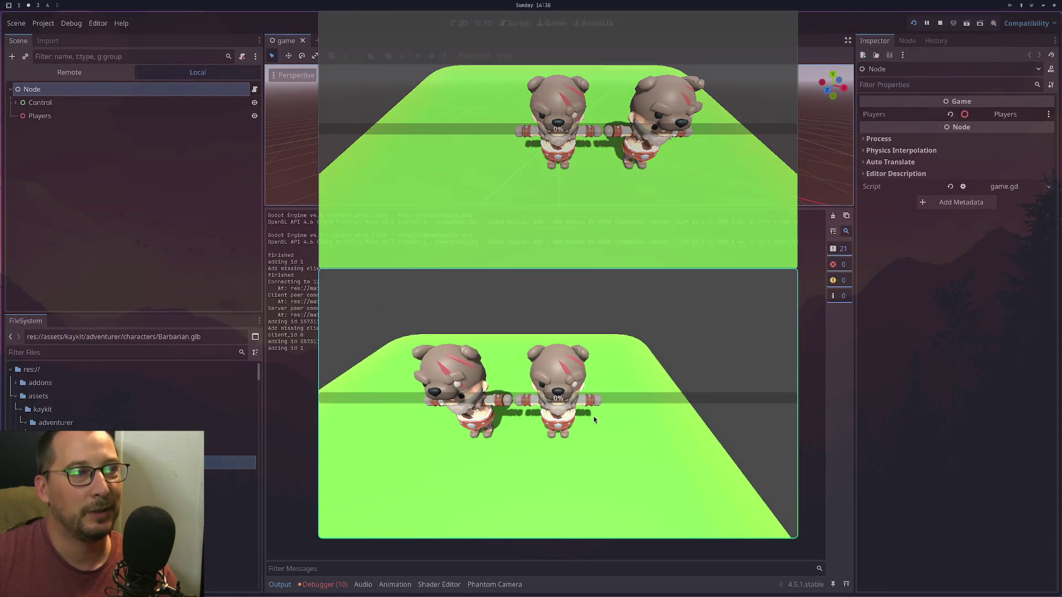
pyautogui.press('s')
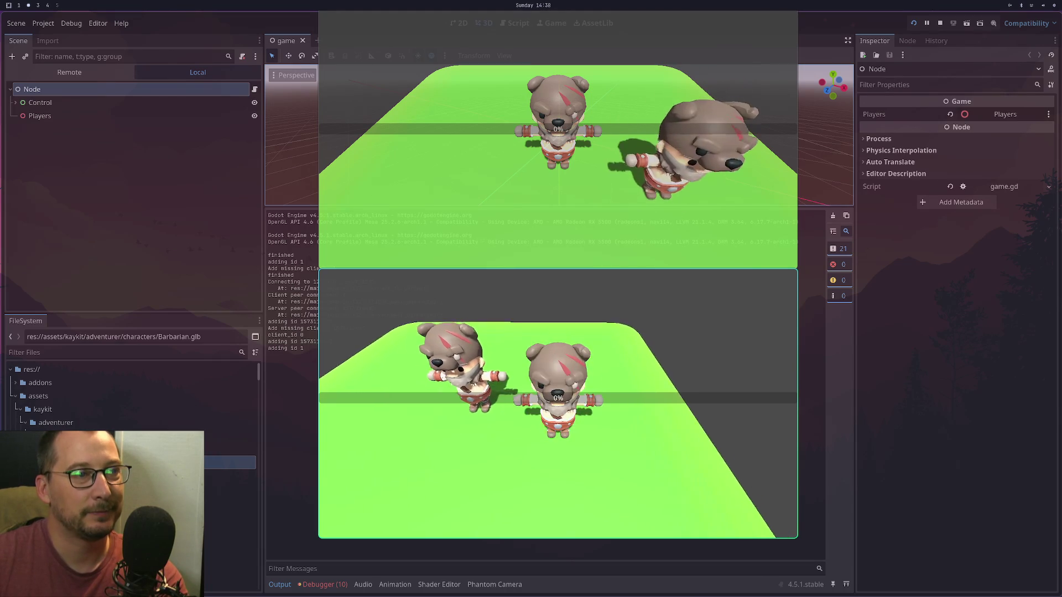
pyautogui.click(1026, 23)
pyautogui.click(1023, 39)
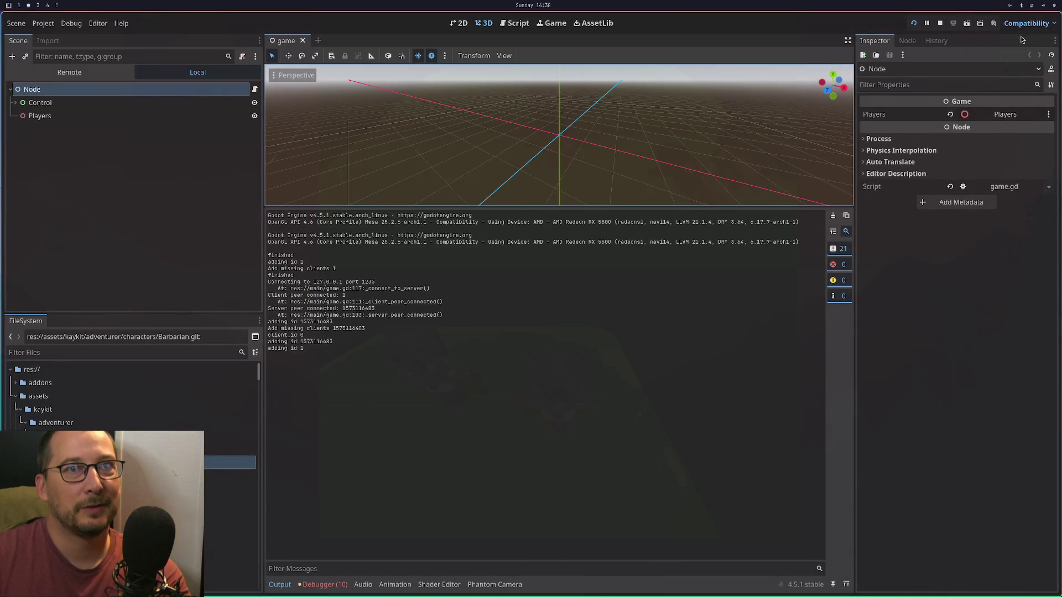
pyautogui.click(562, 334)
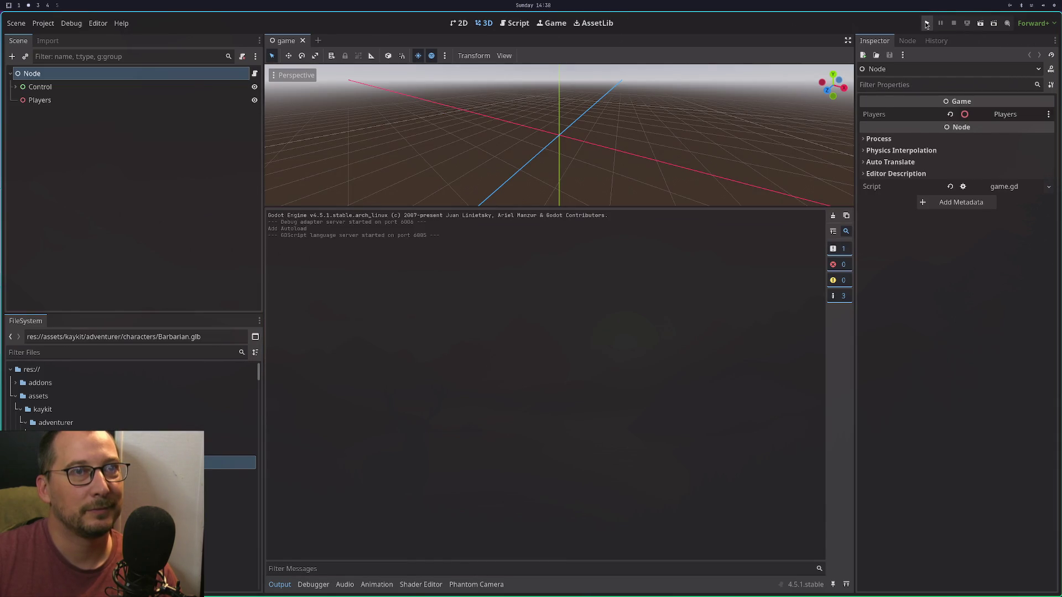
pyautogui.click(928, 23)
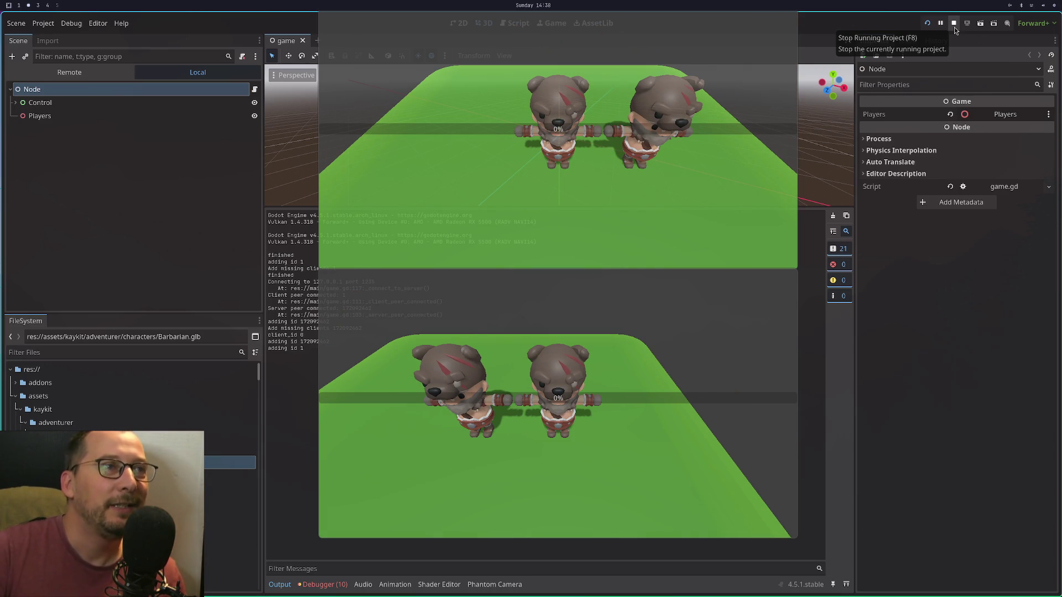
pyautogui.click(954, 28)
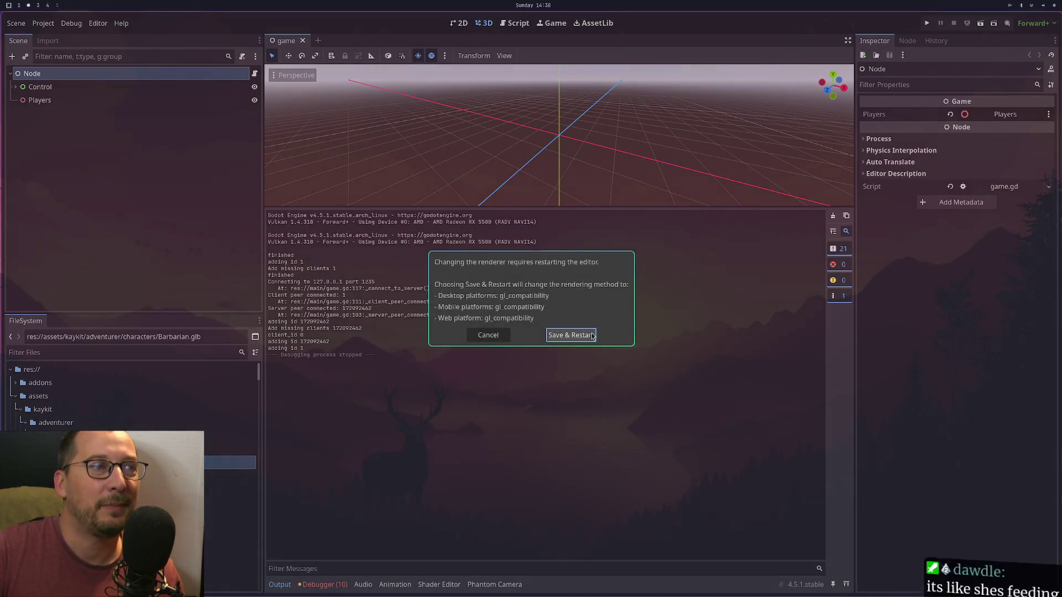
# Restart the editor on the Compatibility renderer, then run and stop the two-client game.
pyautogui.click(584, 334)
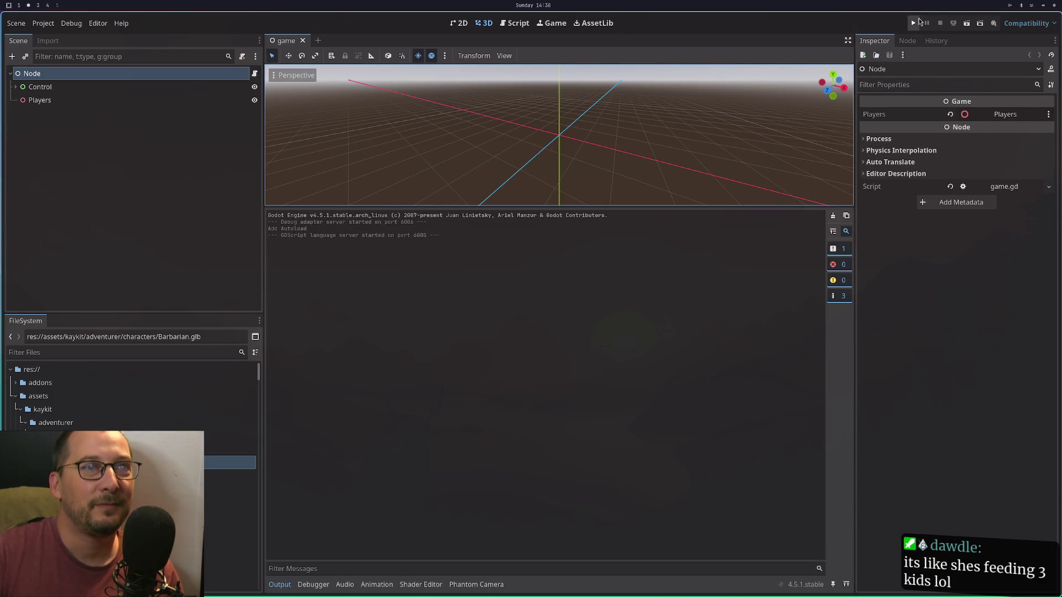
pyautogui.click(914, 23)
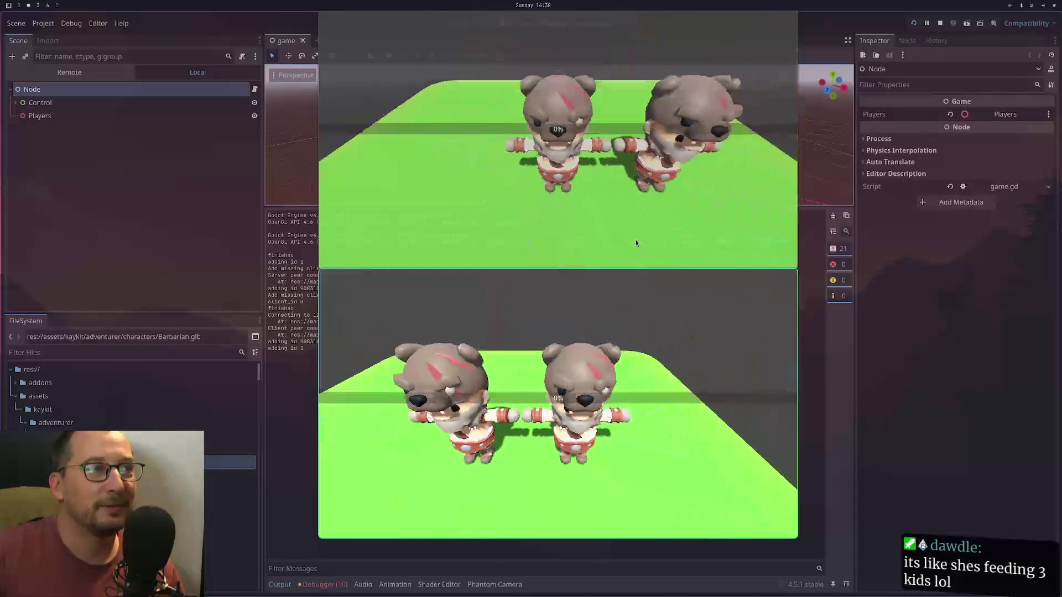
pyautogui.press('F8')
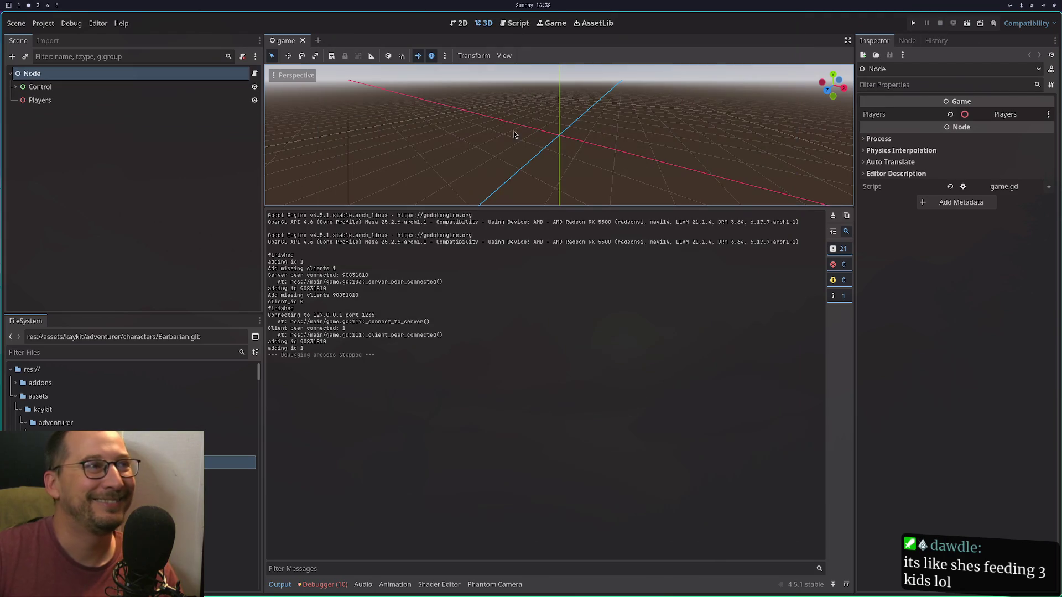
# Uncomment the animation_tree lines in add_animation_player.gd in Neovim and save with :w.
pyautogui.press('super+1')
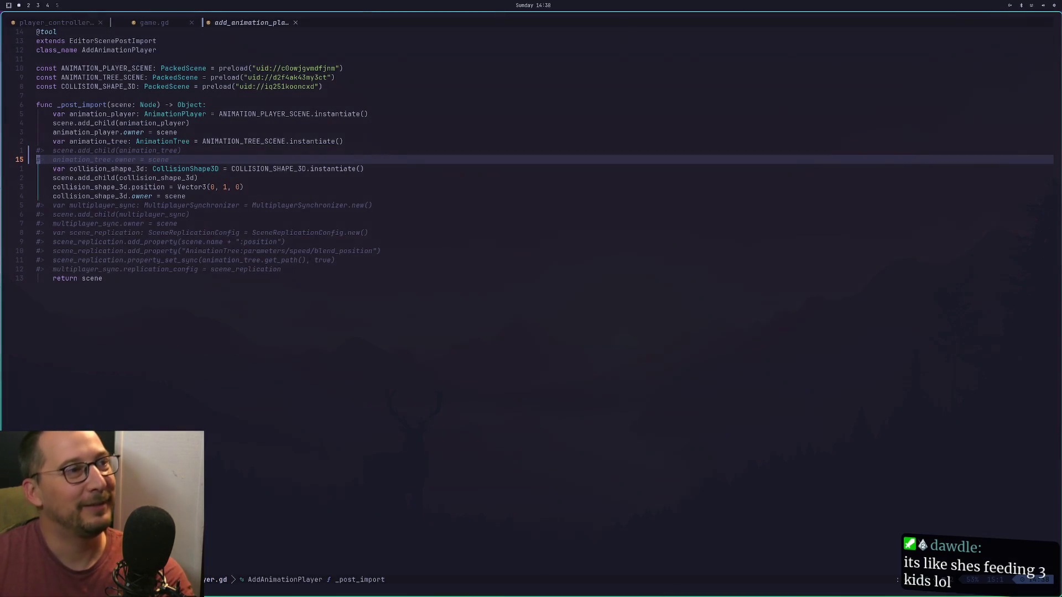
pyautogui.press('g')
pyautogui.press('c')
pyautogui.press('c')
pyautogui.press('k')
pyautogui.press('g')
pyautogui.press('c')
pyautogui.press('c')
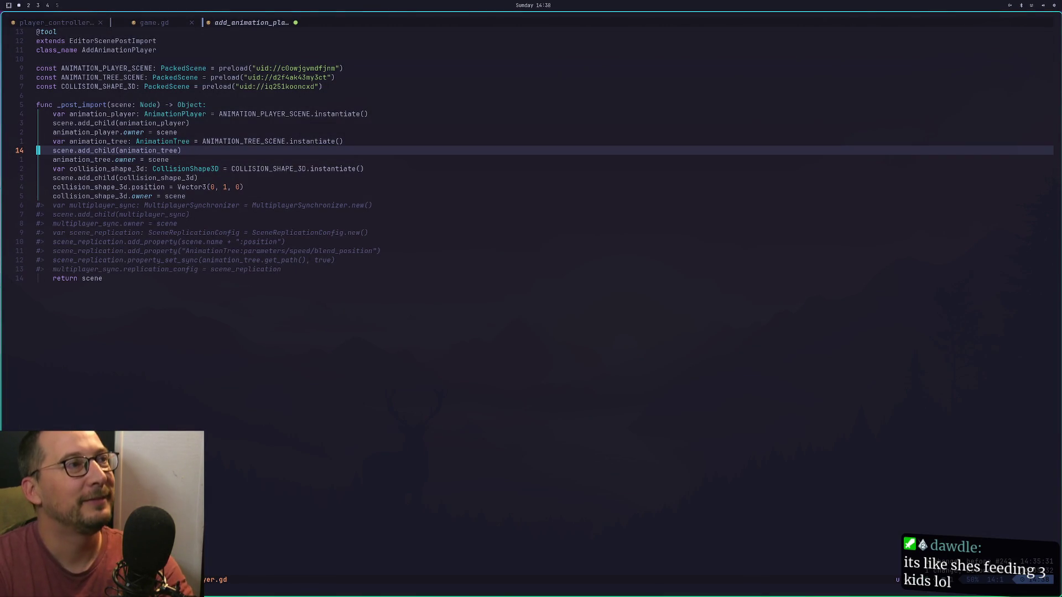
pyautogui.write(':w')
pyautogui.press('Return')
pyautogui.press('super+2')
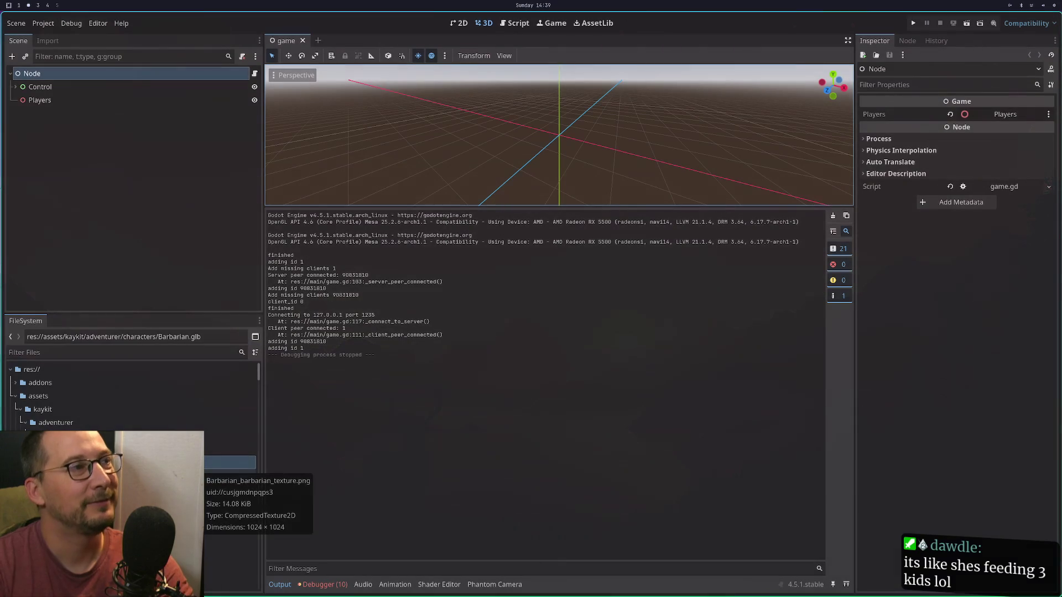
# Reimport Barbarian.glb from the Import tab.
pyautogui.click(44, 49)
pyautogui.click(228, 462)
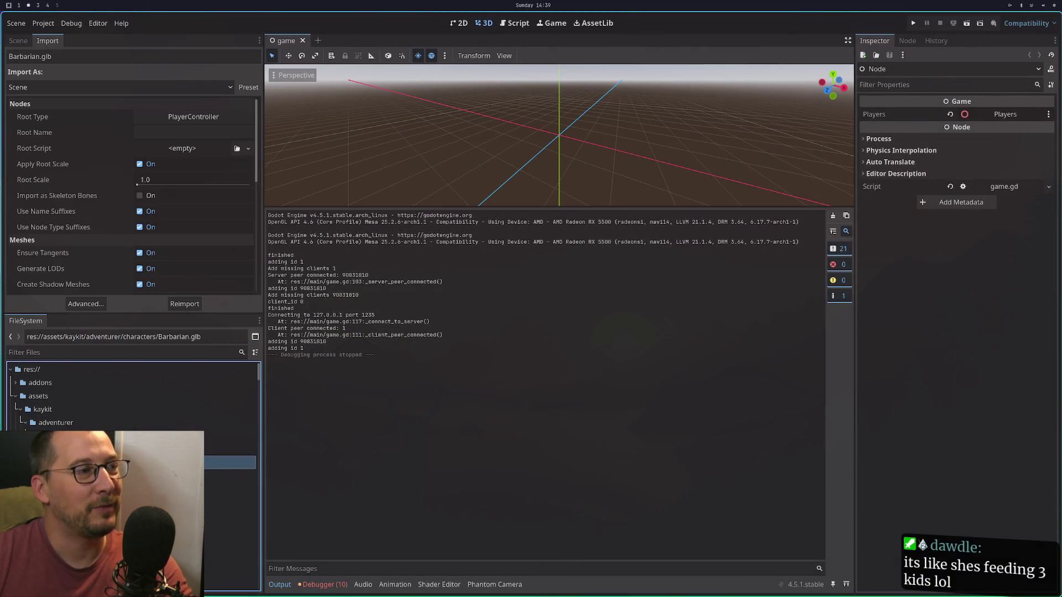
pyautogui.click(184, 303)
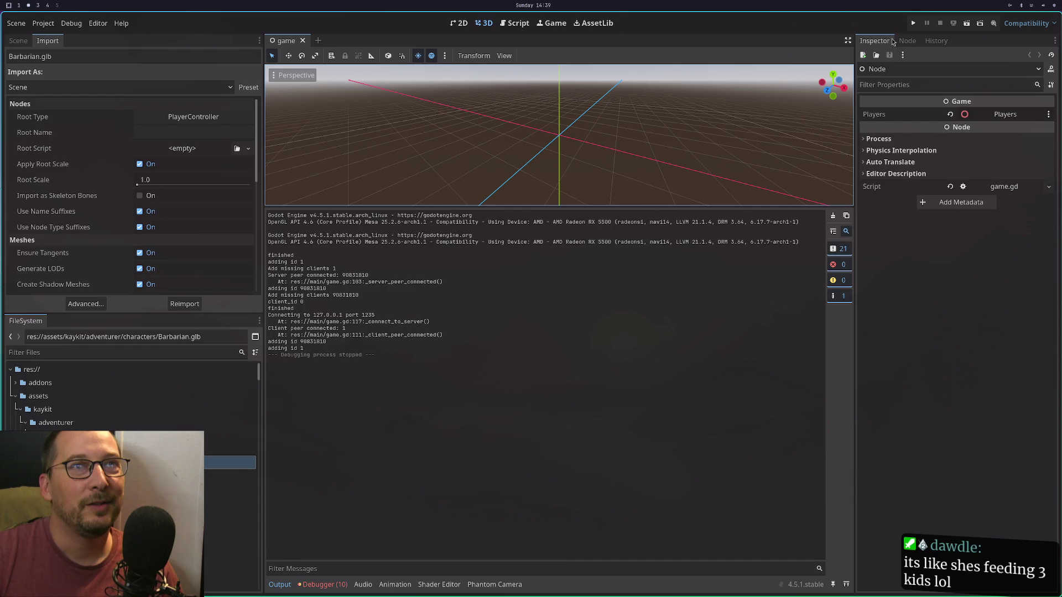
# Run the project, walk a player down and right with S and D, then stop.
pyautogui.click(909, 21)
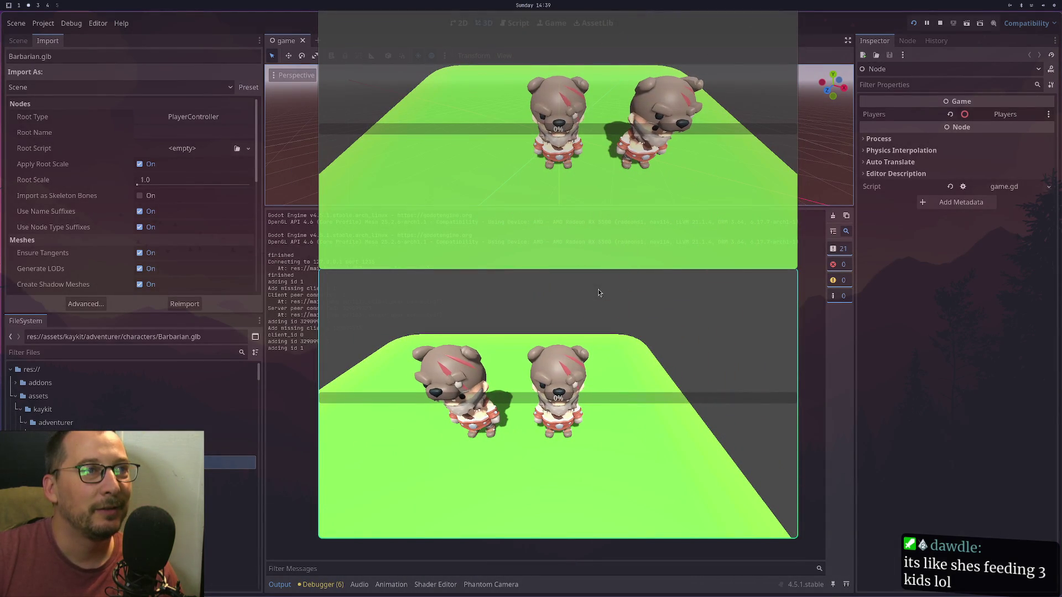
pyautogui.press('s')
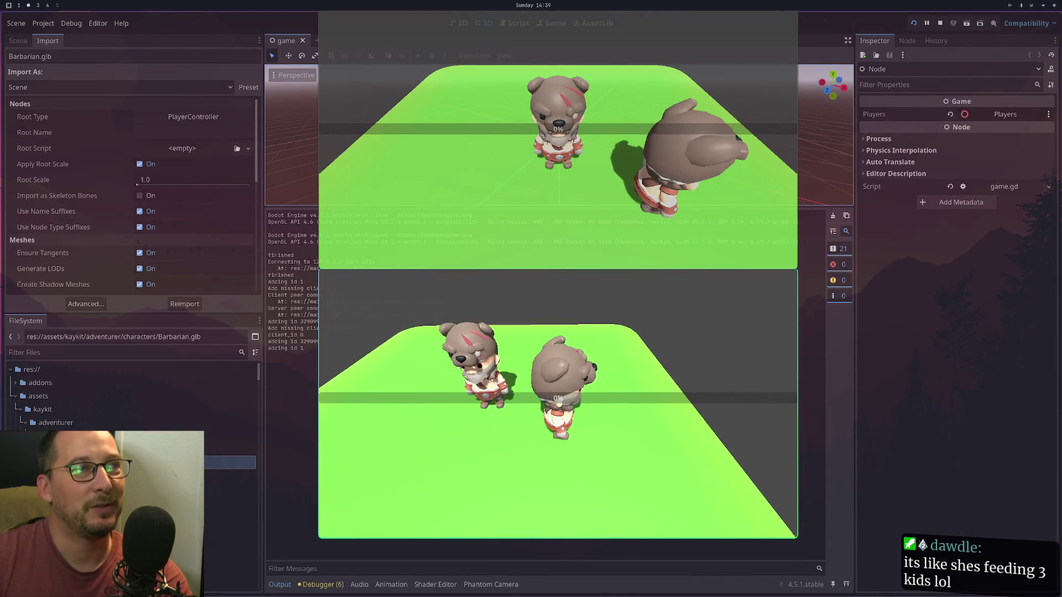
pyautogui.press('d')
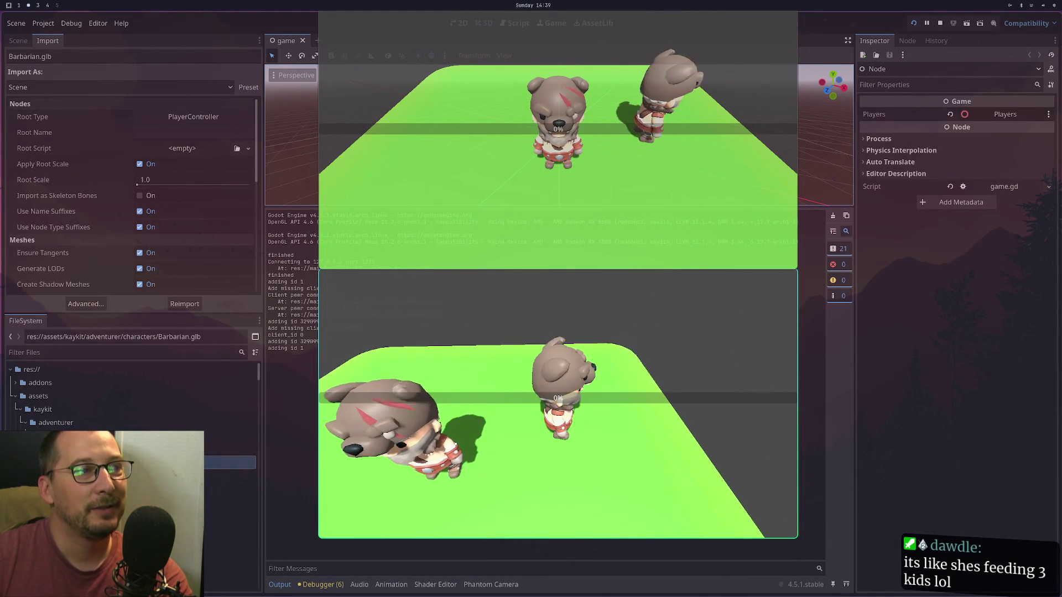
pyautogui.click(940, 23)
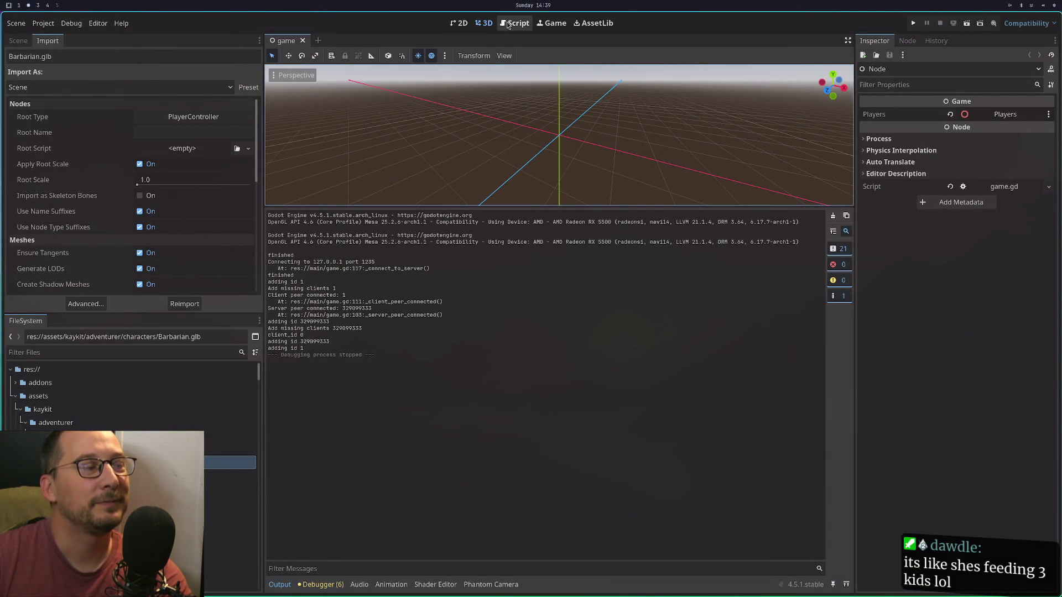
# Close the add_animation_player.gd tab in Neovim and place the caret in game.gd.
pyautogui.click(508, 24)
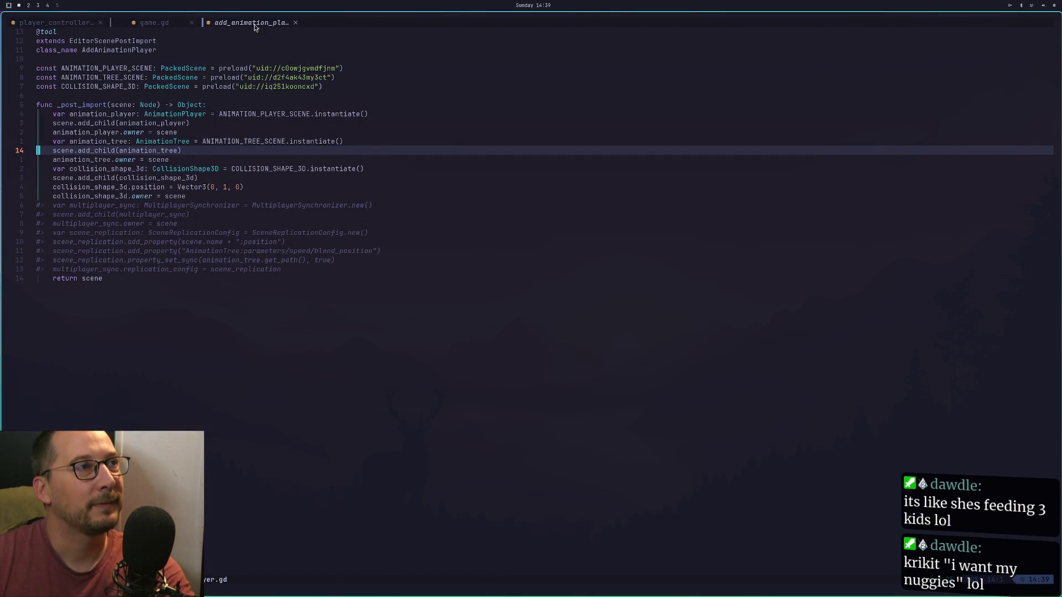
pyautogui.click(295, 23)
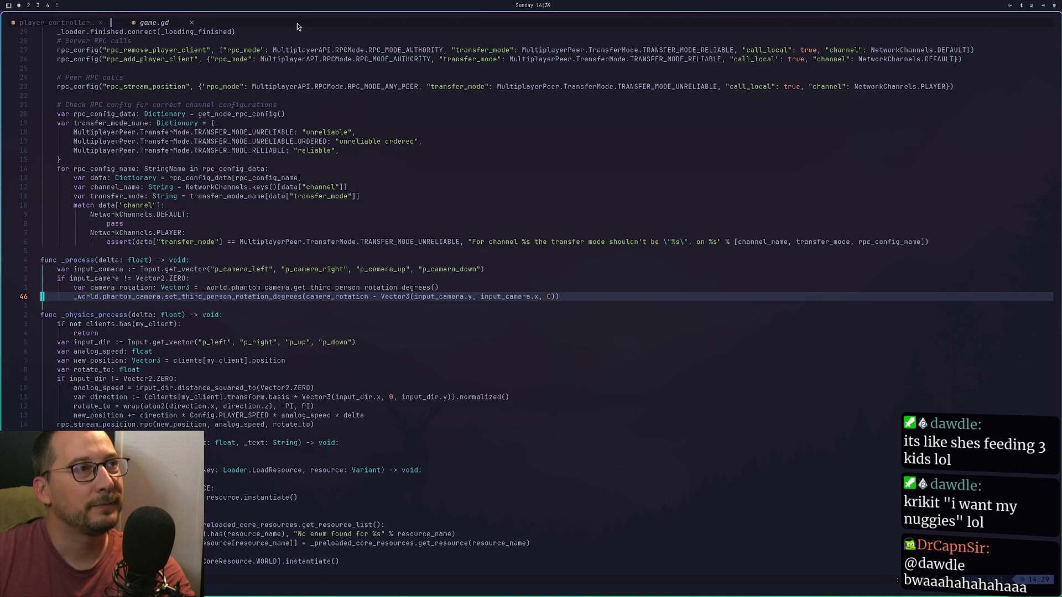
pyautogui.click(275, 271)
pyautogui.press('Escape')
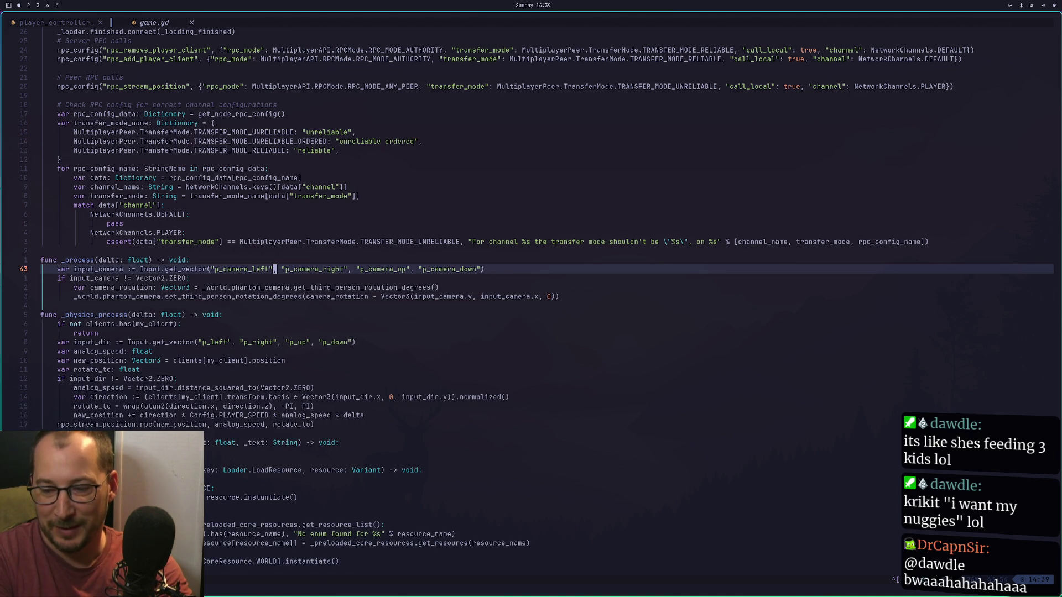
# Move through game.gd to its top, save it with :w, and return to Godot.
pyautogui.press('j')
pyautogui.press('j')
pyautogui.press('j')
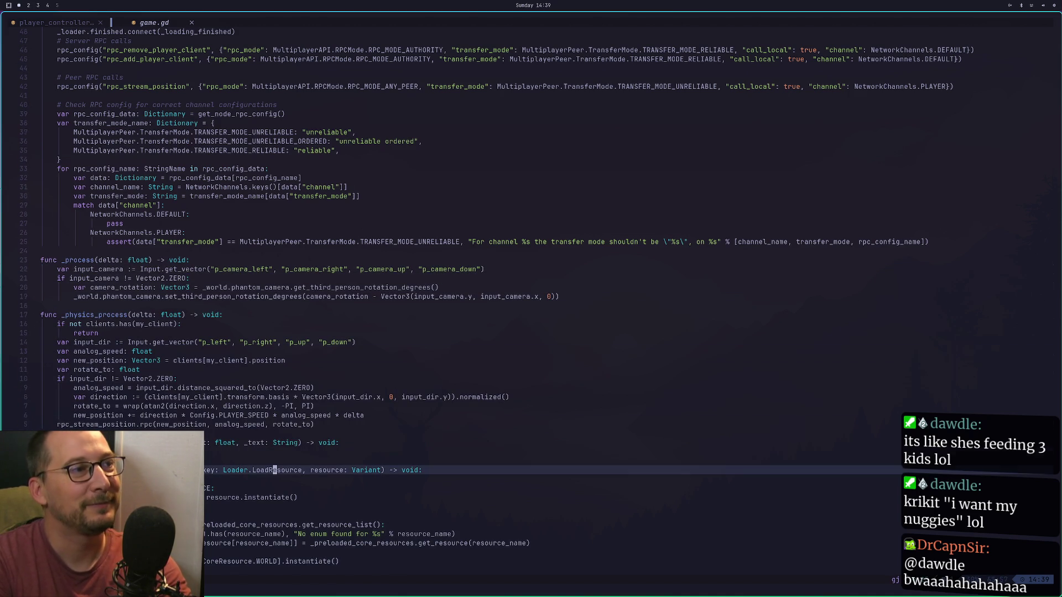
pyautogui.press('g')
pyautogui.press('g')
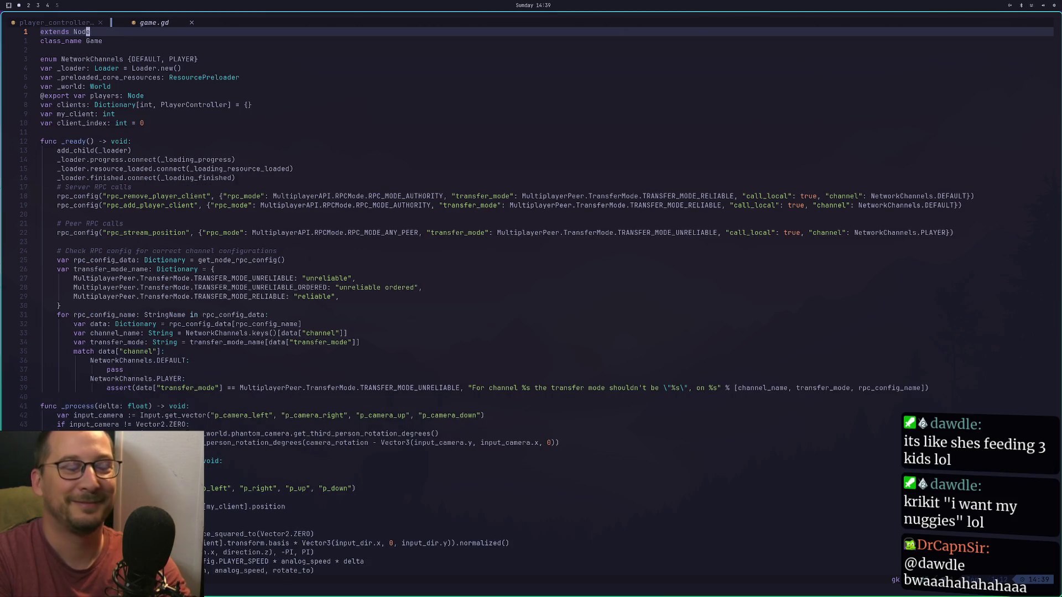
pyautogui.click(274, 297)
pyautogui.press('j')
pyautogui.press('j')
pyautogui.press('j')
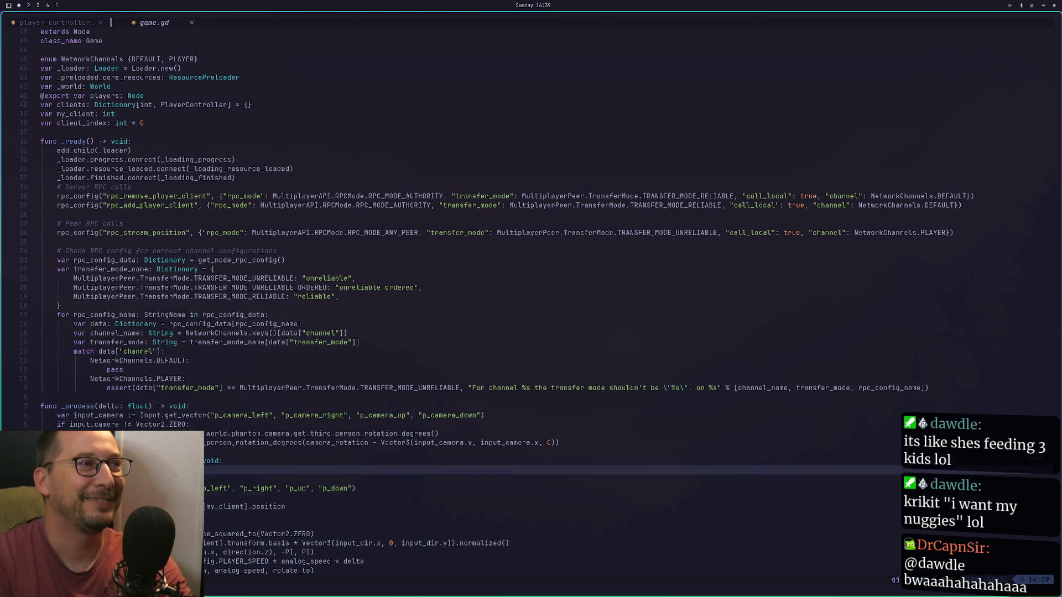
pyautogui.write(':w')
pyautogui.press('Return')
pyautogui.press('super+2')
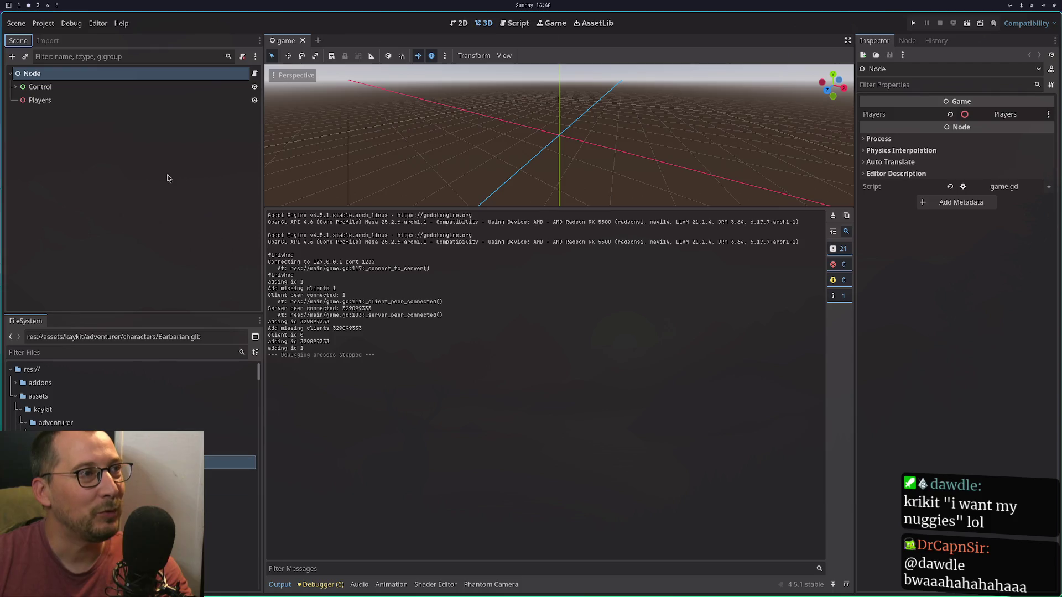
# Drop Barbarian.glb into the viewport and undo it, then open barbarian.tscn from the FileSystem.
pyautogui.moveTo(166, 462)
pyautogui.mouseDown()
pyautogui.moveTo(166, 423)
pyautogui.moveTo(489, 224)
pyautogui.moveTo(563, 143)
pyautogui.mouseUp()
pyautogui.hotkey('ctrl', 'z')
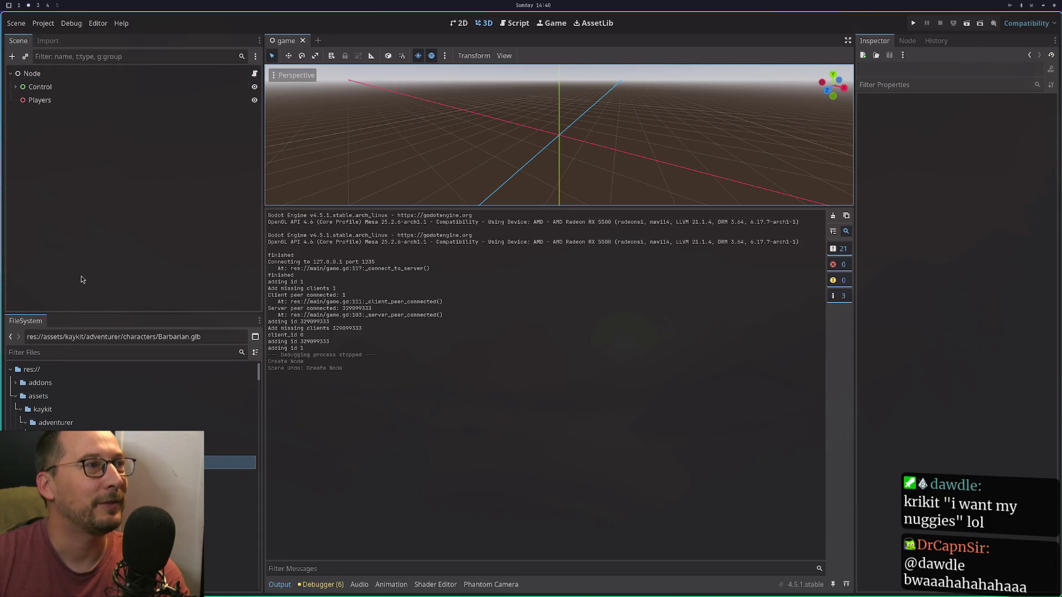
pyautogui.scroll(-5, 138, 388)
pyautogui.scroll(-5, 260, 399)
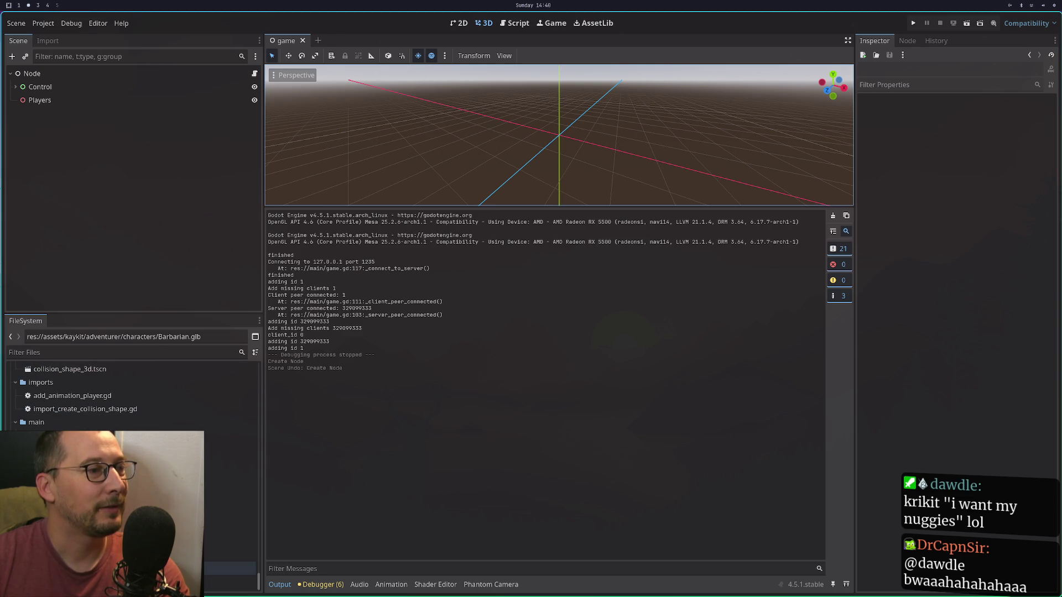
pyautogui.doubleClick(230, 555)
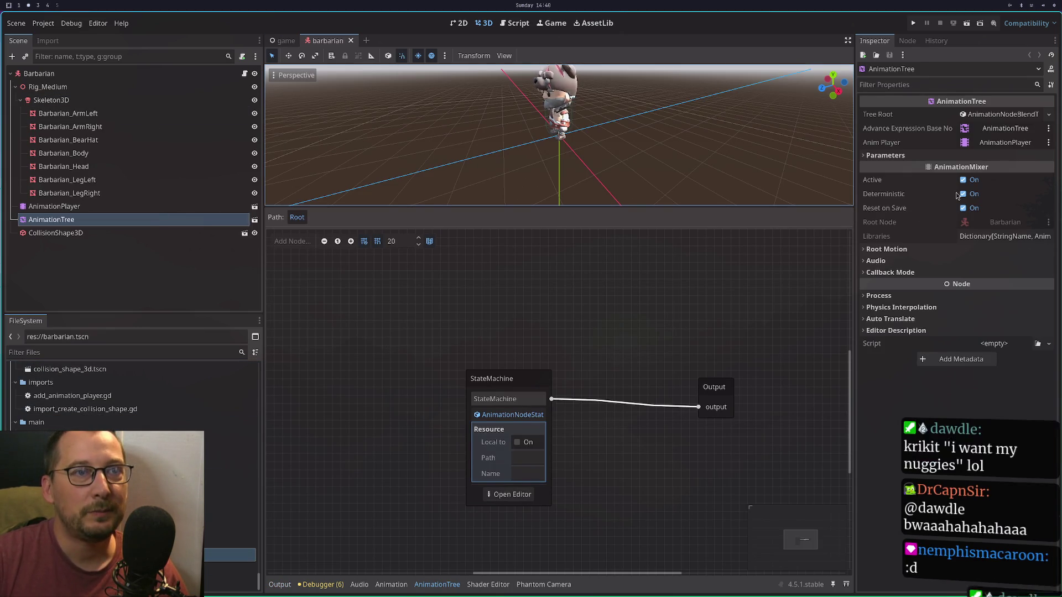
# Expand the AnimationTree's Parameters > State Machine > Movement entries in the Inspector.
pyautogui.click(913, 154)
pyautogui.click(913, 165)
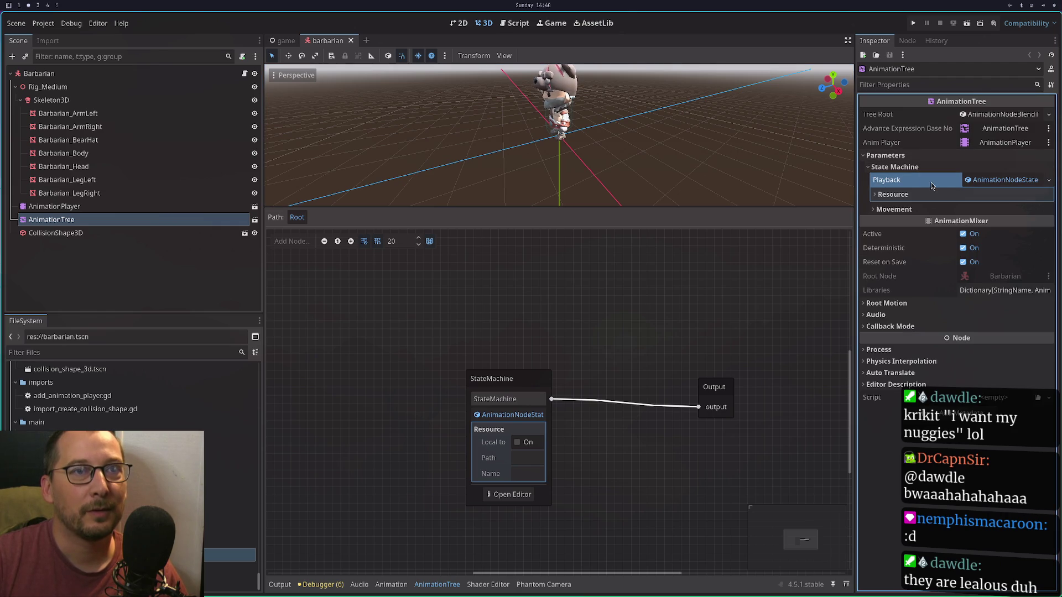
pyautogui.click(917, 210)
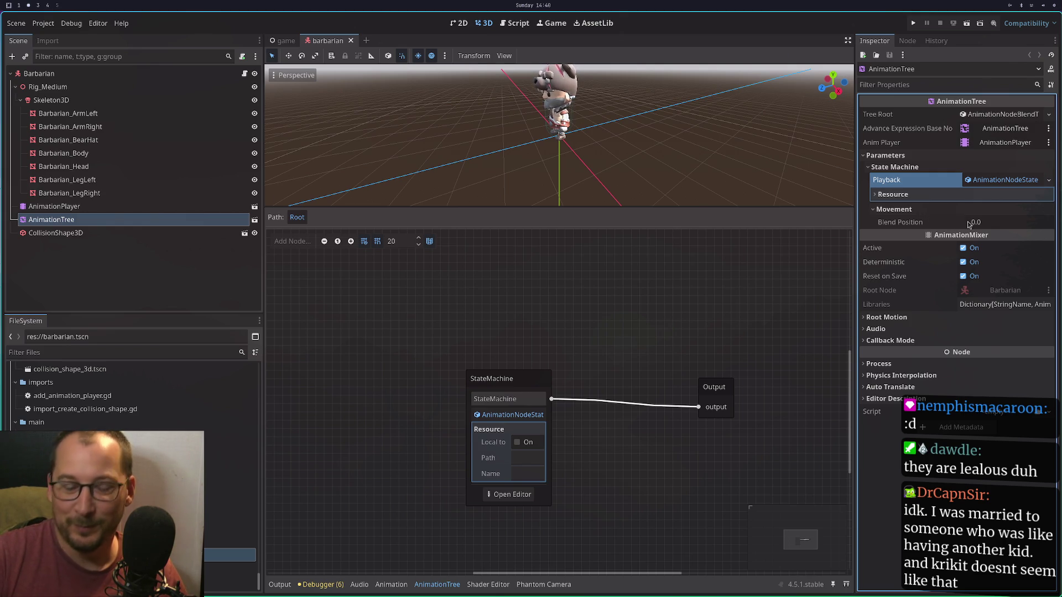
# Open and toggle the Playback resource's details, clicking into the state machine graph between tries.
pyautogui.click(924, 193)
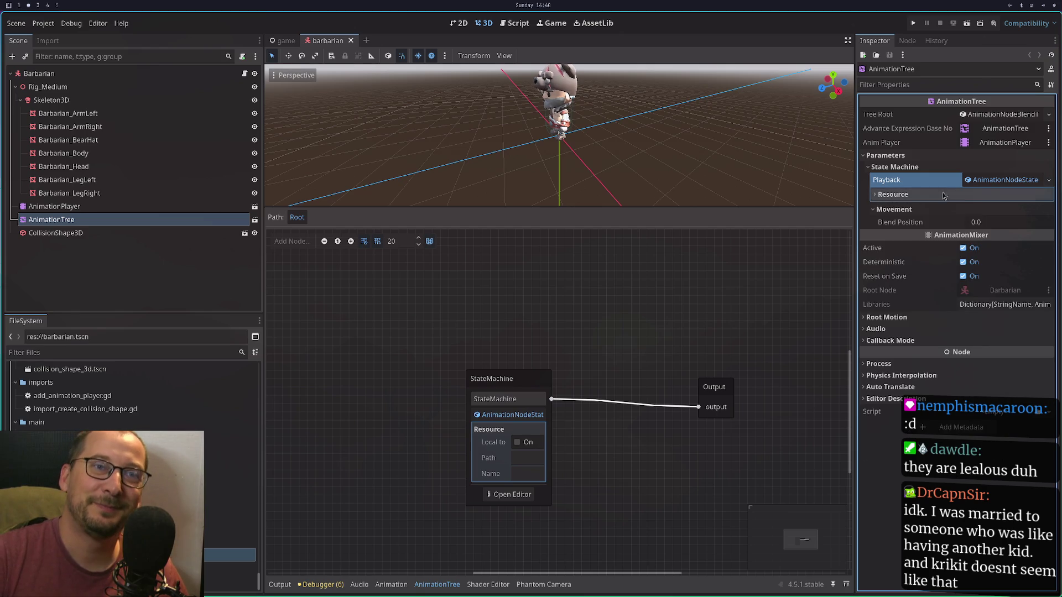
pyautogui.click(996, 179)
pyautogui.click(996, 180)
pyautogui.click(997, 180)
pyautogui.click(996, 180)
pyautogui.click(508, 415)
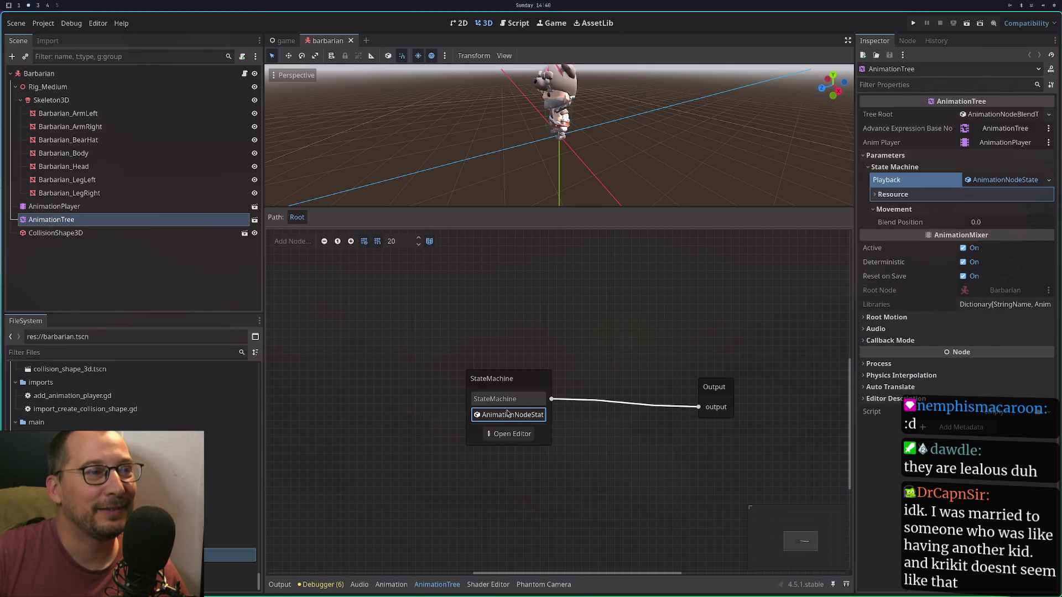
pyautogui.click(517, 336)
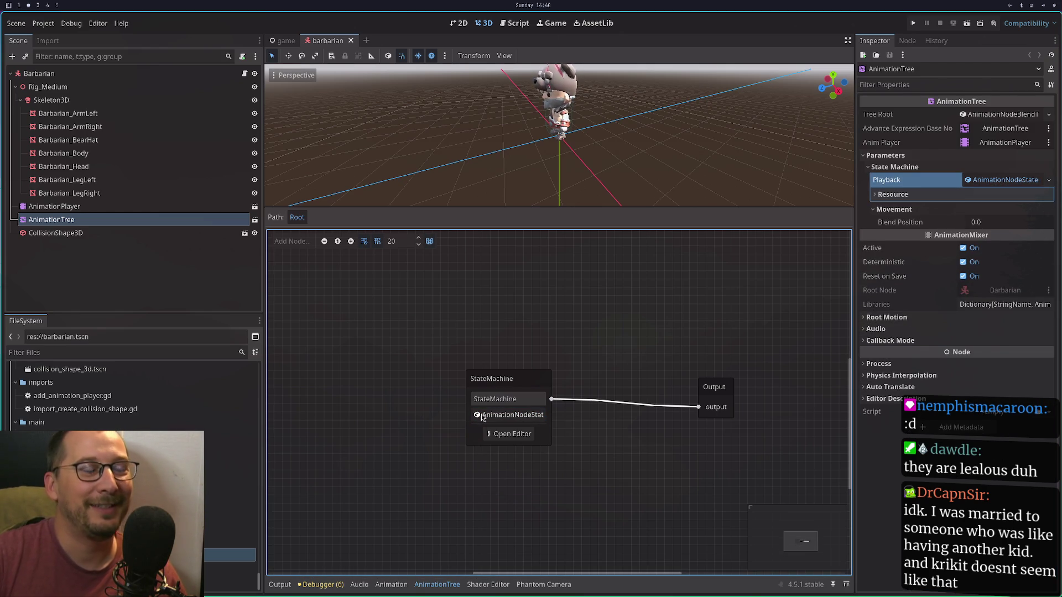
pyautogui.click(1001, 180)
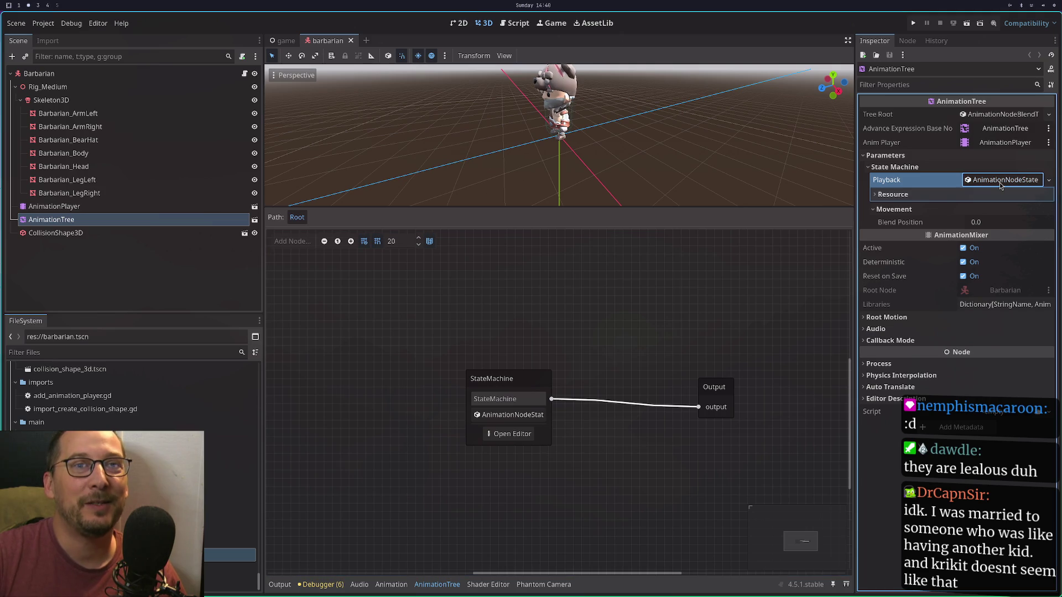
pyautogui.click(1002, 179)
pyautogui.click(720, 324)
# Collapse and reopen the Movement parameters, then select the Advance Expression Base Node property.
pyautogui.click(931, 197)
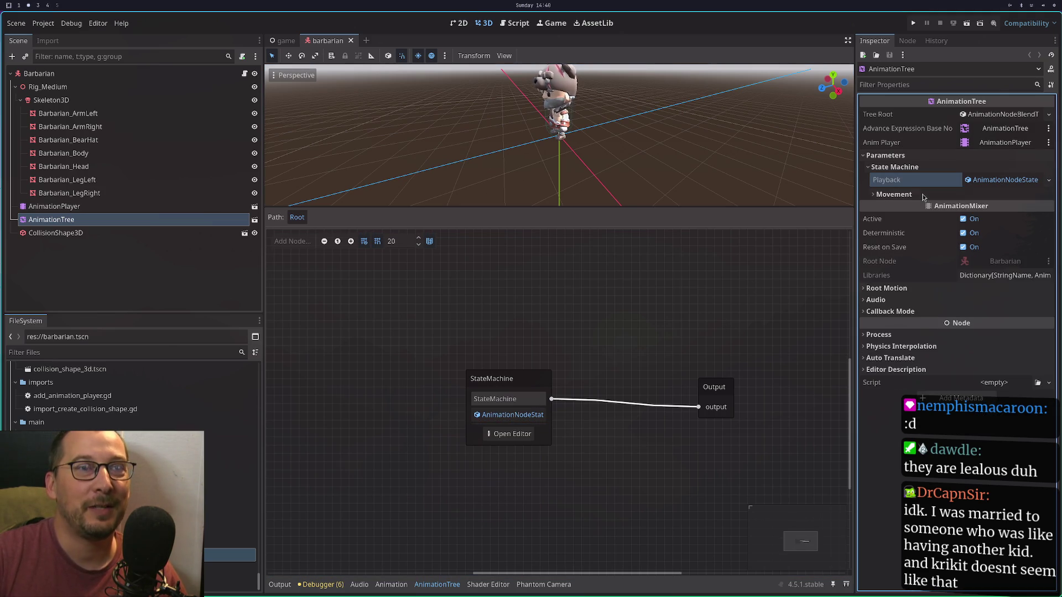
pyautogui.click(1009, 183)
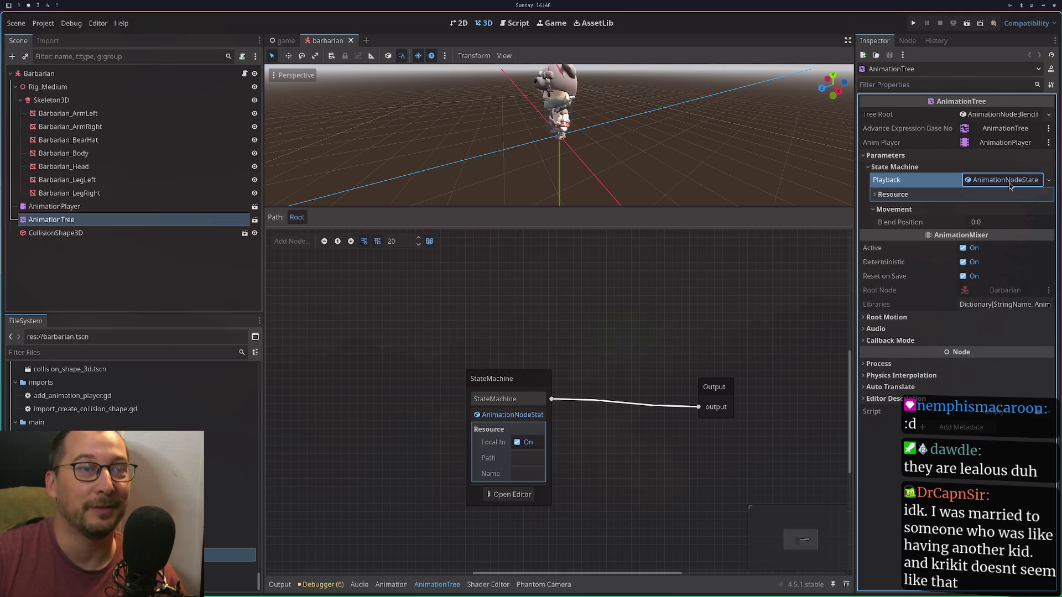
pyautogui.click(1010, 183)
pyautogui.click(957, 198)
pyautogui.click(900, 196)
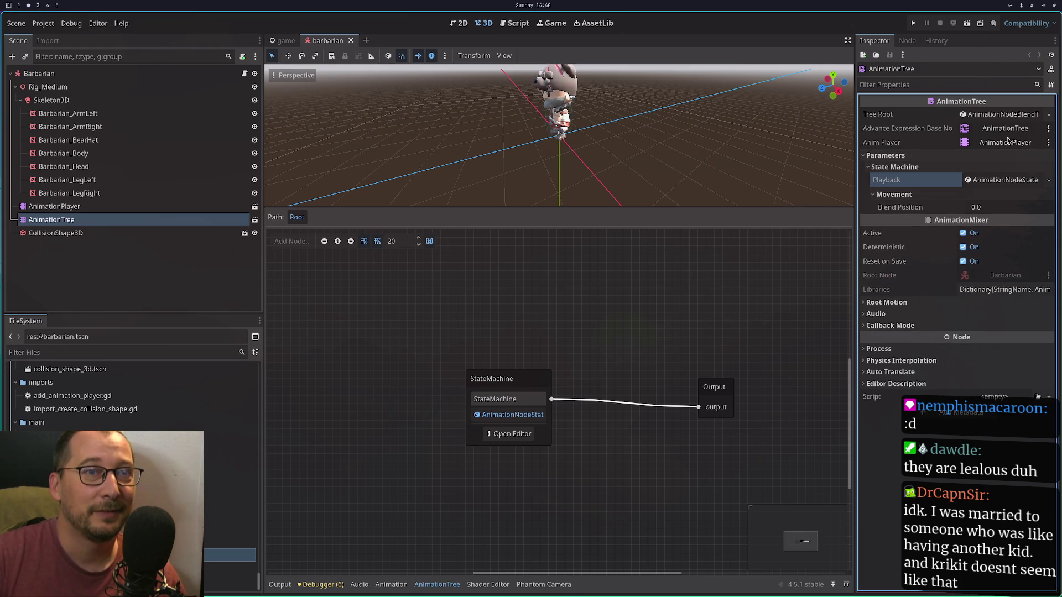
pyautogui.moveTo(933, 145)
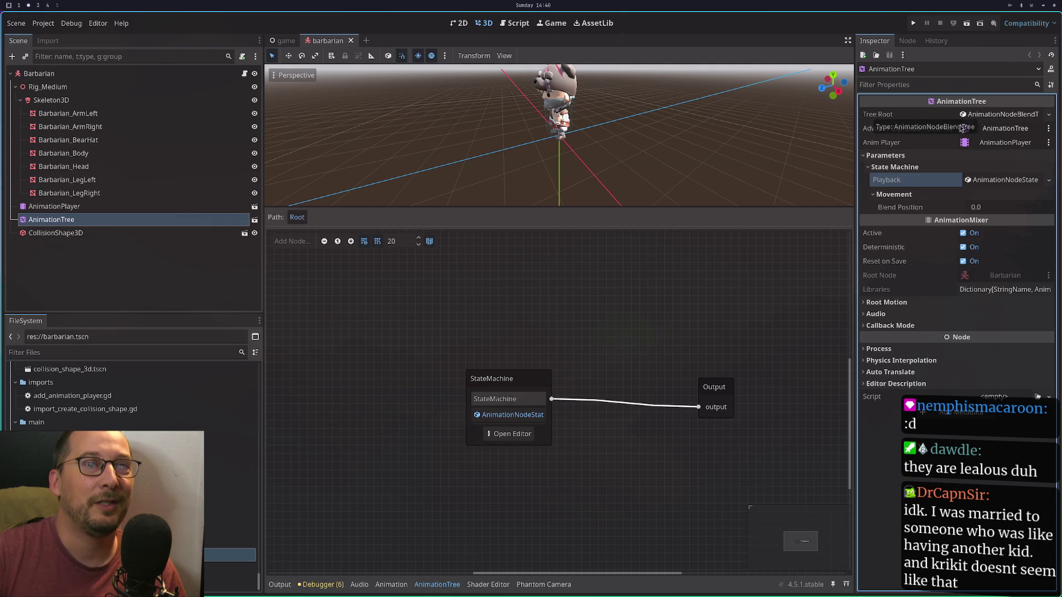
pyautogui.click(935, 133)
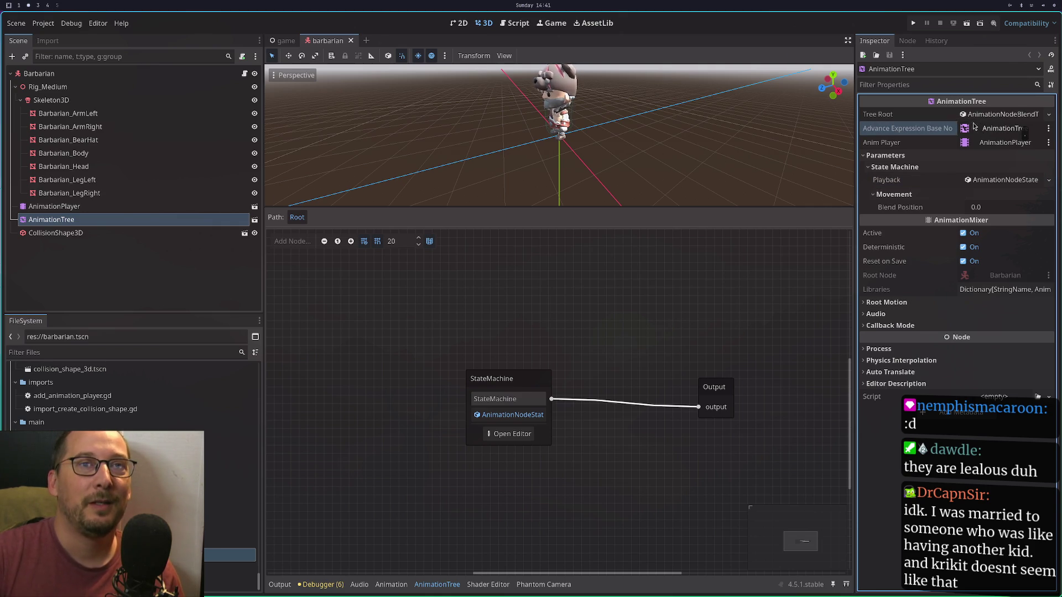
pyautogui.moveTo(920, 129)
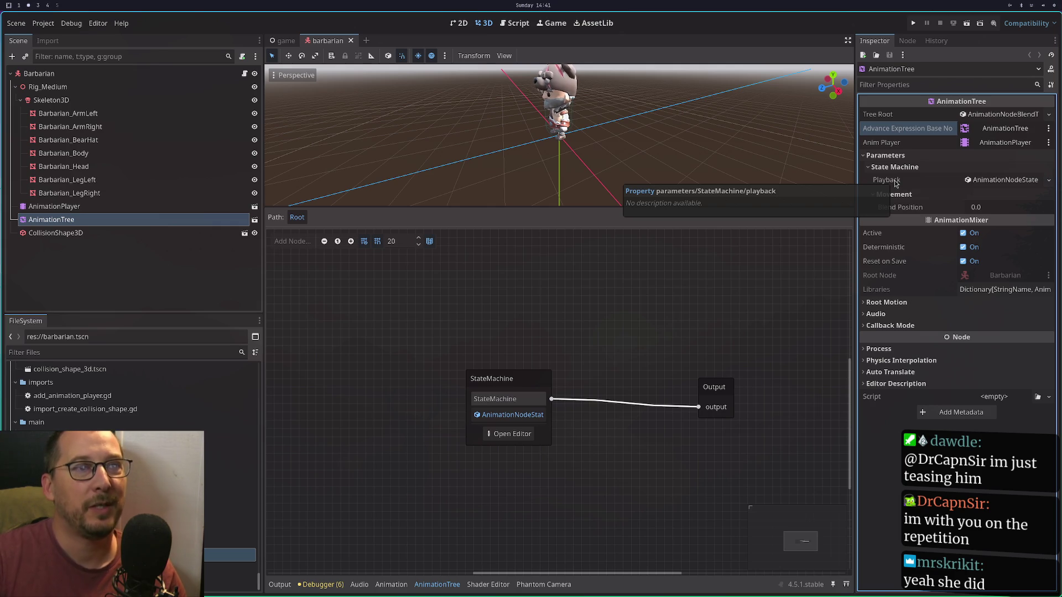
# Compare the Inspector's Blend Position parameter with the blend_position path used in game.gd.
pyautogui.press('super+1')
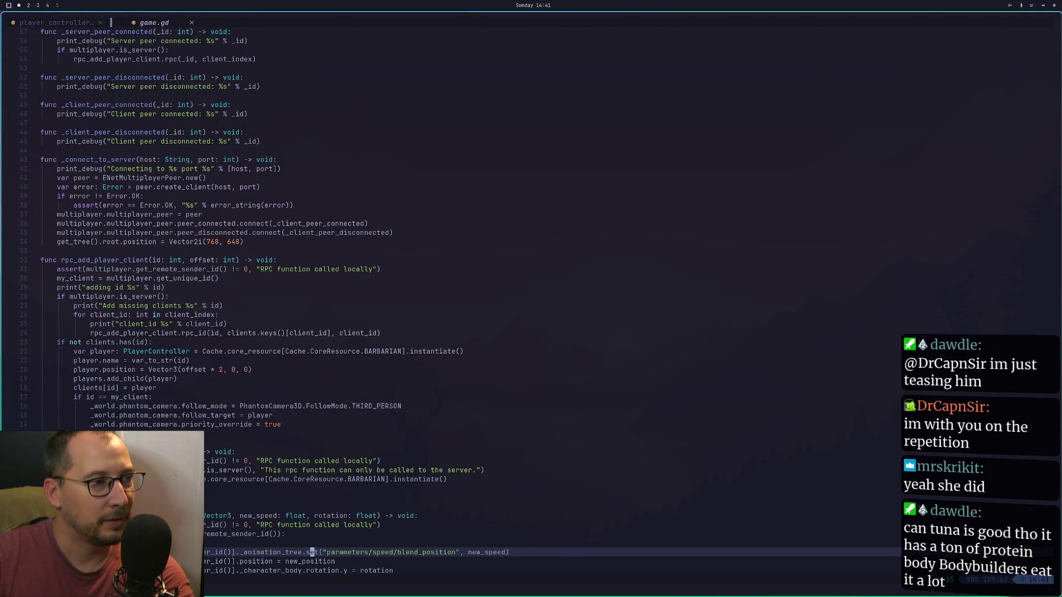
pyautogui.press('super+2')
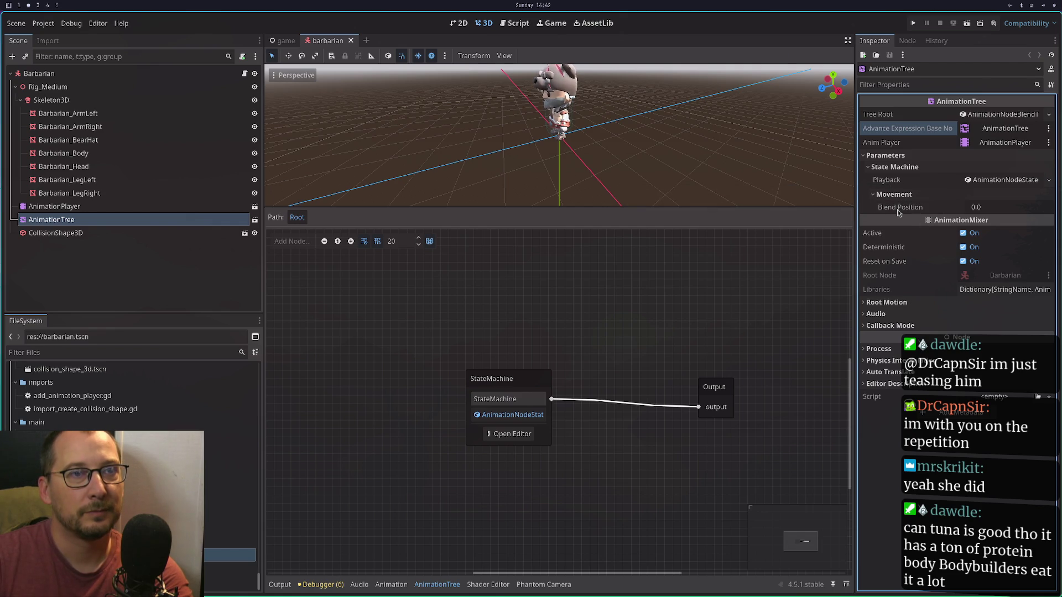
pyautogui.click(897, 209)
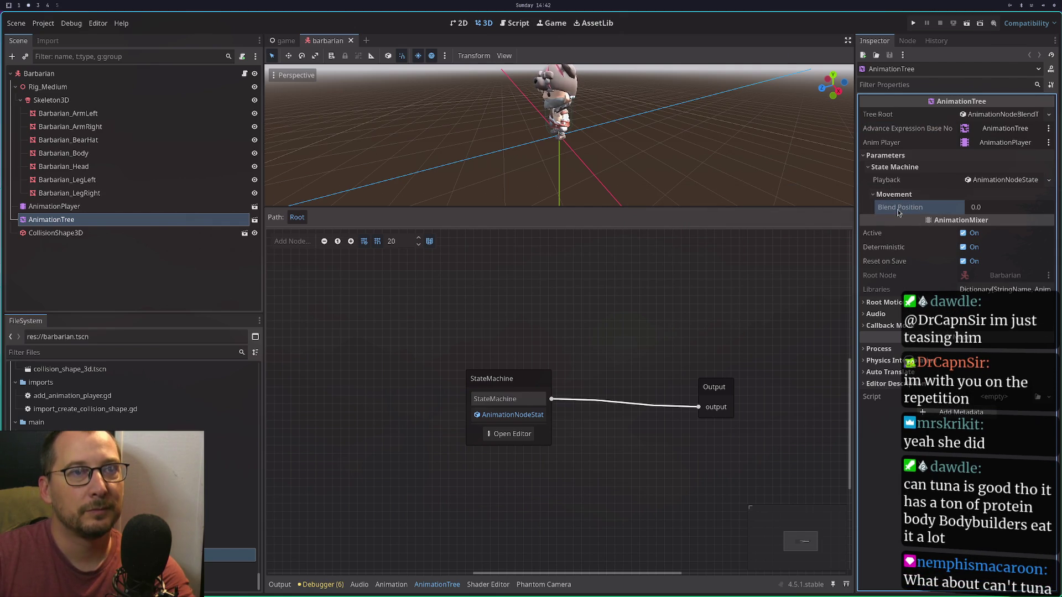
pyautogui.click(989, 180)
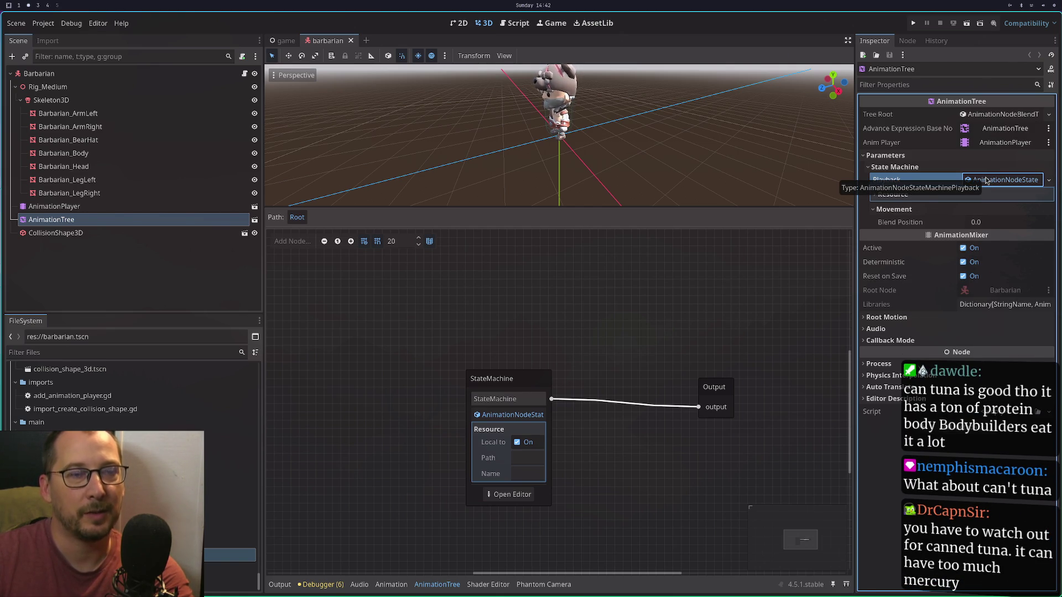
pyautogui.press('super+1')
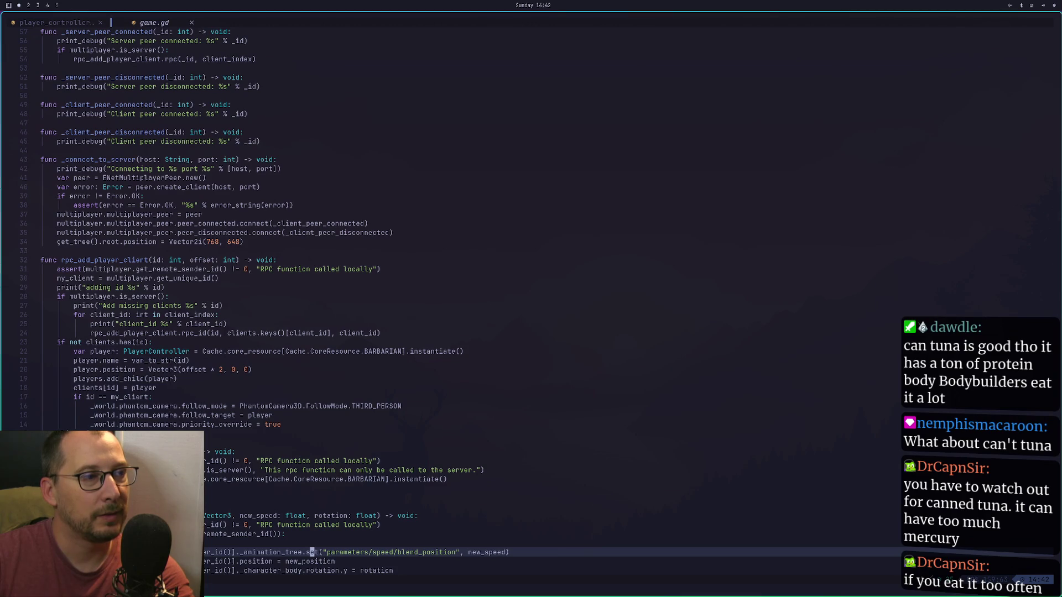
pyautogui.press('super+2')
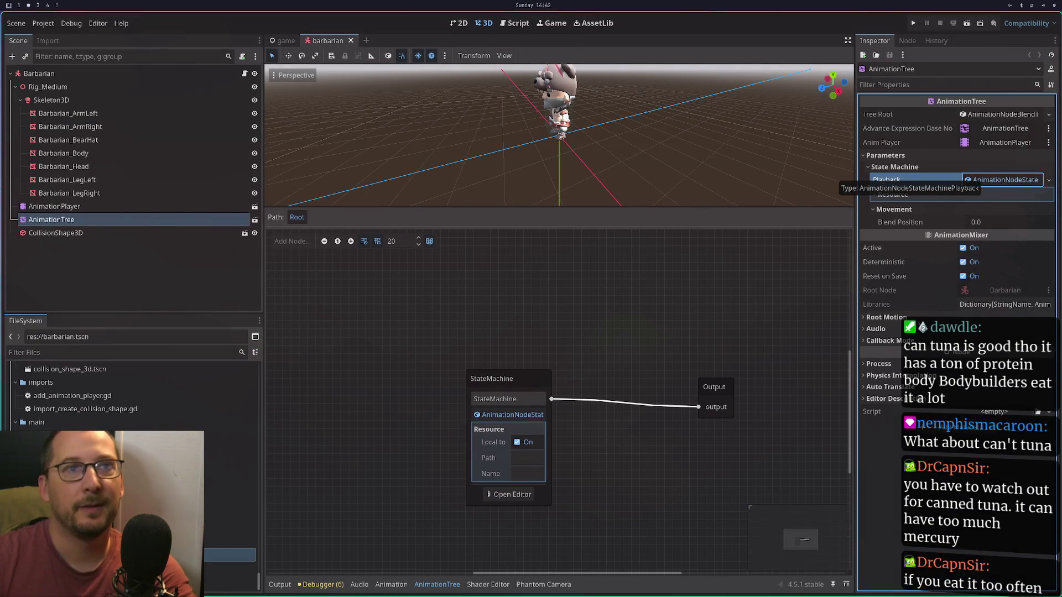
pyautogui.press('super+1')
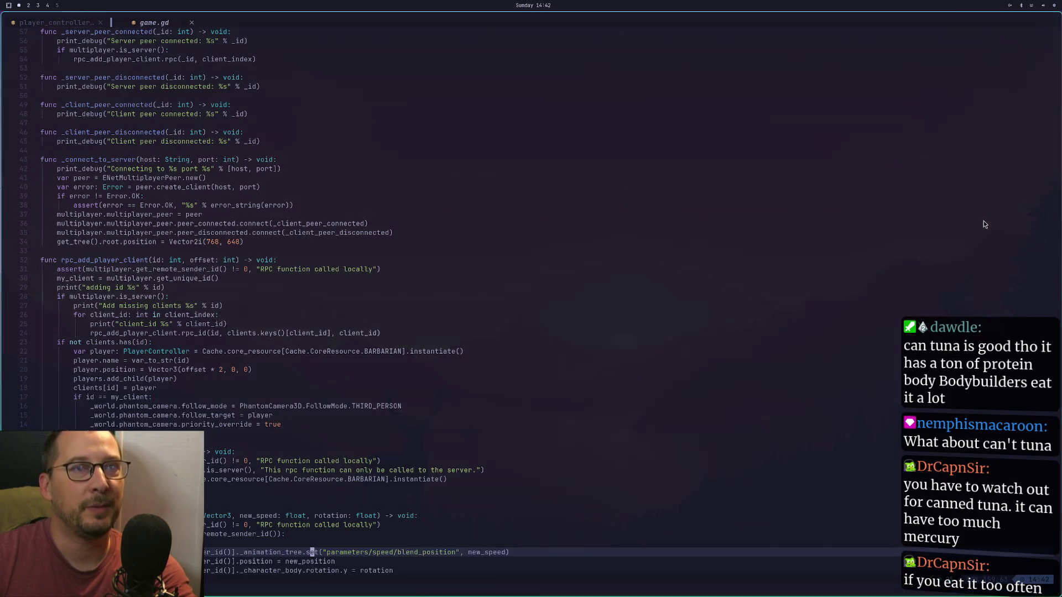
pyautogui.press('super+2')
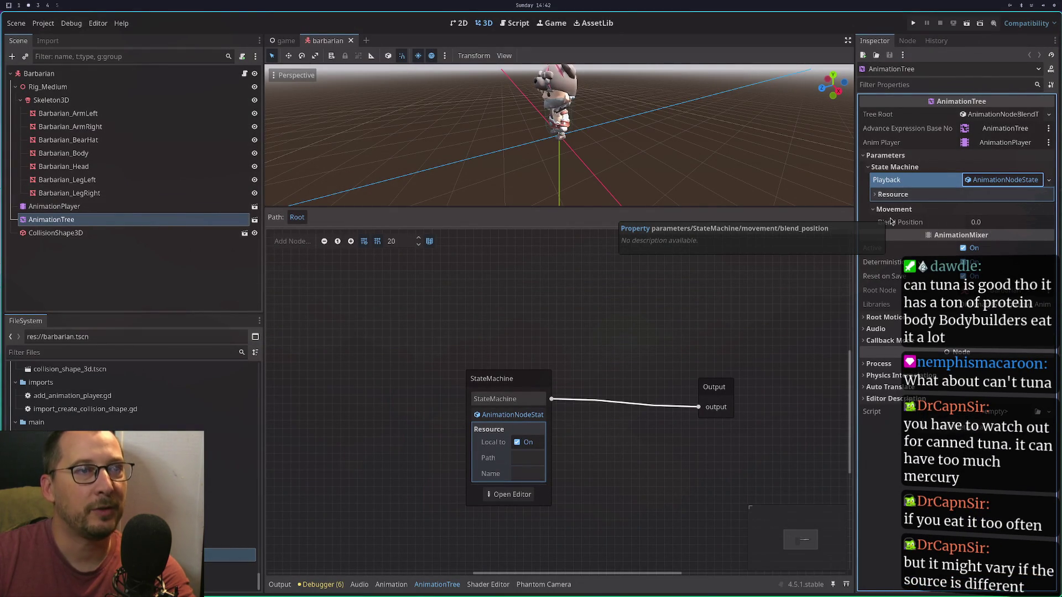
# Copy the Blend Position property path and find the animation_tree.set line in game.gd.
pyautogui.rightClick(892, 222)
pyautogui.click(908, 250)
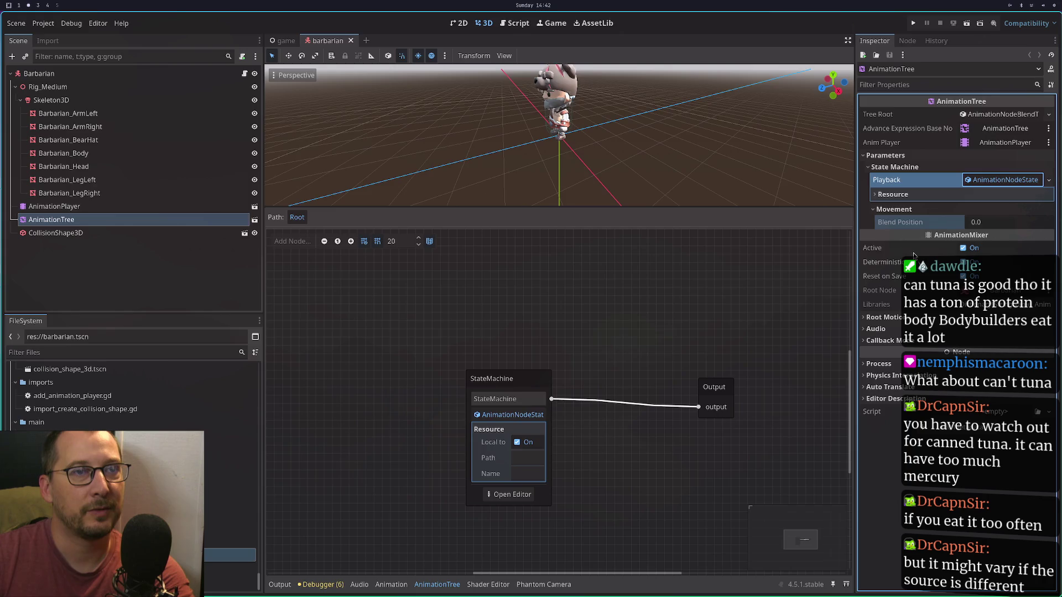
pyautogui.press('super+1')
pyautogui.press('k')
pyautogui.press('k')
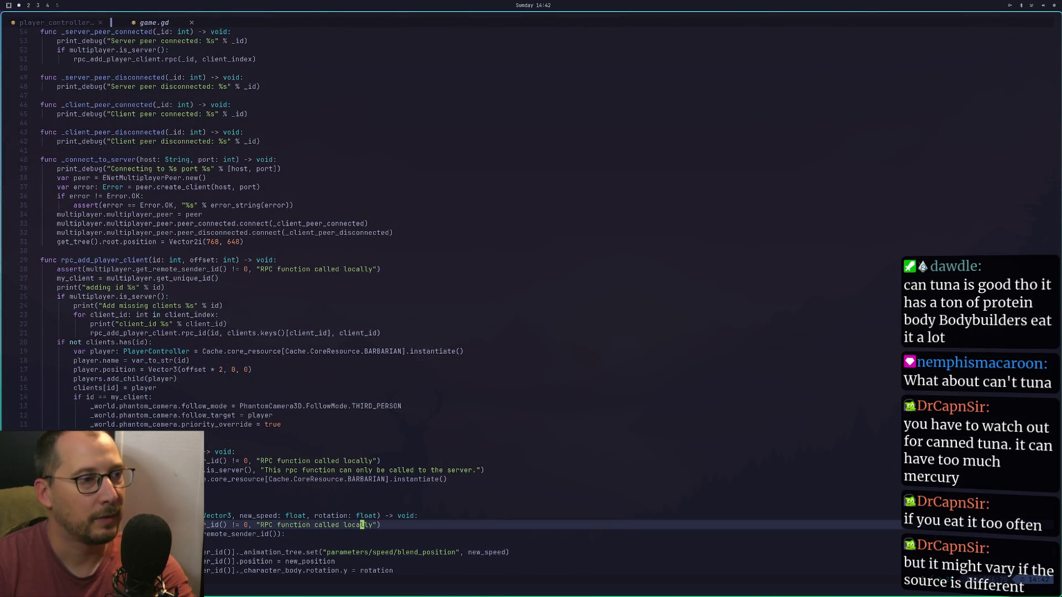
pyautogui.press('$')
pyautogui.press('j')
pyautogui.press('j')
pyautogui.press('j')
pyautogui.press('k')
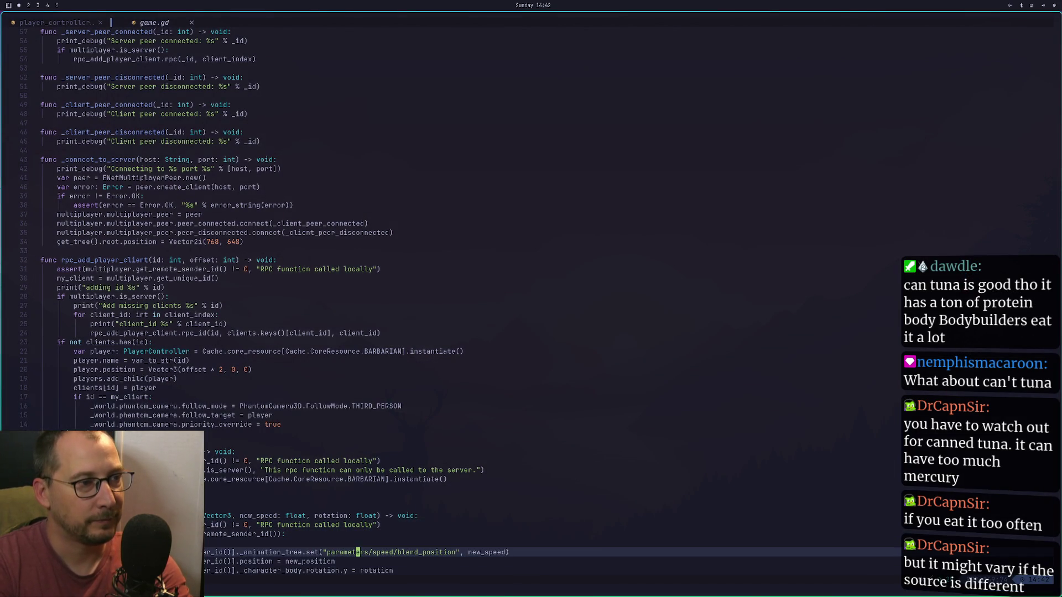
pyautogui.press('k')
# Replace "parameters/speed/blend_position" with the pasted "parameters/StateMachine/movement/blend_position" path.
pyautogui.click(361, 552)
pyautogui.press('e')
pyautogui.press('e')
pyautogui.press('e')
pyautogui.press('a')
pyautogui.press('BackSpace')
pyautogui.press('BackSpace')
pyautogui.press('BackSpace')
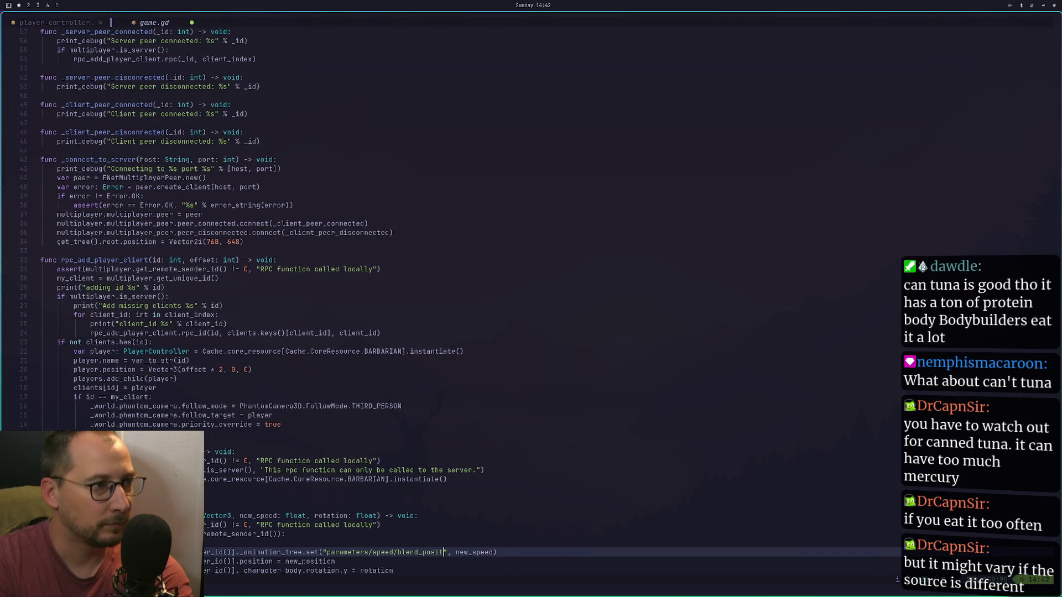
pyautogui.press('BackSpace')
pyautogui.press('BackSpace')
pyautogui.press('BackSpace')
pyautogui.write('a')
pyautogui.press('Return')
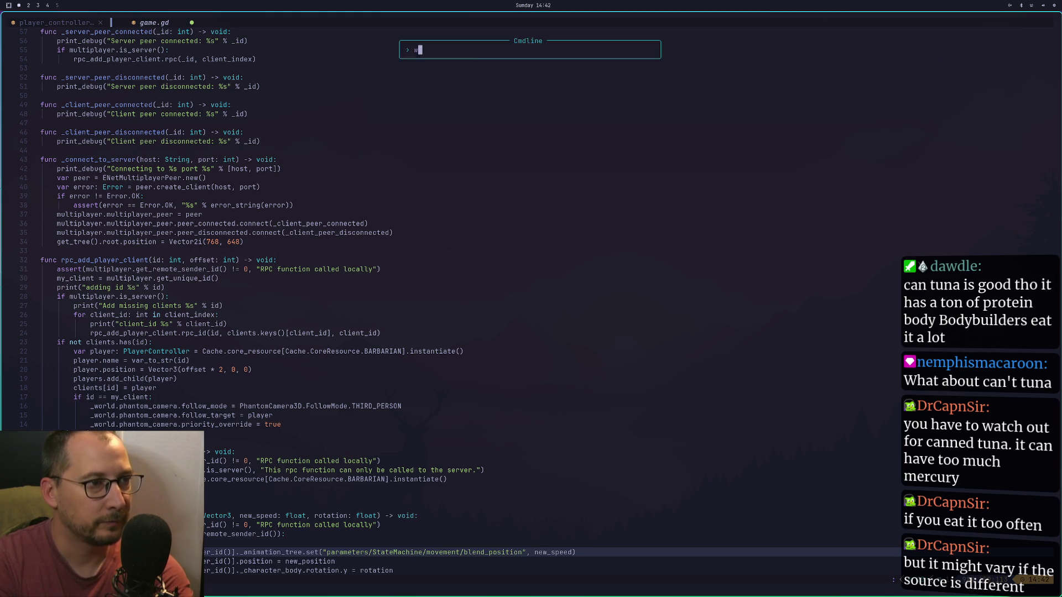
pyautogui.press('super+2')
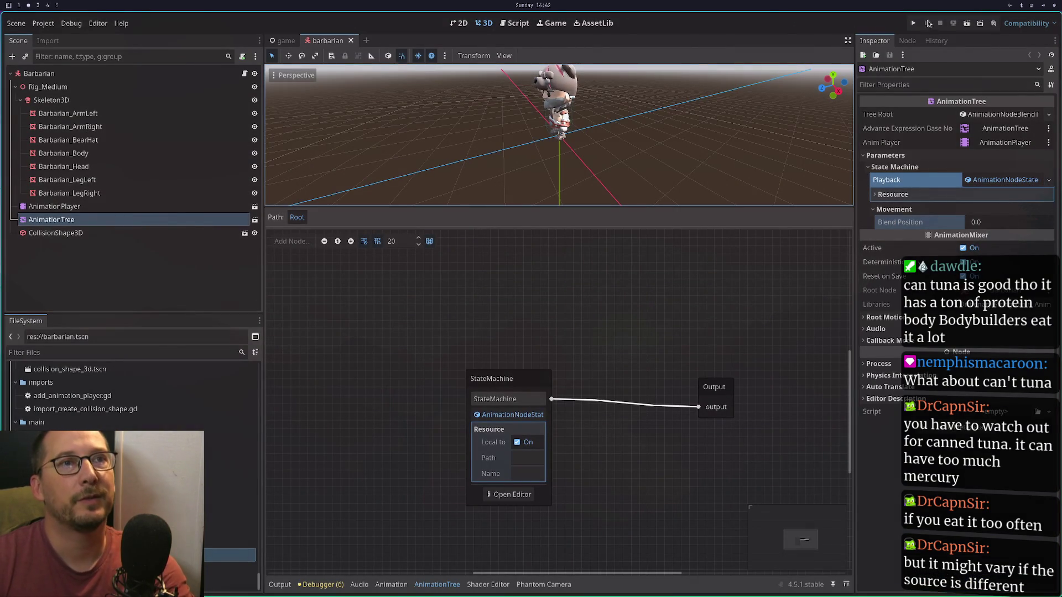
# Run both clients with F5, walk the player forward and right with W and D, then stop.
pyautogui.press('F5')
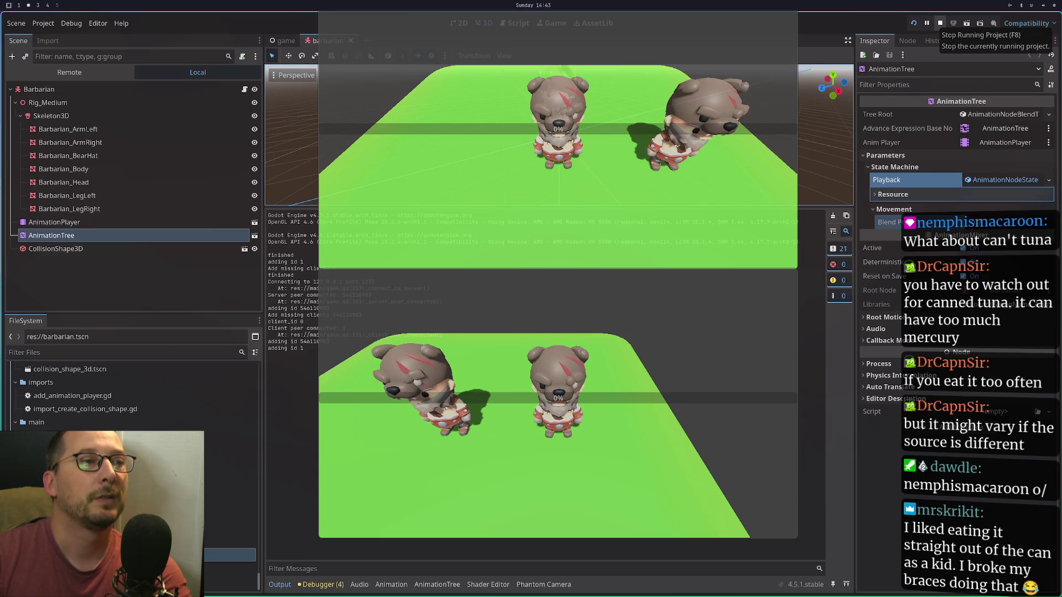
pyautogui.press('w')
pyautogui.press('w')
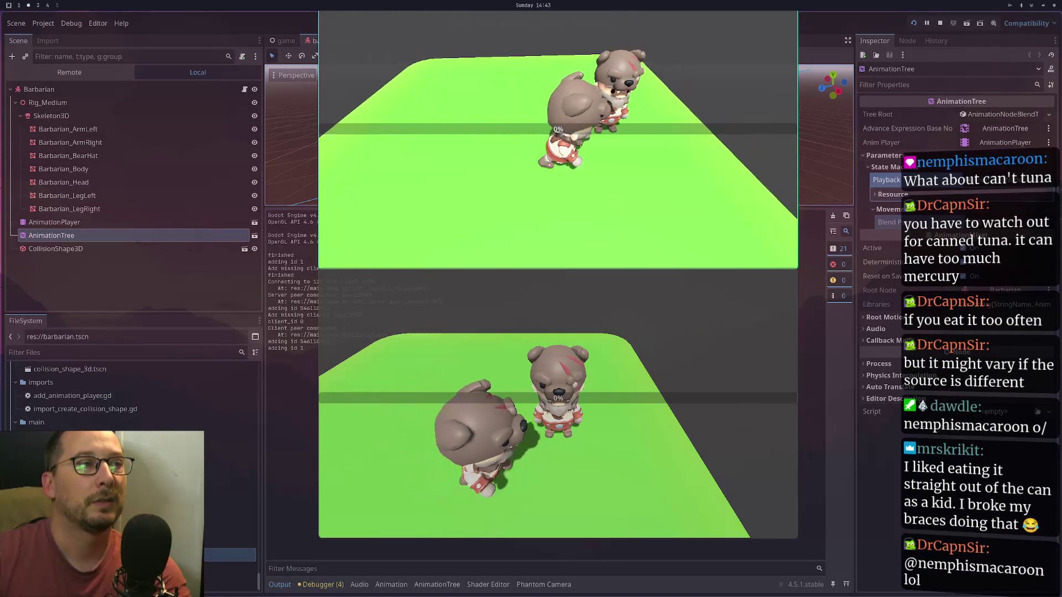
pyautogui.press('w')
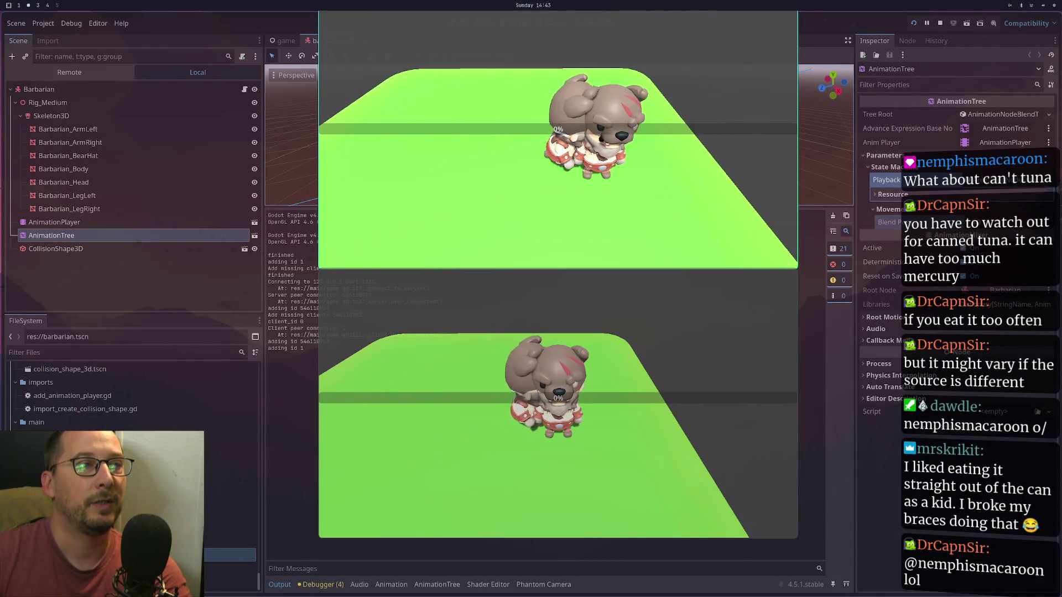
pyautogui.press('d')
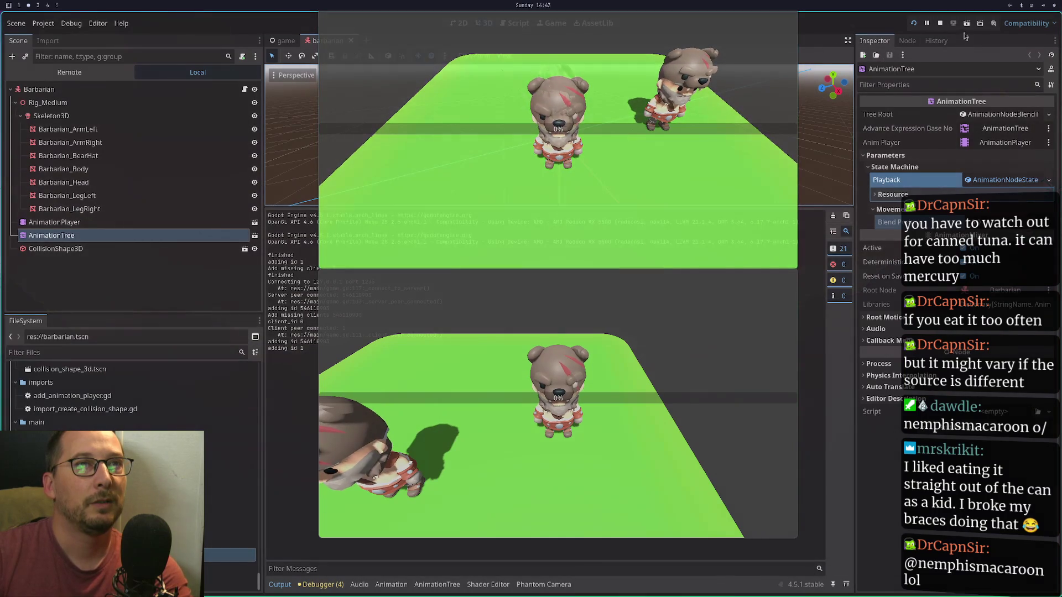
pyautogui.click(943, 24)
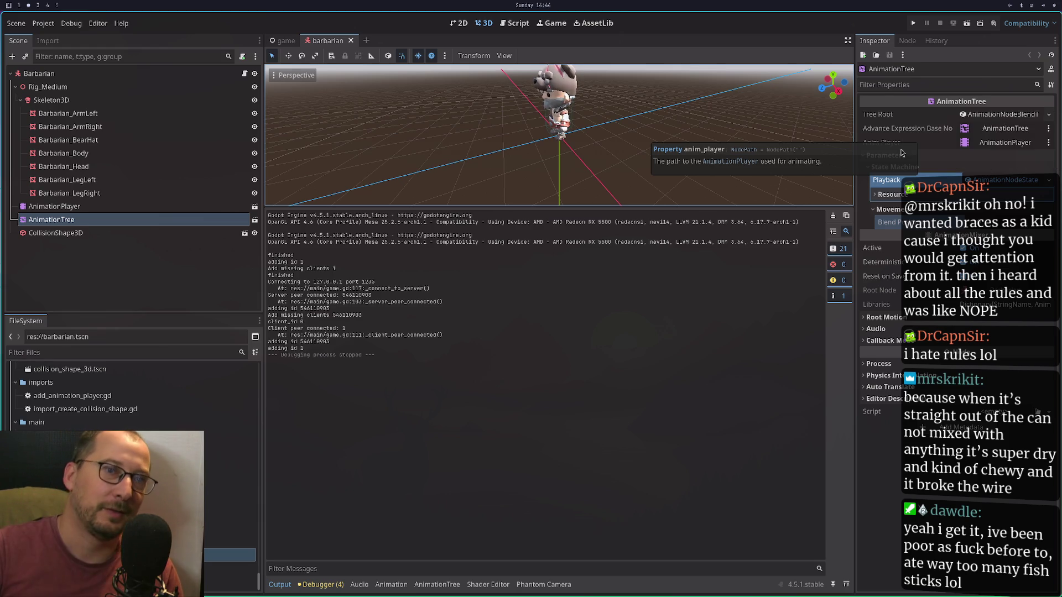
pyautogui.moveTo(488, 249); pyautogui.dragTo(337, 220)
pyautogui.doubleClick(331, 243)
pyautogui.moveTo(303, 261)
pyautogui.mouseDown()
pyautogui.moveTo(271, 235)
pyautogui.moveTo(244, 236)
pyautogui.moveTo(271, 216)
pyautogui.moveTo(310, 249)
pyautogui.moveTo(265, 212)
pyautogui.mouseUp()
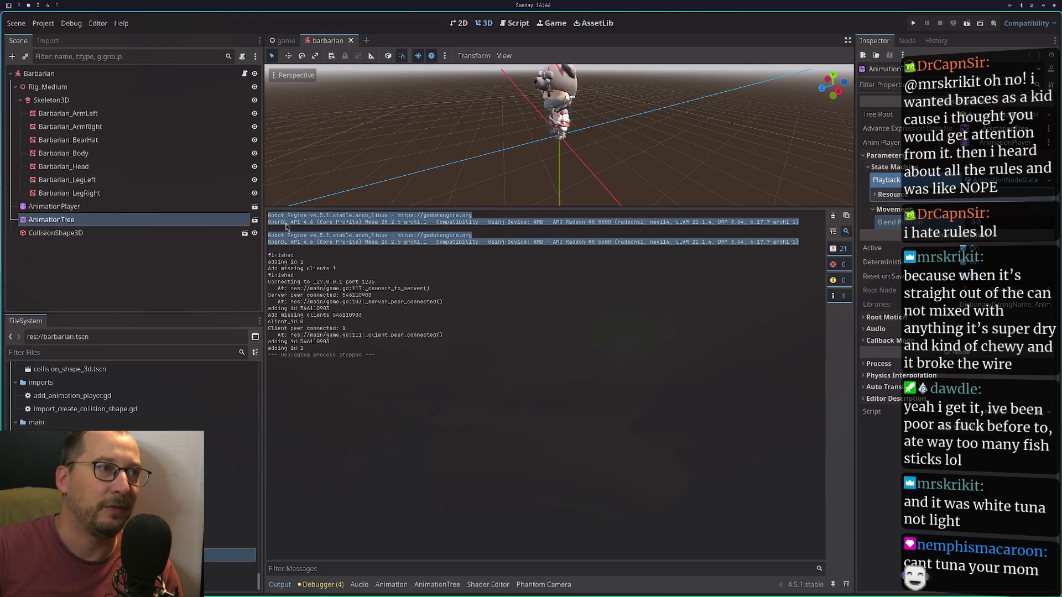
pyautogui.click(304, 250)
pyautogui.moveTo(306, 250)
pyautogui.mouseDown()
pyautogui.moveTo(281, 232)
pyautogui.moveTo(261, 236)
pyautogui.mouseUp()
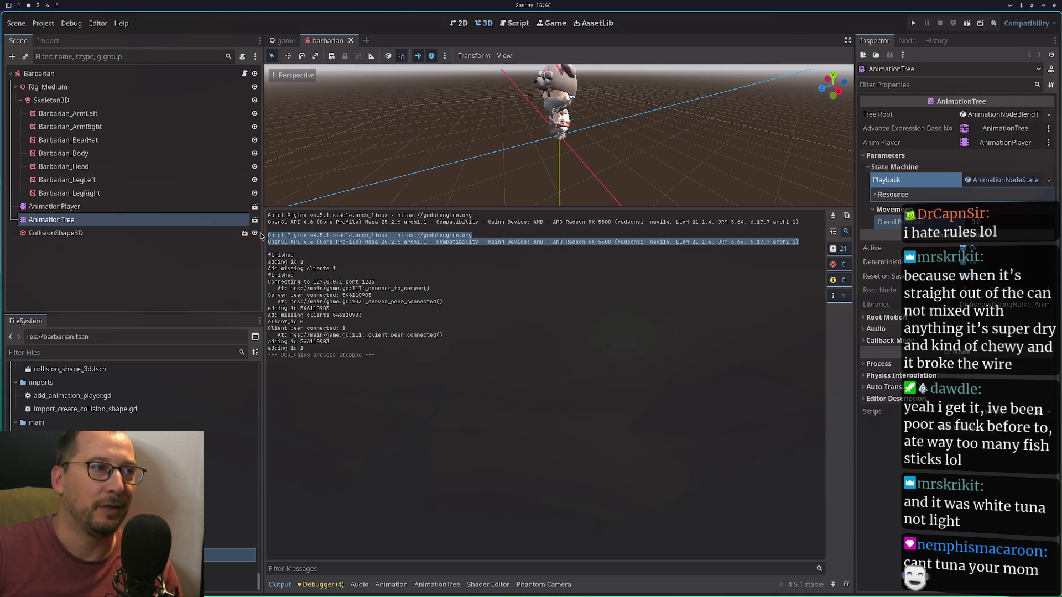
pyautogui.click(369, 258)
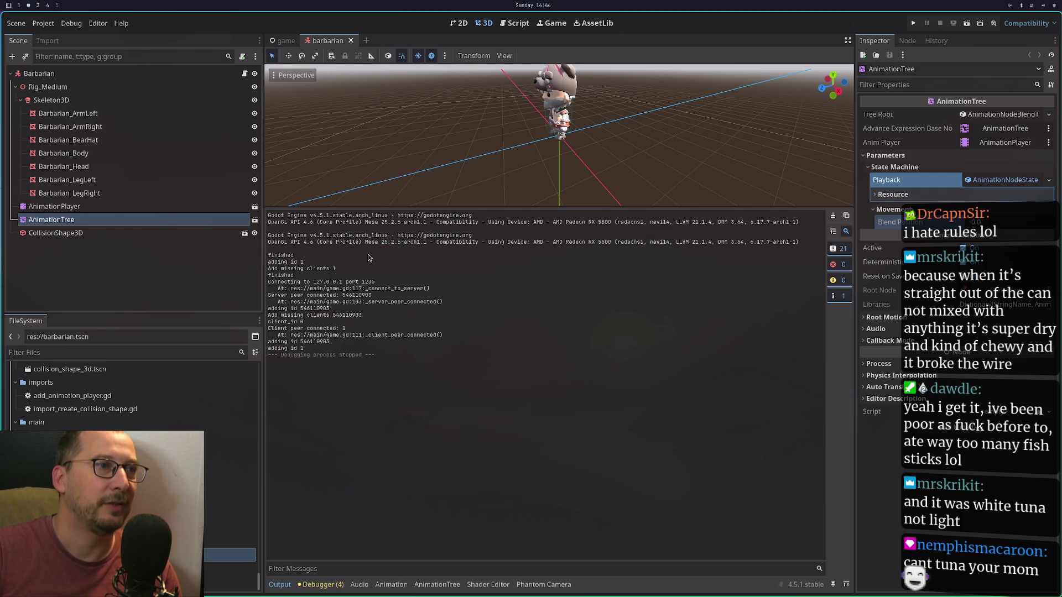
pyautogui.moveTo(294, 249)
pyautogui.mouseDown()
pyautogui.moveTo(283, 231)
pyautogui.moveTo(249, 216)
pyautogui.moveTo(266, 226)
pyautogui.mouseUp()
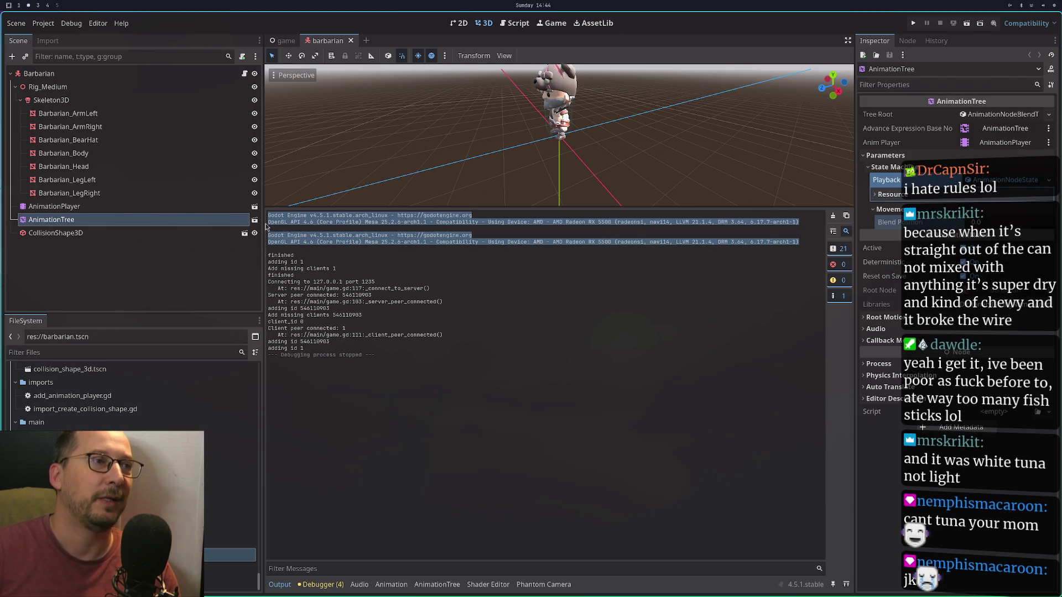
pyautogui.click(348, 251)
pyautogui.moveTo(337, 239)
pyautogui.mouseDown()
pyautogui.moveTo(277, 227)
pyautogui.moveTo(273, 247)
pyautogui.moveTo(287, 227)
pyautogui.moveTo(271, 217)
pyautogui.moveTo(298, 247)
pyautogui.moveTo(275, 213)
pyautogui.moveTo(349, 260)
pyautogui.moveTo(292, 247)
pyautogui.moveTo(254, 217)
pyautogui.mouseUp()
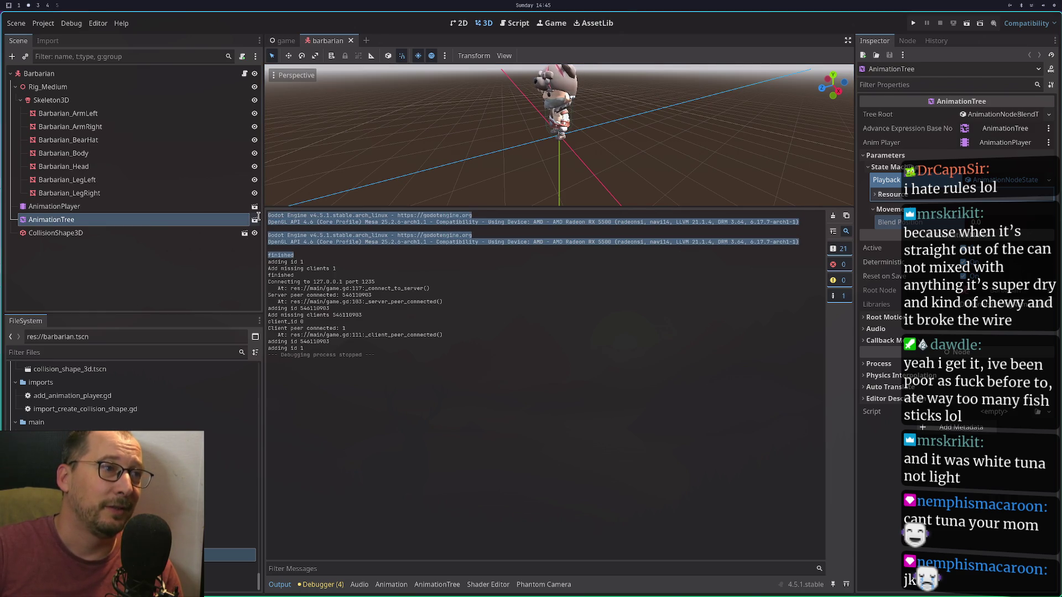
pyautogui.click(358, 256)
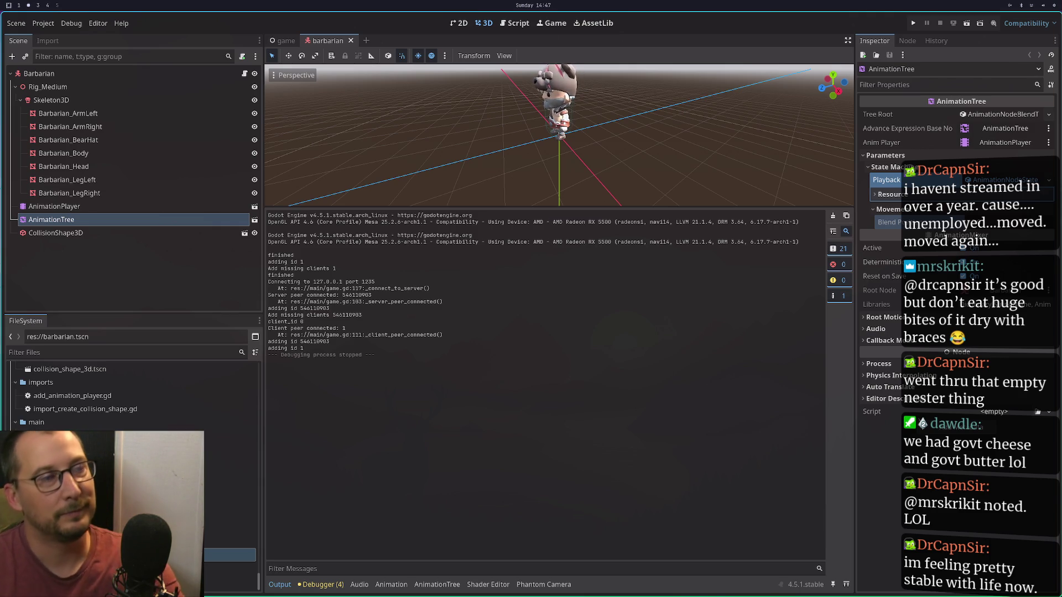
pyautogui.press('super+3')
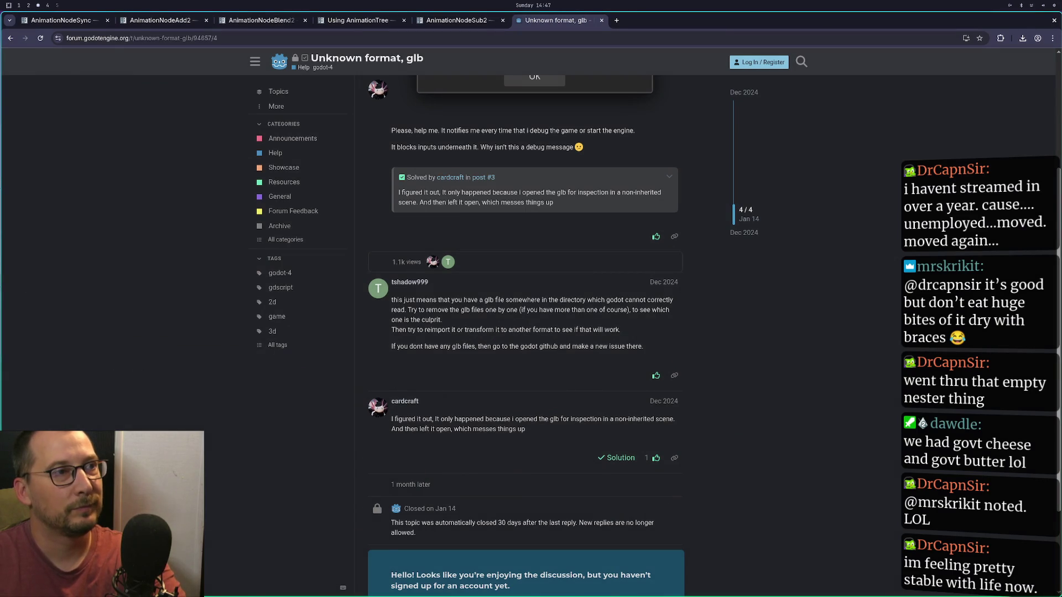
pyautogui.press('super+2')
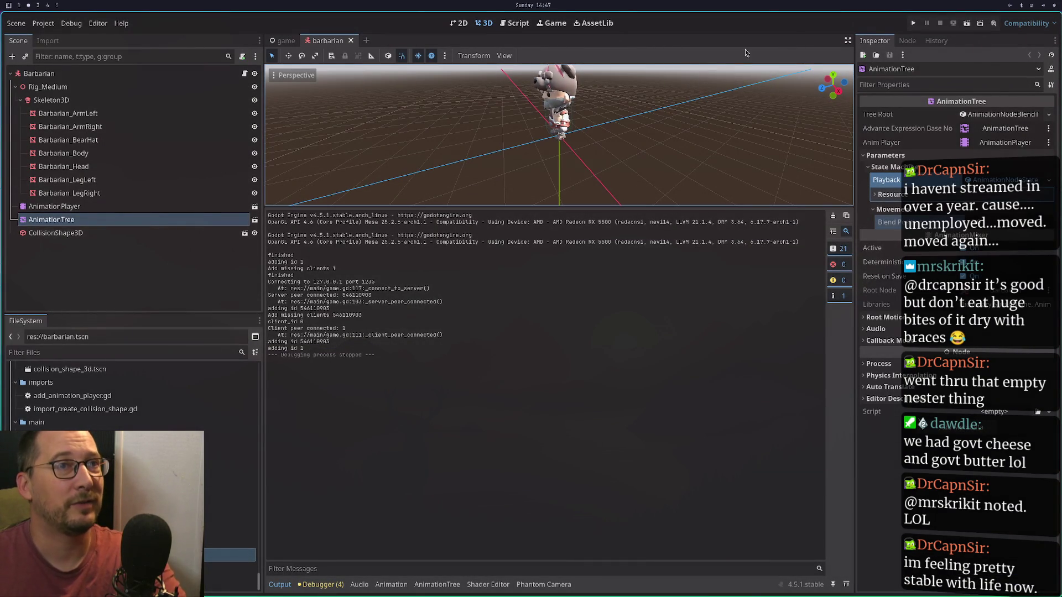
# Switch the project to the Forward+ renderer and restart the editor.
pyautogui.click(1027, 23)
pyautogui.click(1029, 39)
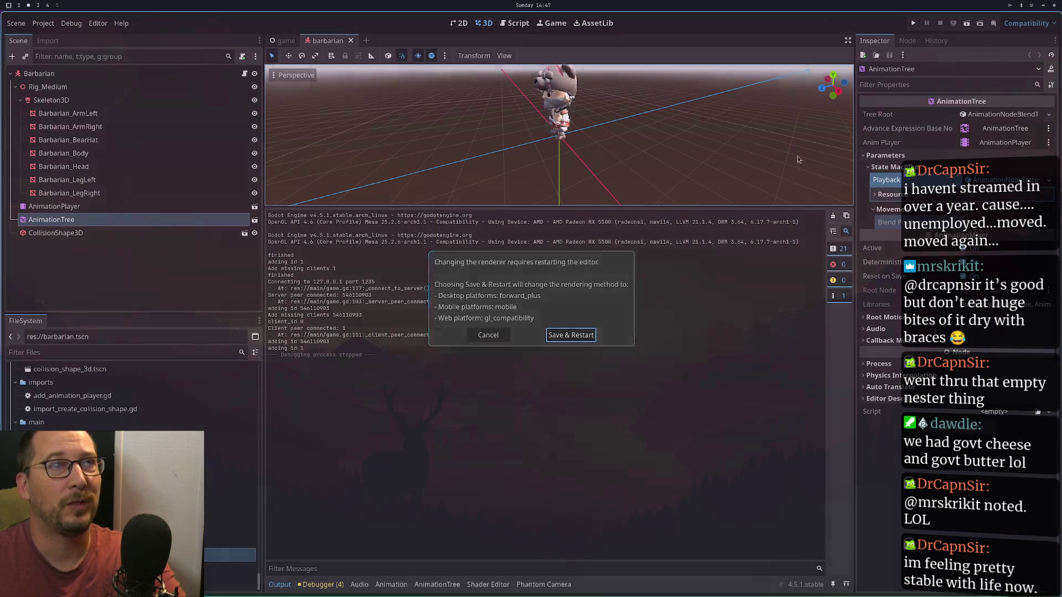
pyautogui.click(557, 335)
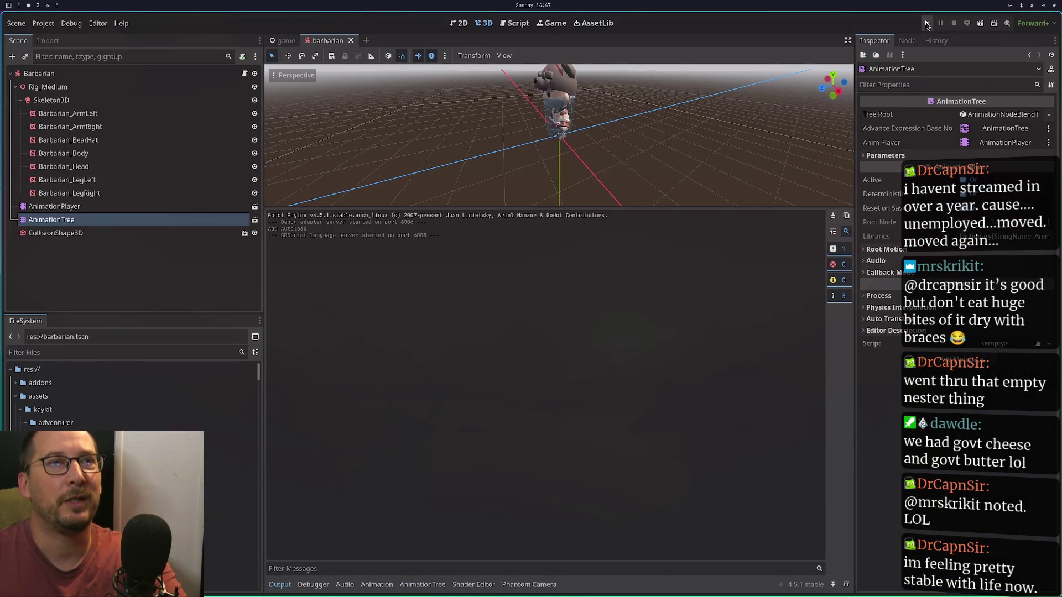
# Run the project and show the debugger's Visual Profiler.
pyautogui.click(927, 24)
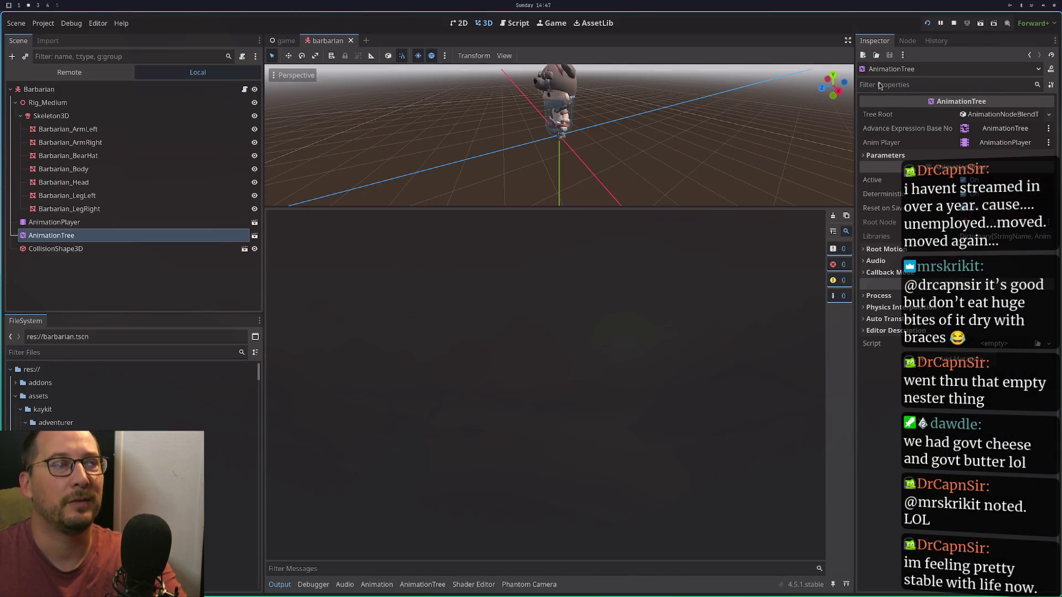
pyautogui.click(326, 584)
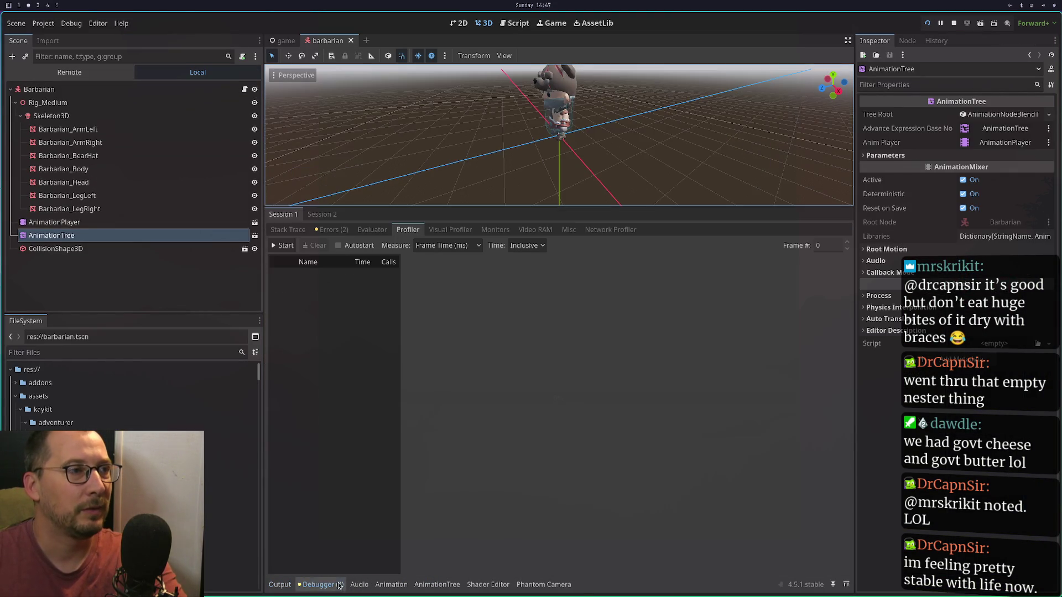
pyautogui.click(449, 230)
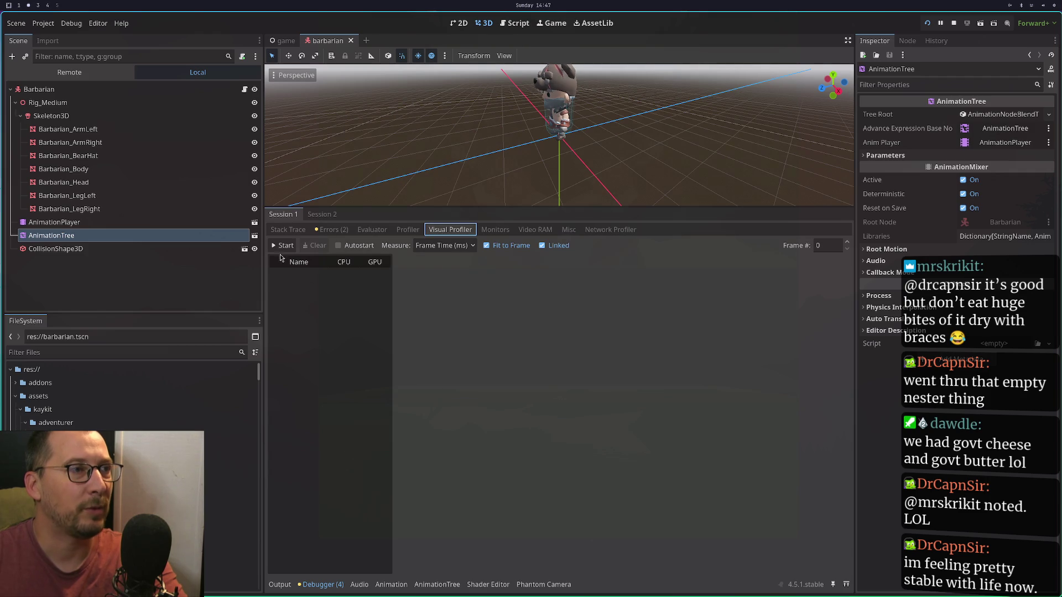
# Capture about 45 frames of CPU and GPU timings in the Visual Profiler, then show the regular Profiler.
pyautogui.click(280, 250)
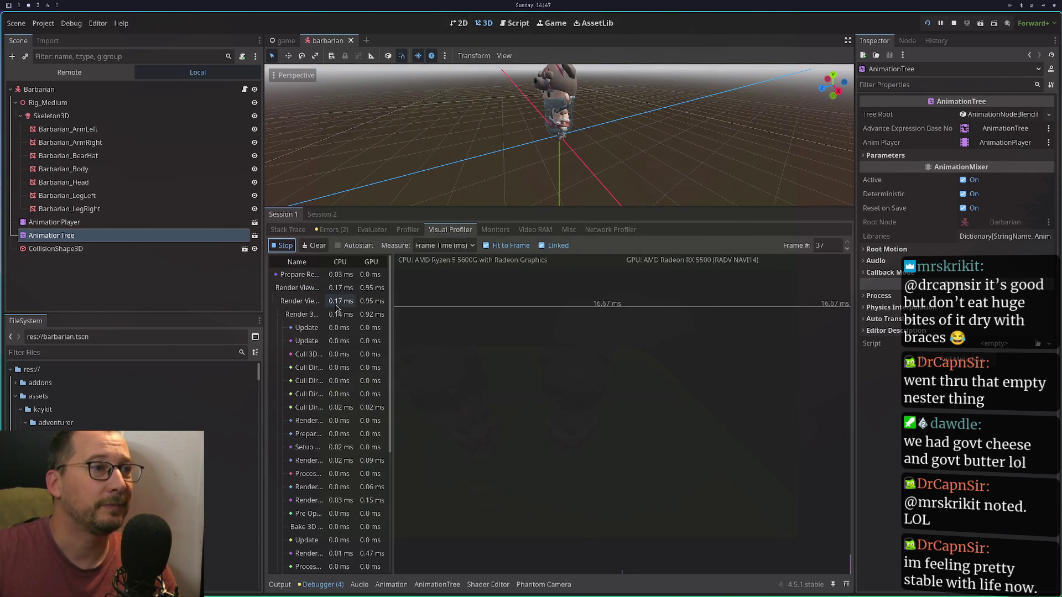
pyautogui.scroll(-5, 343, 310)
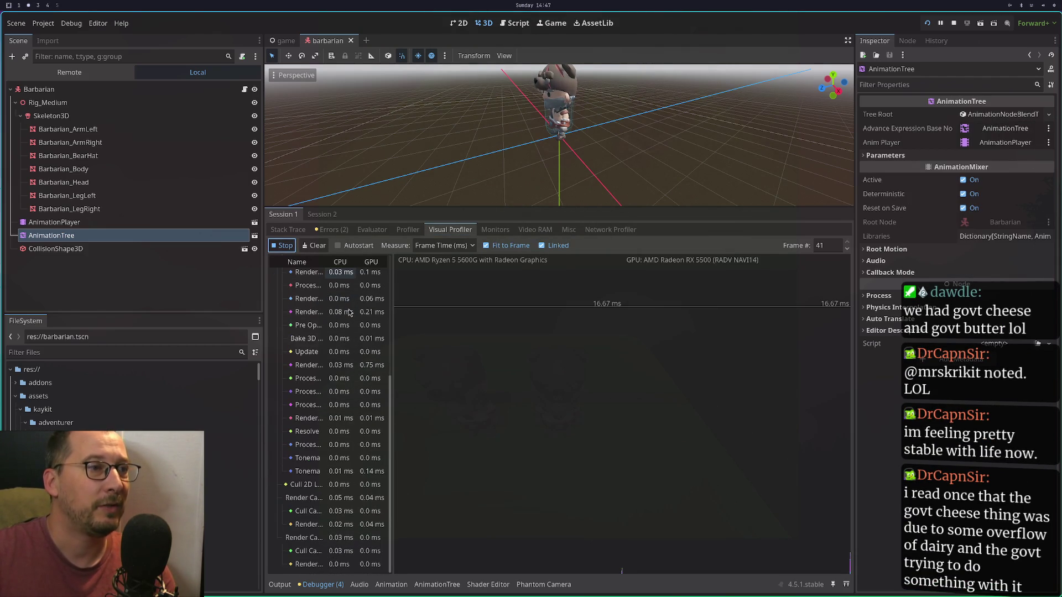
pyautogui.click(282, 245)
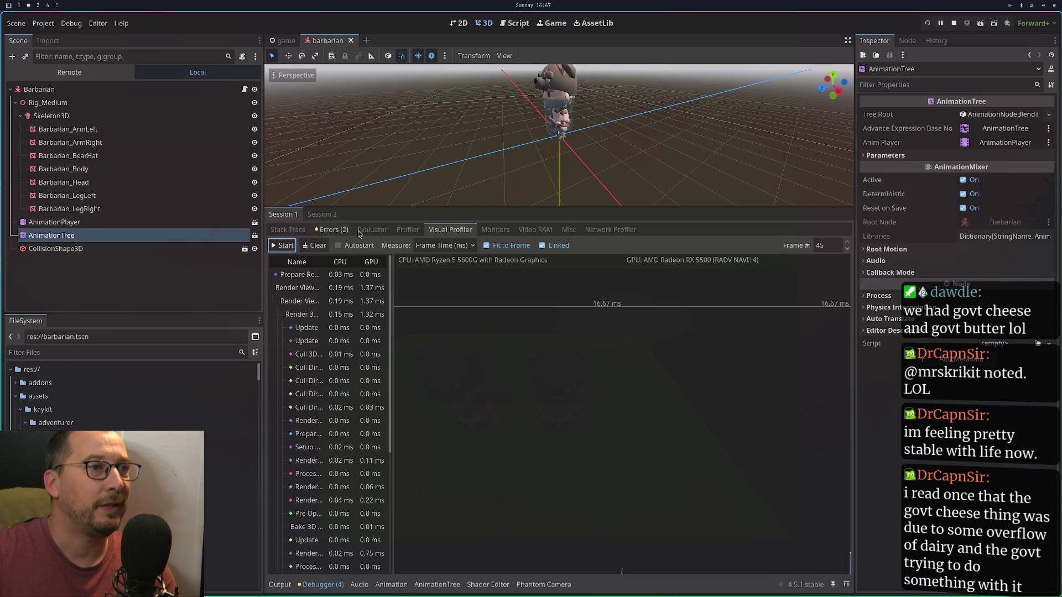
pyautogui.click(405, 229)
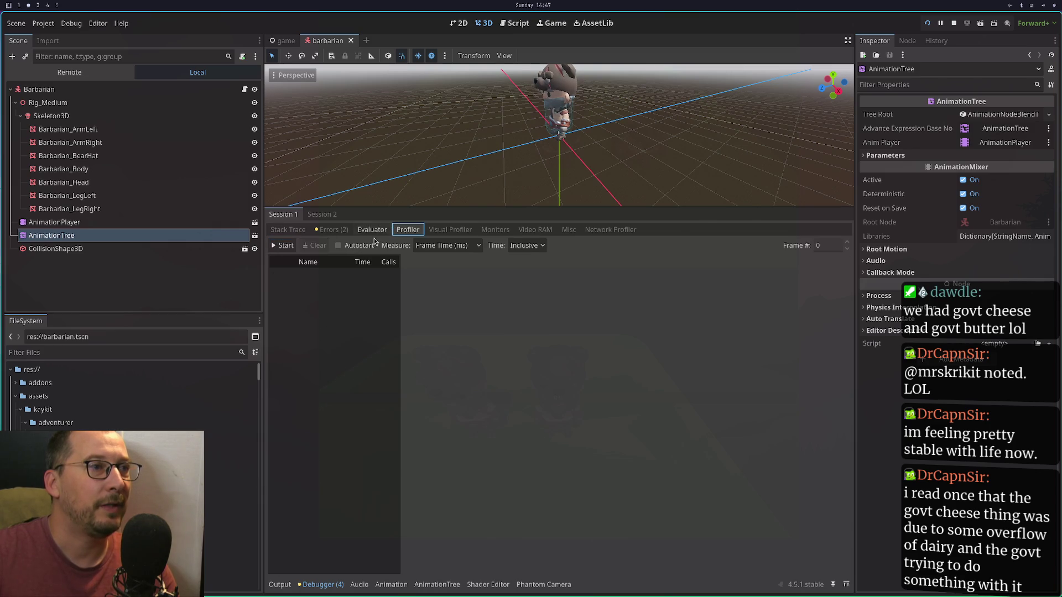
# Record in the Profiler with Process Time plotted, then view the Monitors list showing FPS and Process.
pyautogui.click(283, 246)
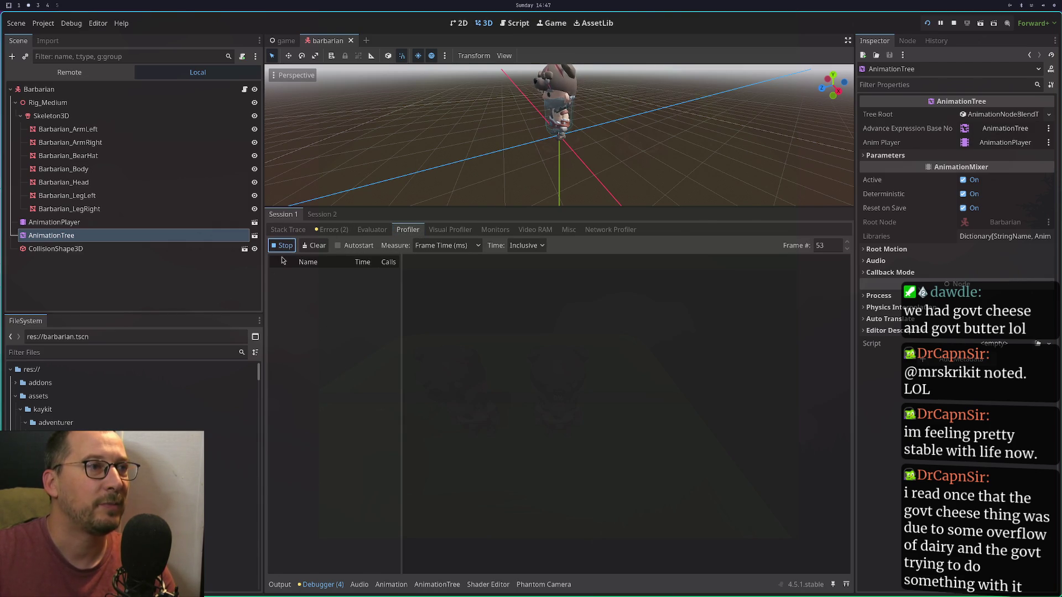
pyautogui.click(280, 301)
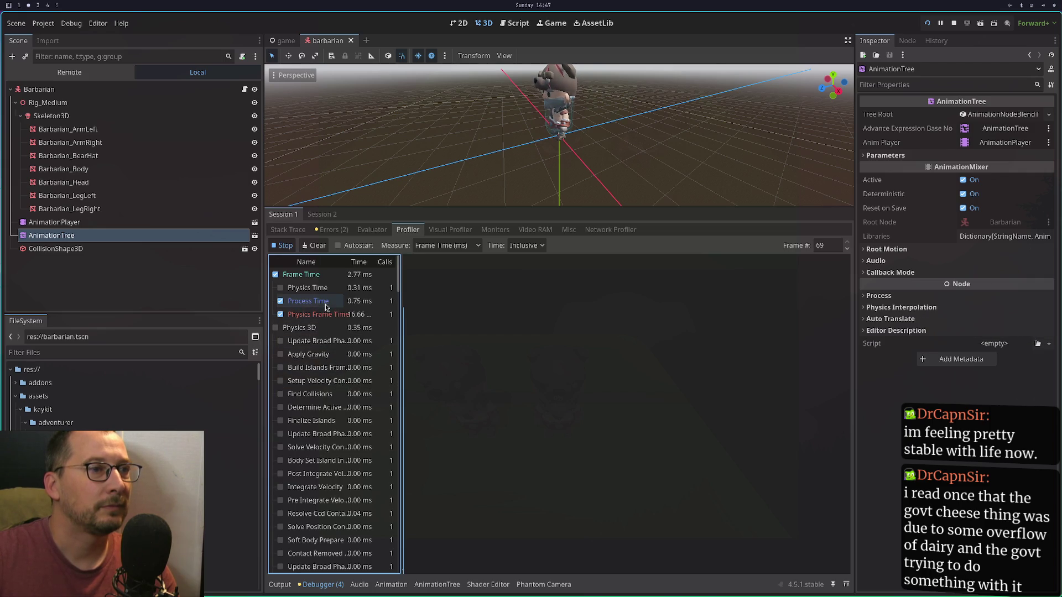
pyautogui.click(495, 232)
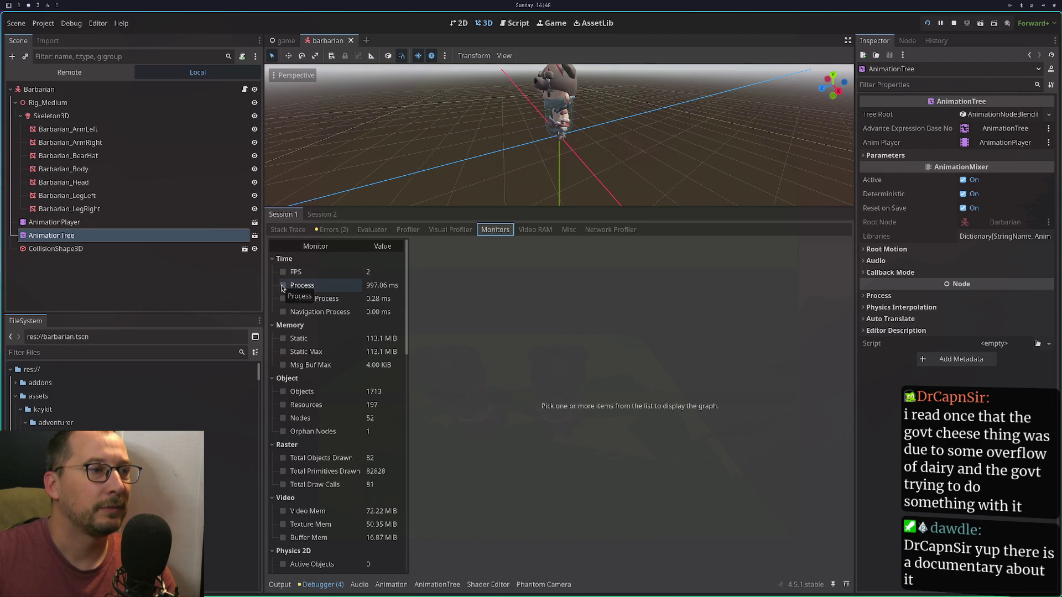
# Glance at the warnings and evaluator, then stop the profiler recording.
pyautogui.click(330, 231)
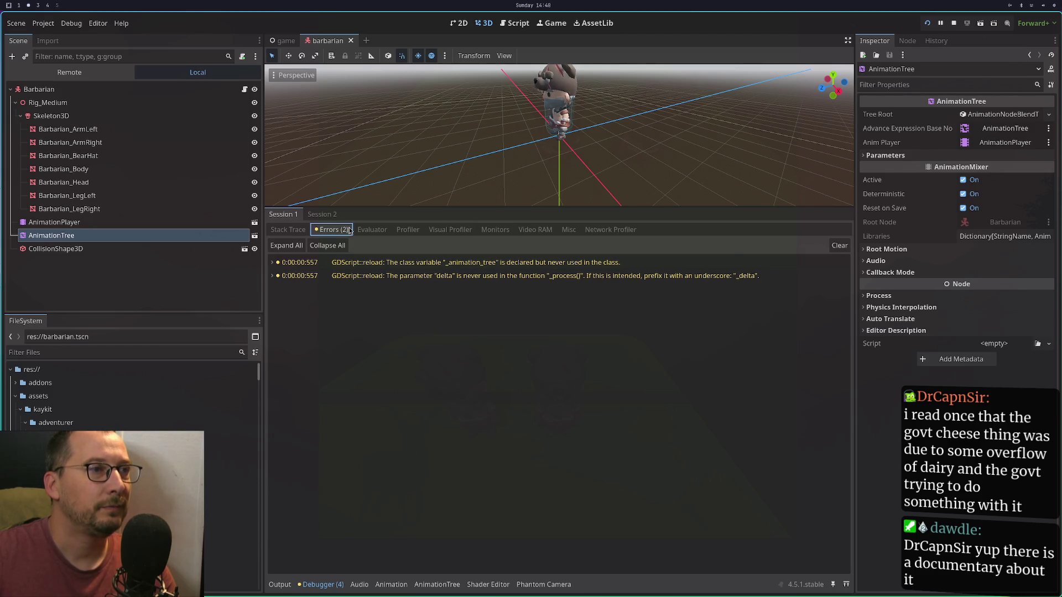
pyautogui.click(366, 231)
pyautogui.click(399, 230)
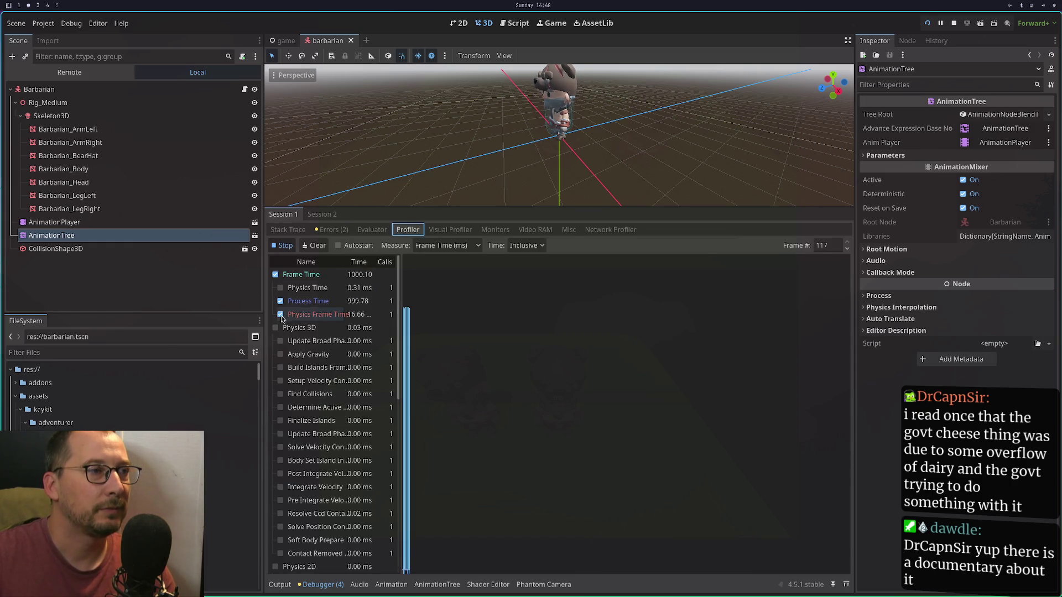
pyautogui.click(282, 246)
pyautogui.scroll(-10, 321, 387)
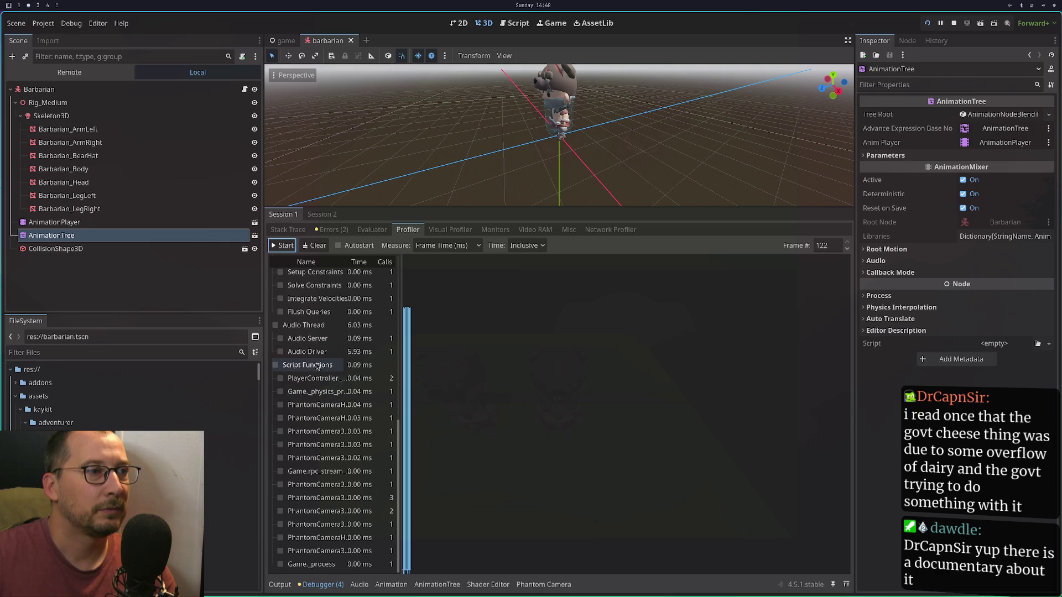
pyautogui.scroll(4, 360, 451)
pyautogui.scroll(7, 361, 451)
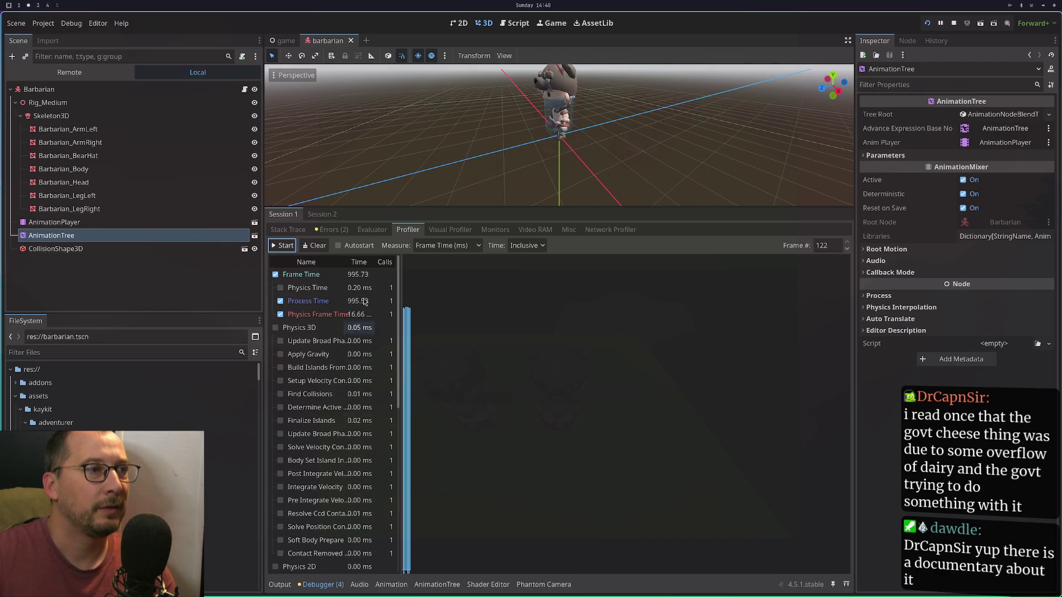
# Hide Process Time, Physics Frame Time and Frame Time from the profiler graph.
pyautogui.click(325, 304)
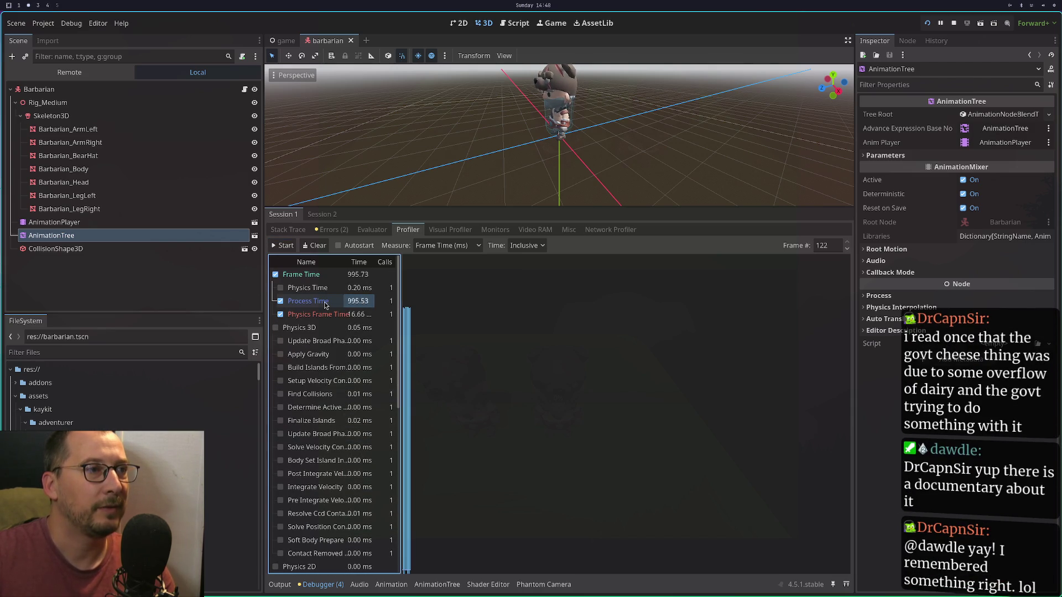
pyautogui.moveTo(424, 306)
pyautogui.mouseDown()
pyautogui.moveTo(462, 308)
pyautogui.moveTo(397, 324)
pyautogui.moveTo(407, 324)
pyautogui.mouseUp()
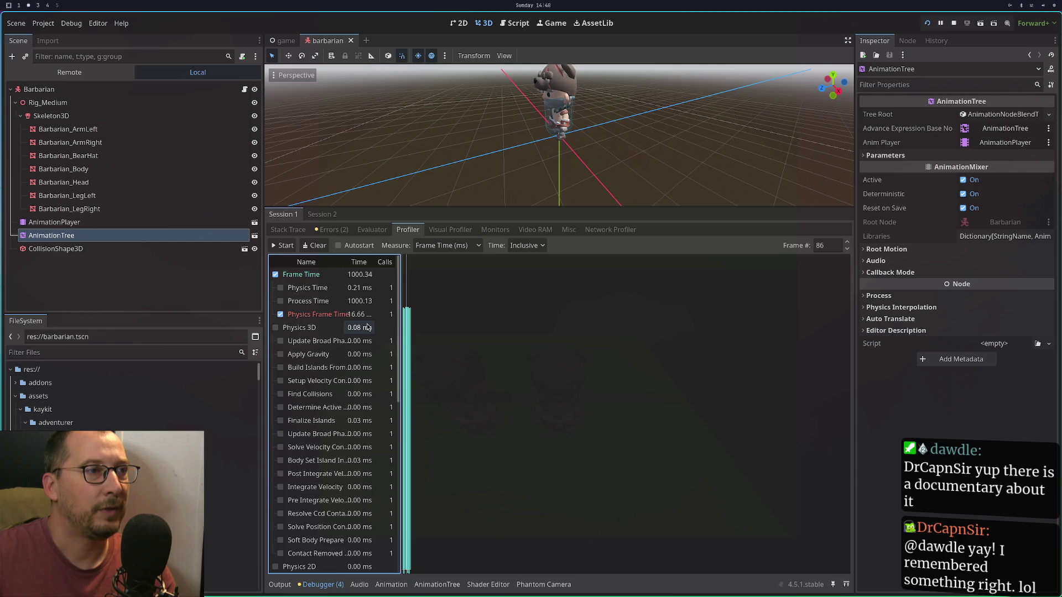
pyautogui.scroll(-5, 369, 325)
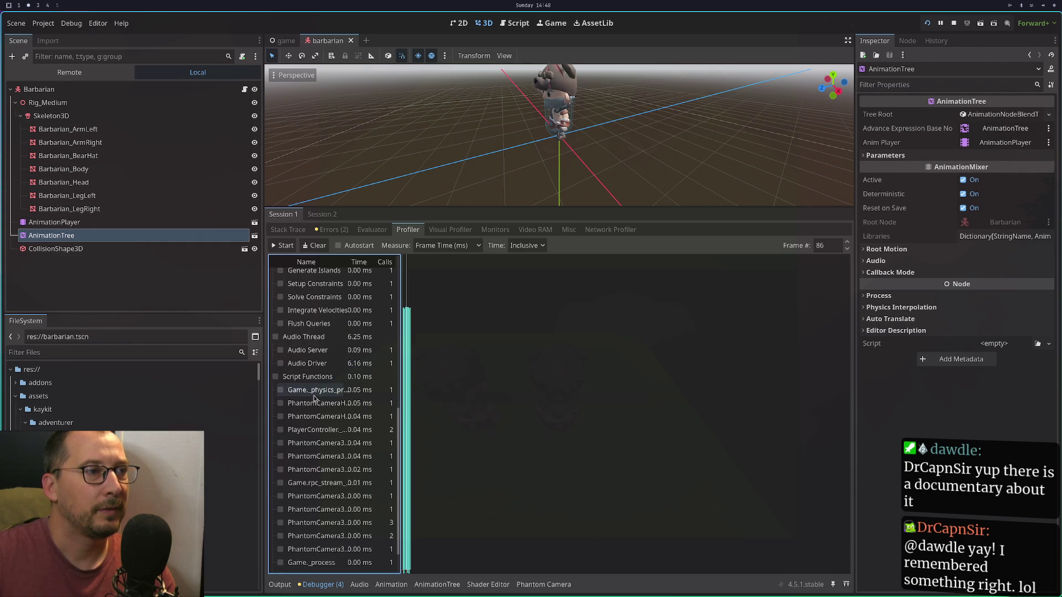
pyautogui.scroll(5, 318, 404)
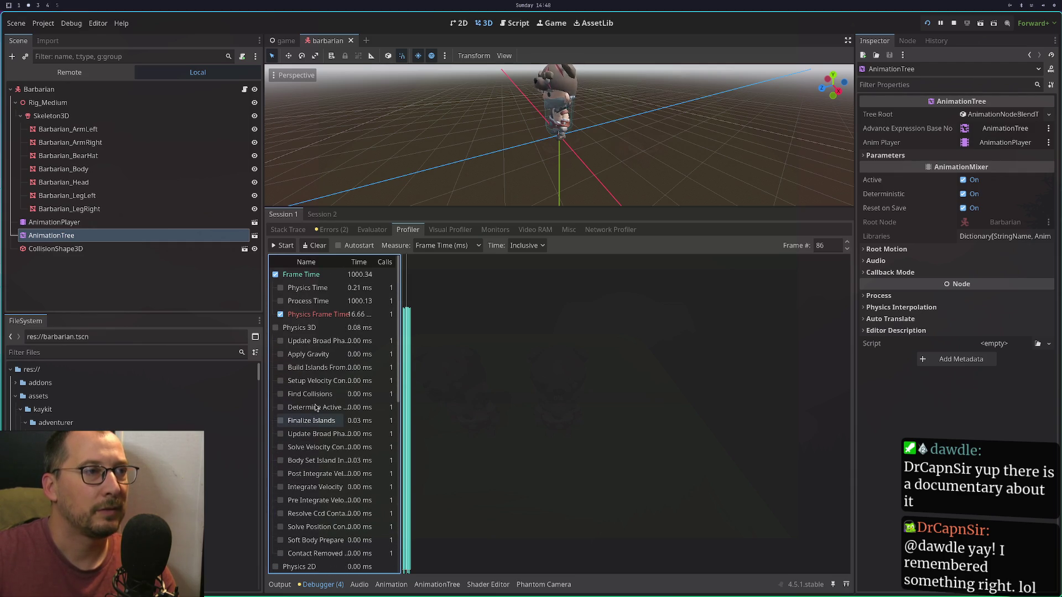
pyautogui.click(280, 314)
pyautogui.click(275, 275)
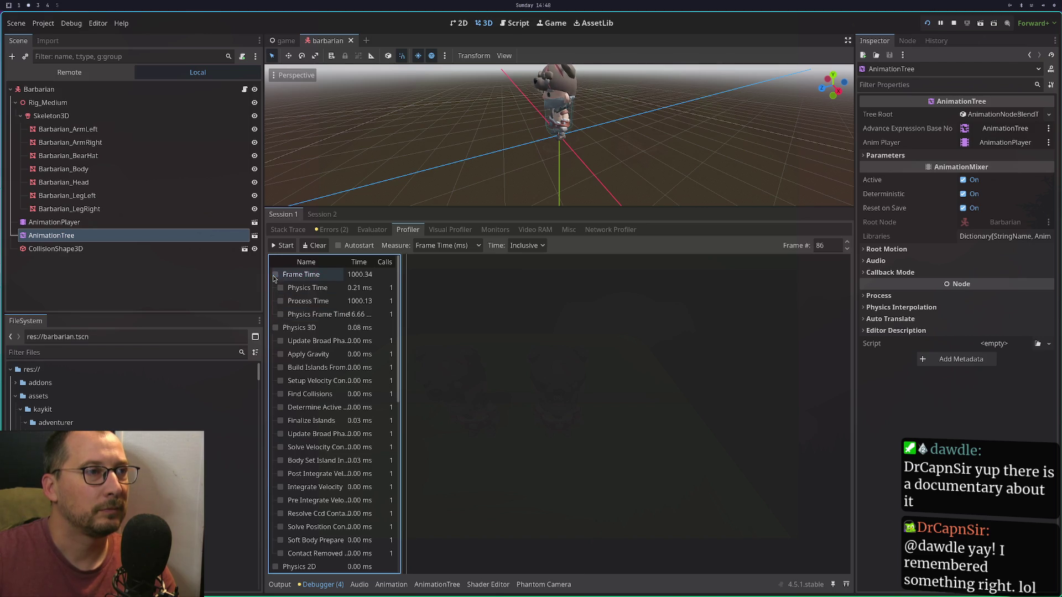
# Review the measurement modes, keep Frame Time, and jump back to profiled frame 53.
pyautogui.click(525, 245)
pyautogui.click(462, 246)
pyautogui.click(463, 246)
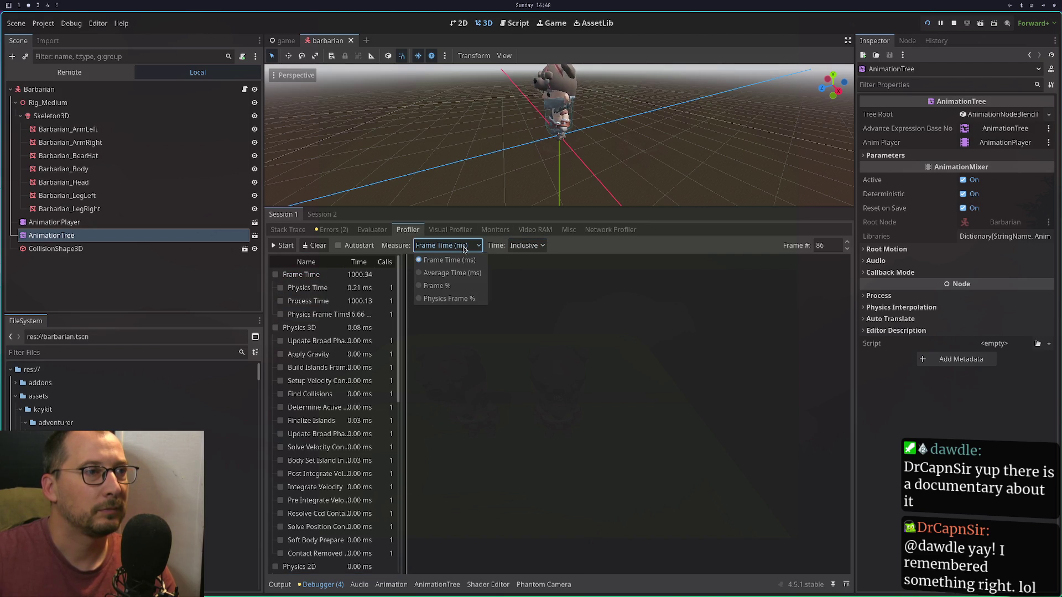
pyautogui.click(450, 260)
pyautogui.click(448, 246)
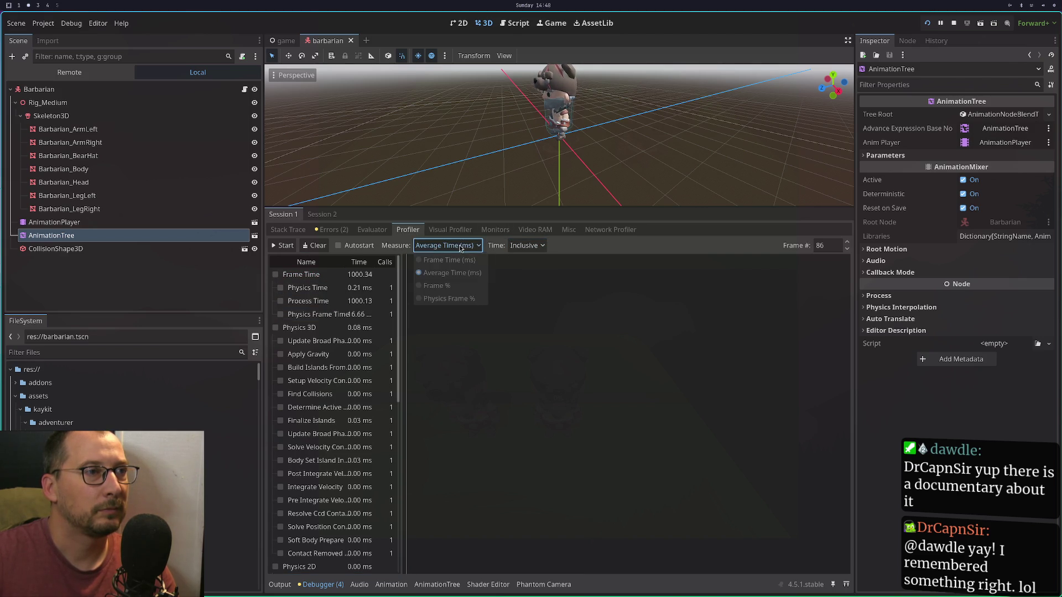
pyautogui.click(450, 261)
pyautogui.moveTo(448, 257); pyautogui.dragTo(360, 260)
# Toggle Autostart on and off, then clear the profiling data back to frame 0.
pyautogui.click(339, 251)
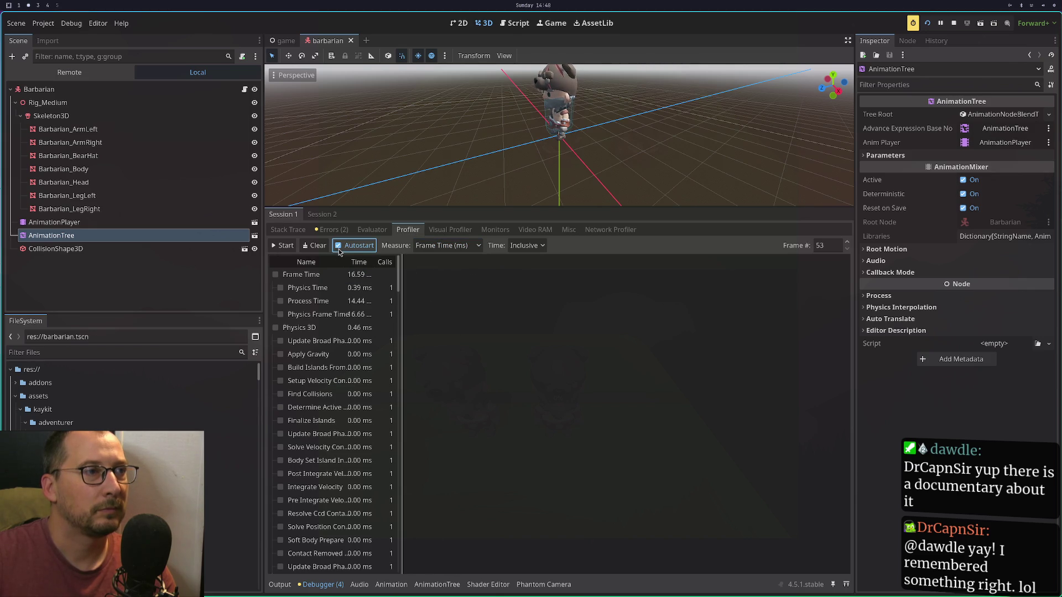
pyautogui.click(339, 247)
pyautogui.click(339, 250)
pyautogui.click(317, 248)
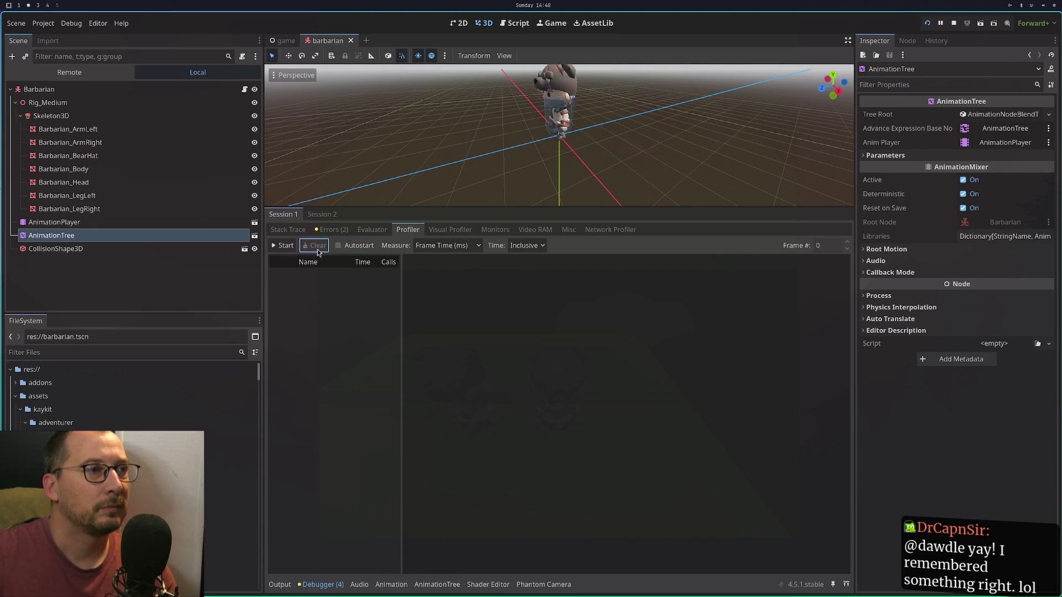
# Widen the function list to show full names, graph total Script Functions time, and clear the data.
pyautogui.scroll(-2, 340, 288)
pyautogui.scroll(2, 341, 292)
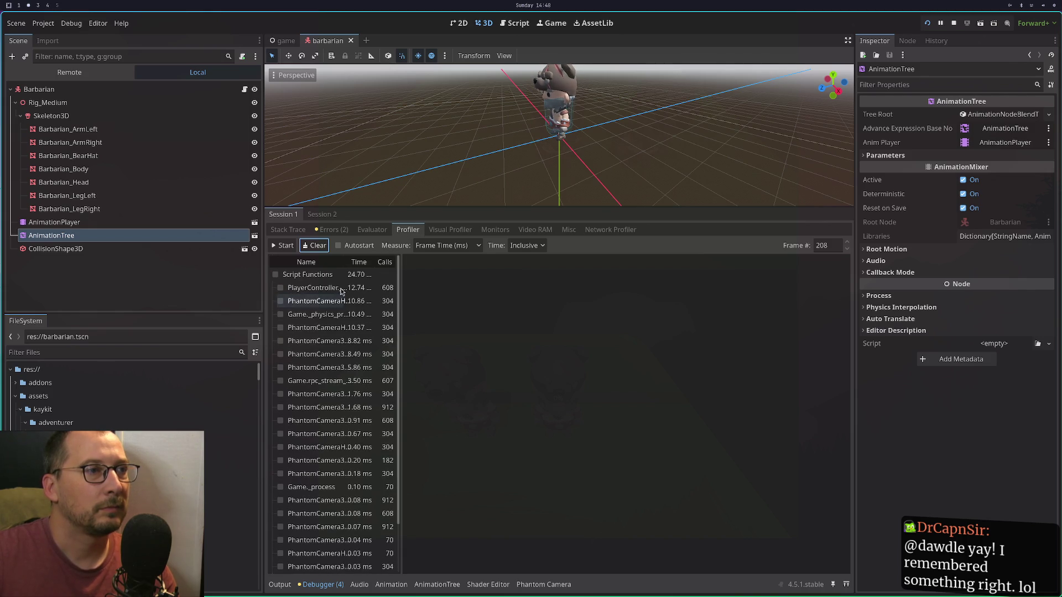
pyautogui.click(325, 288)
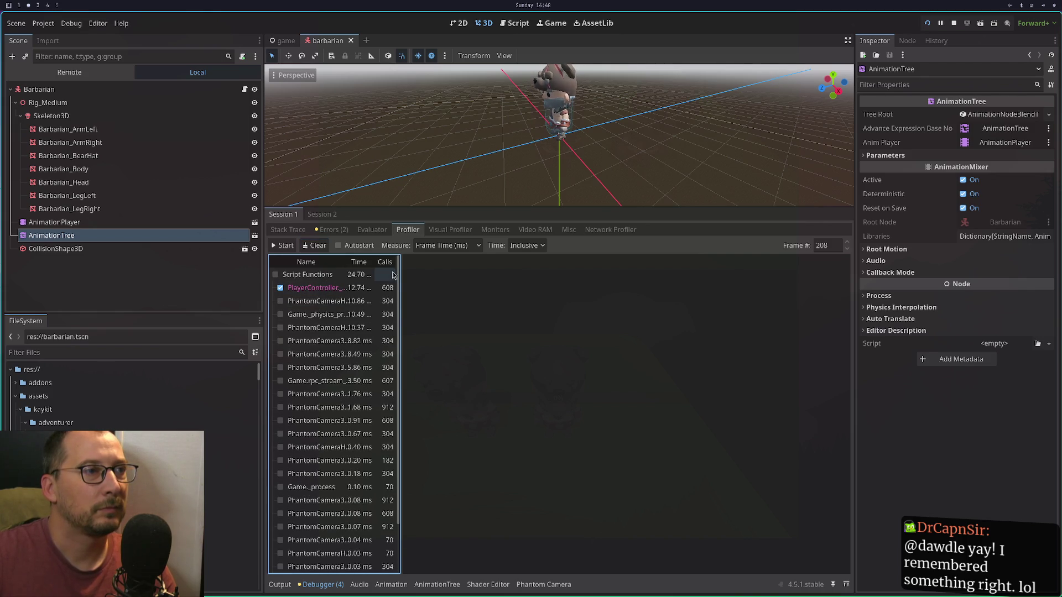
pyautogui.moveTo(402, 271); pyautogui.dragTo(499, 269)
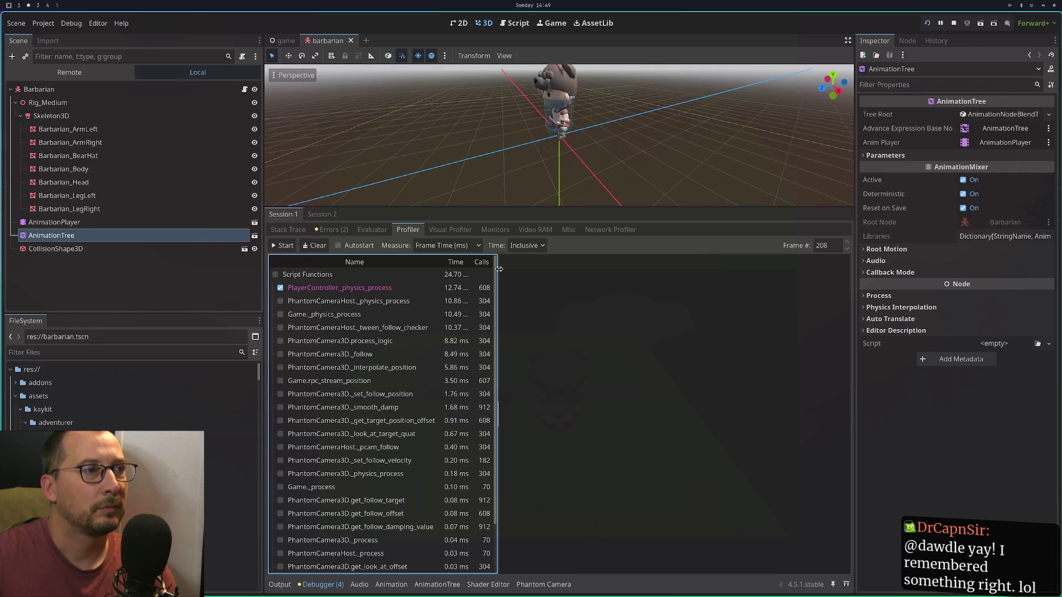
pyautogui.click(301, 289)
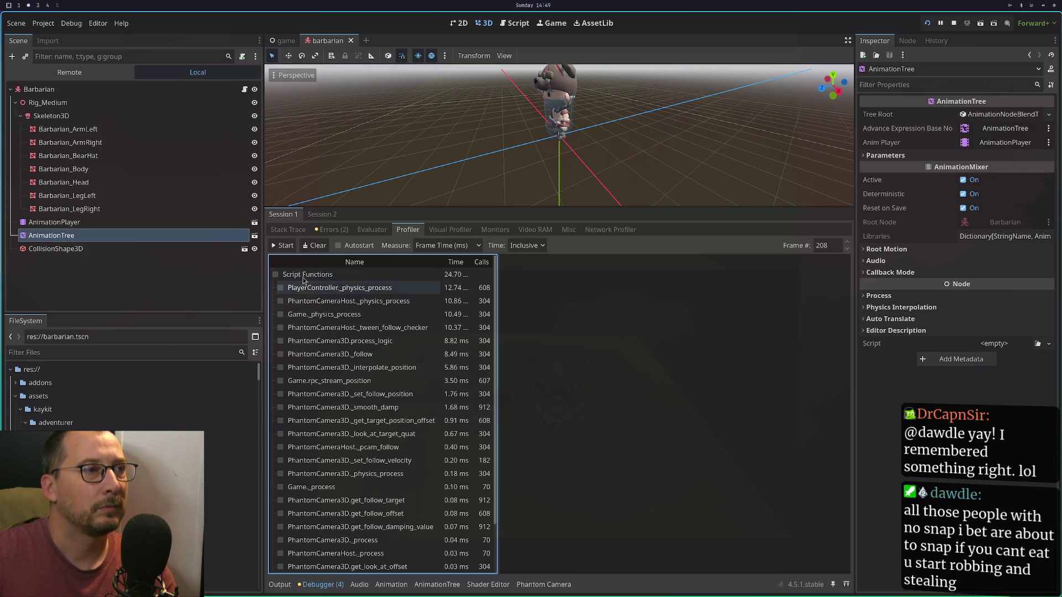
pyautogui.click(305, 274)
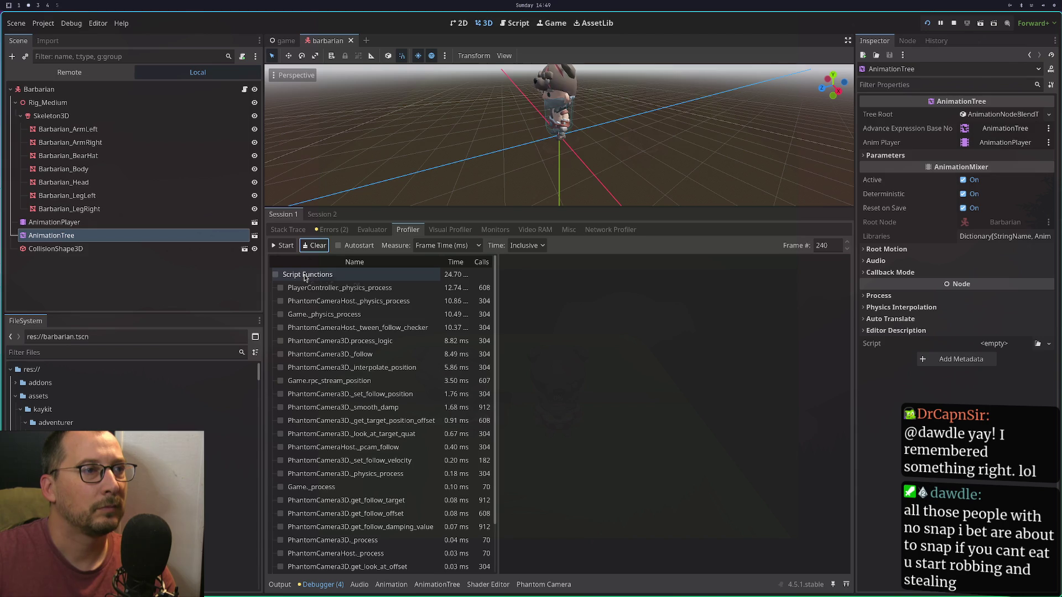
pyautogui.click(313, 247)
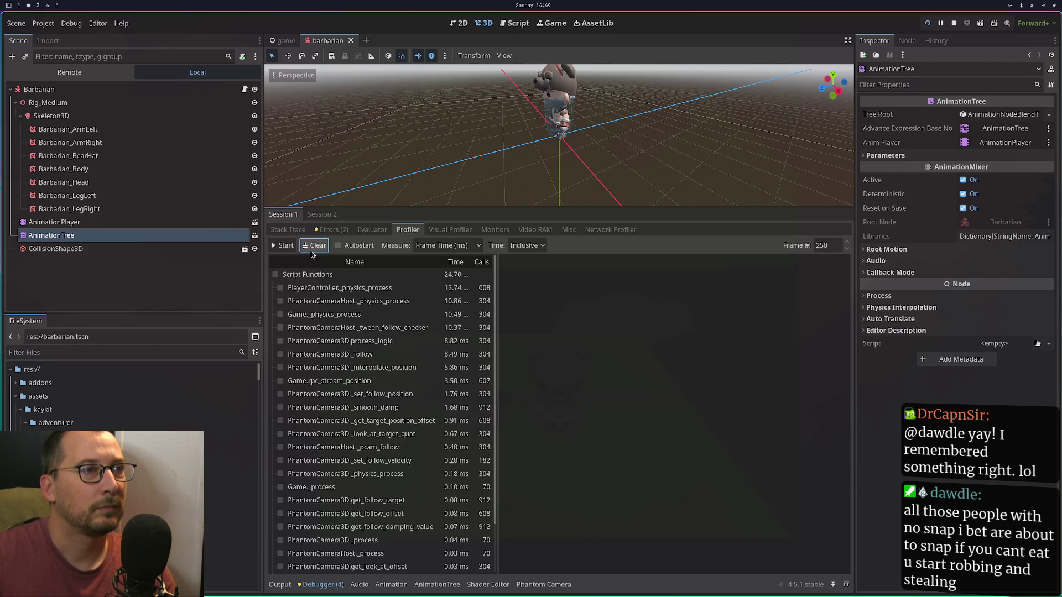
# Switch the project renderer from Forward+ to Compatibility.
pyautogui.click(341, 291)
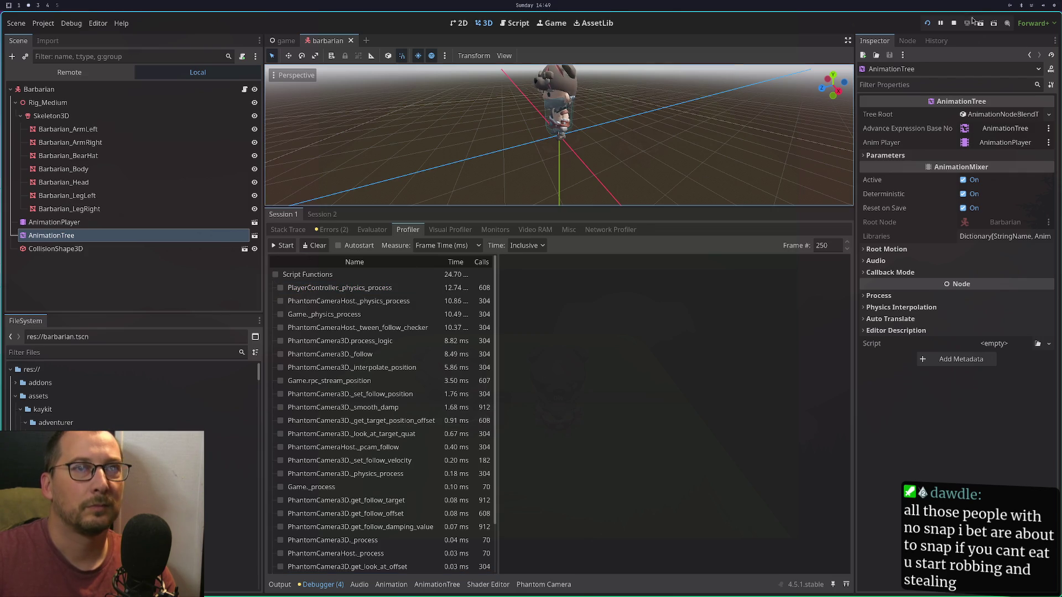
pyautogui.click(1034, 23)
pyautogui.click(1034, 65)
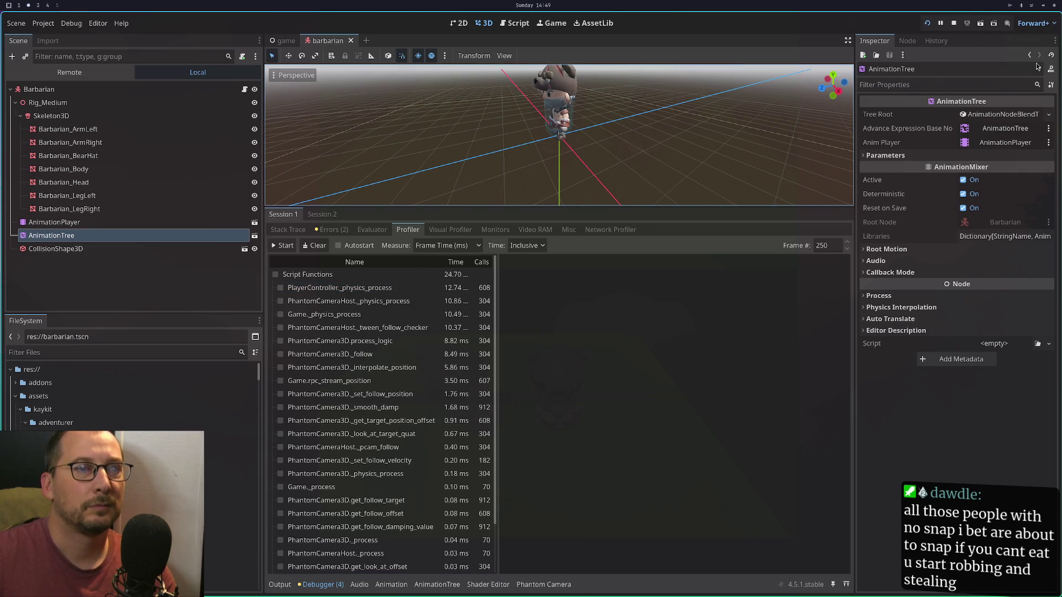
# Restart the editor on the Compatibility renderer and return to the game scene.
pyautogui.click(575, 336)
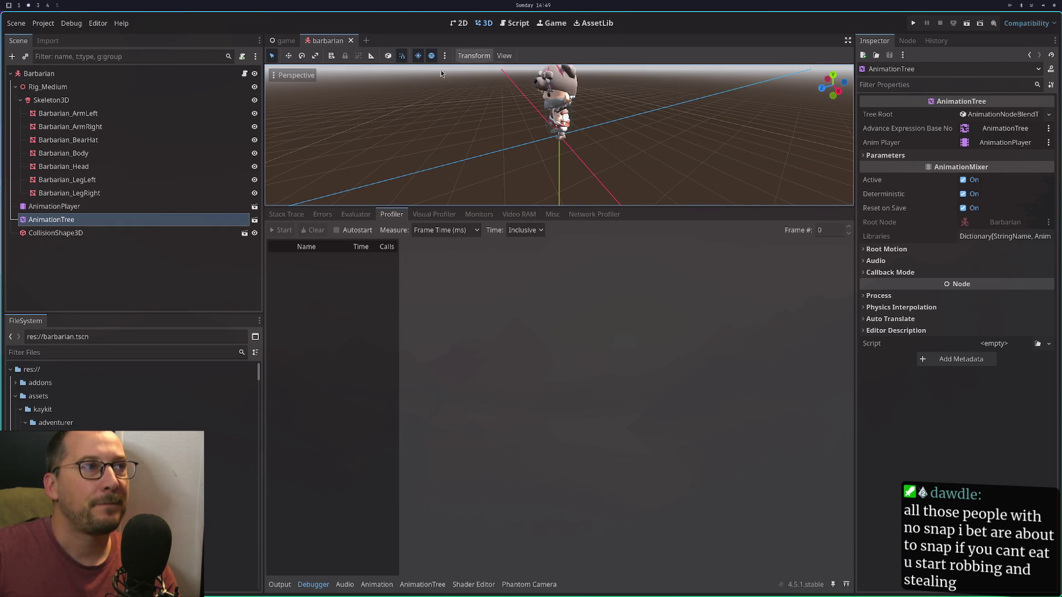
pyautogui.click(286, 42)
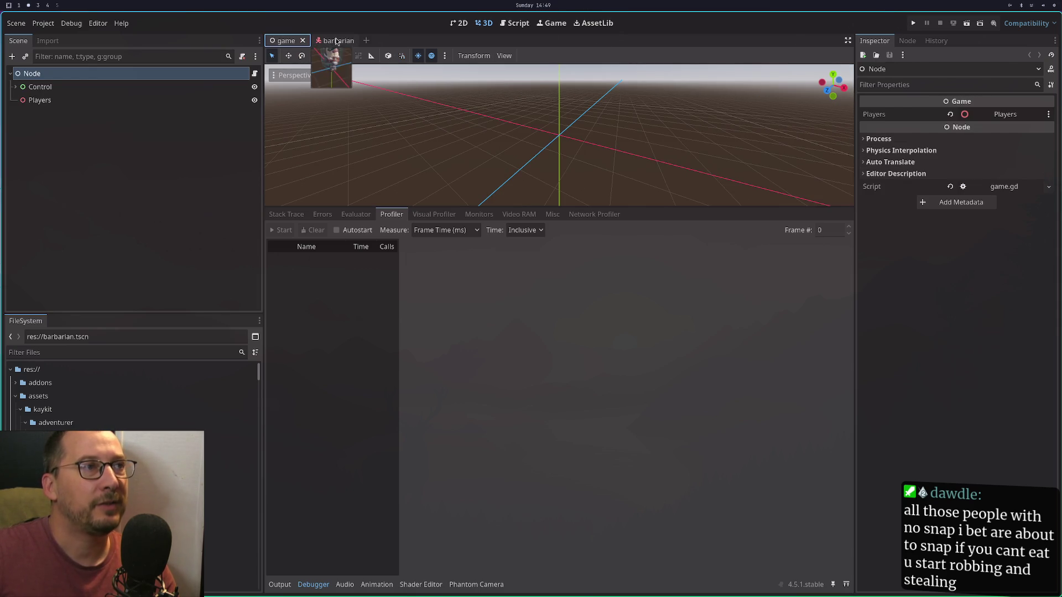
# Return to the barbarian scene and select the StateMachine node in its AnimationTree graph.
pyautogui.click(337, 41)
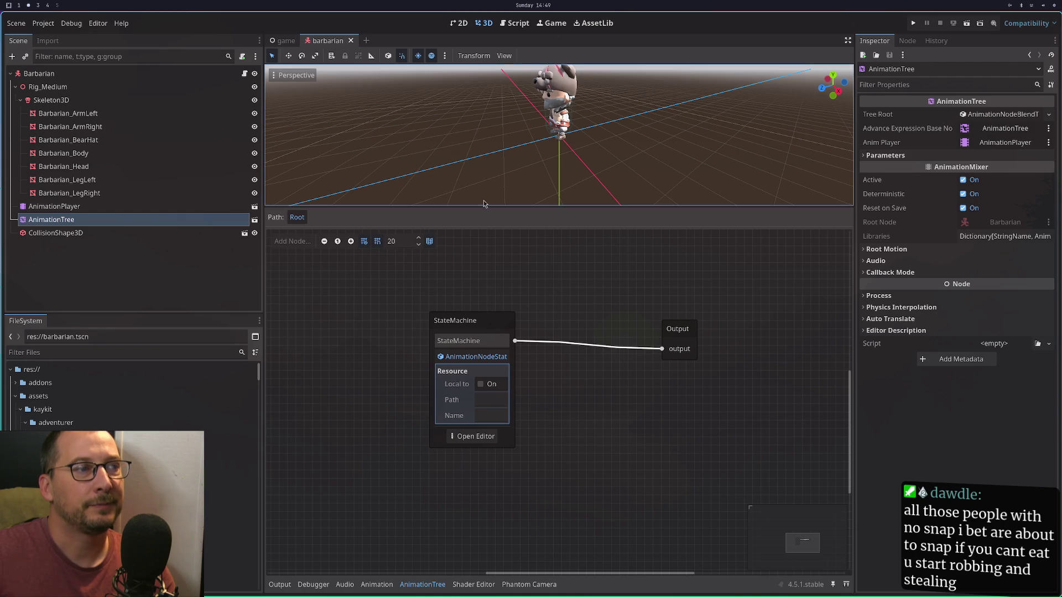
pyautogui.click(488, 324)
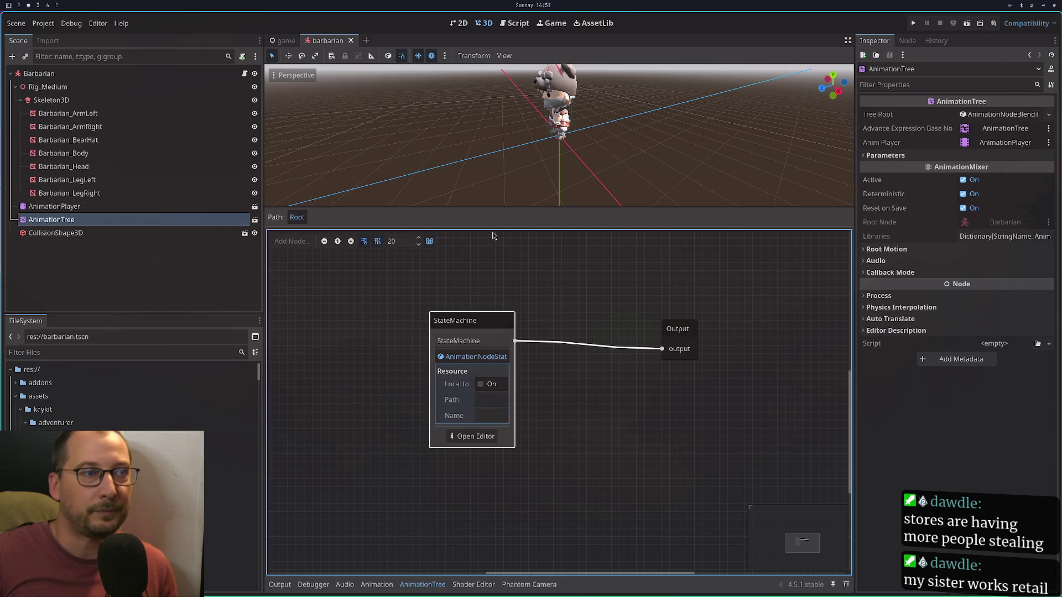
# Collapse the StateMachine's AnimationNodeStateMachine resource details, keeping the node selected.
pyautogui.click(472, 357)
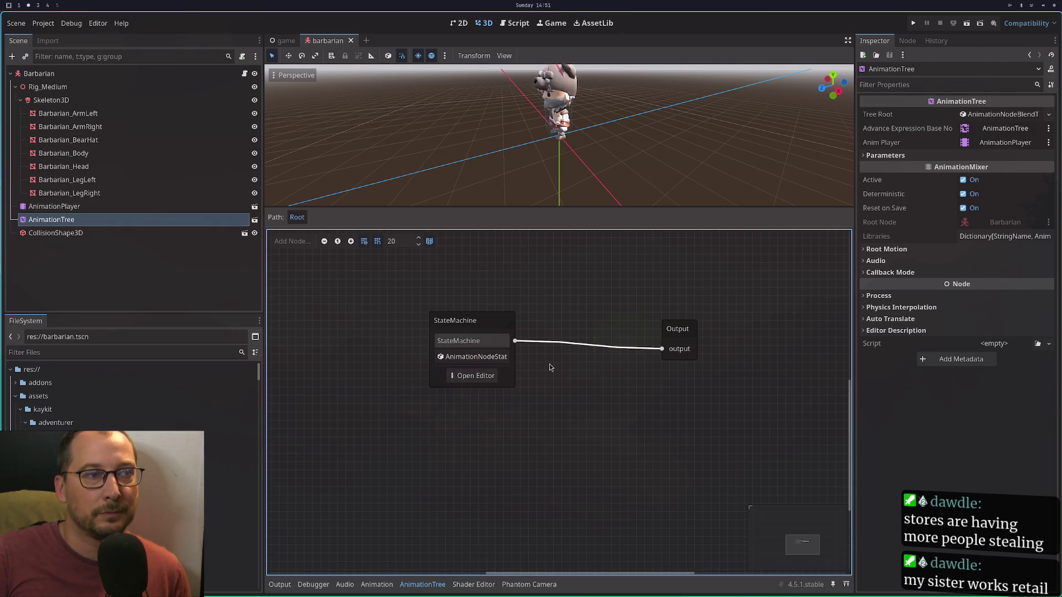
pyautogui.click(495, 322)
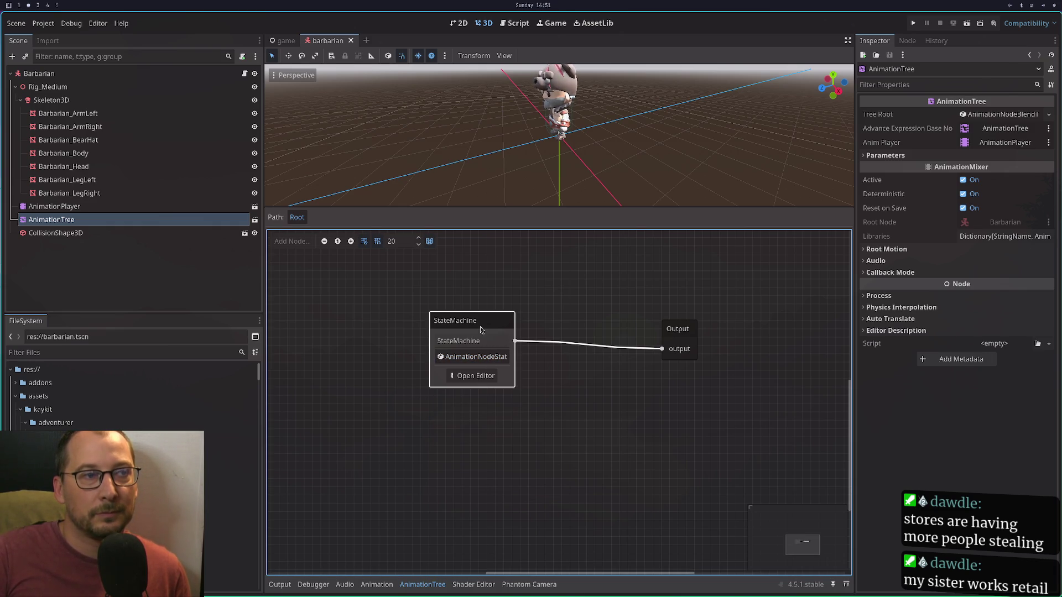
pyautogui.click(470, 359)
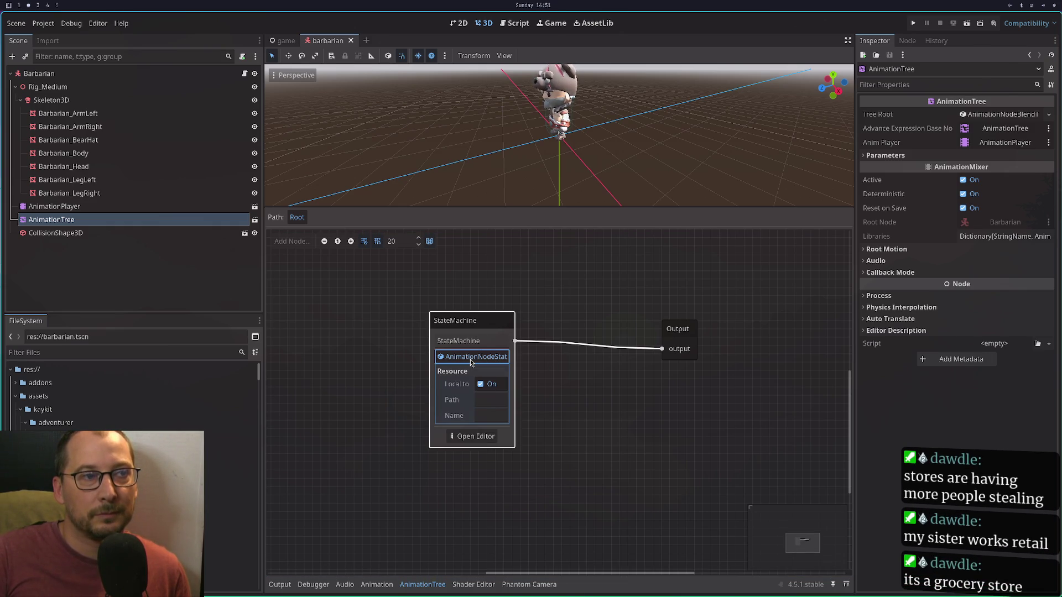
pyautogui.click(470, 359)
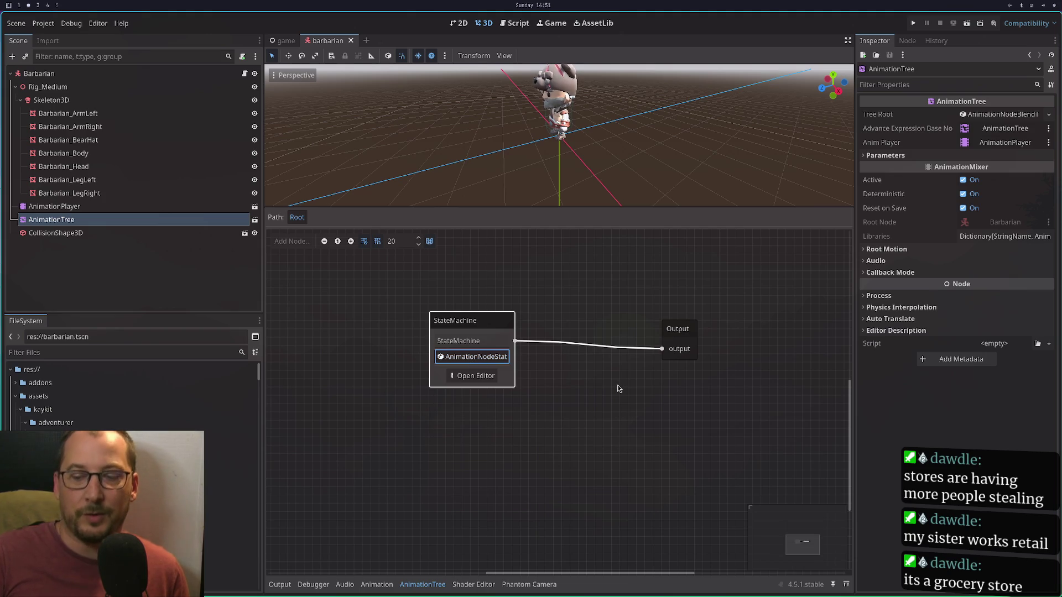